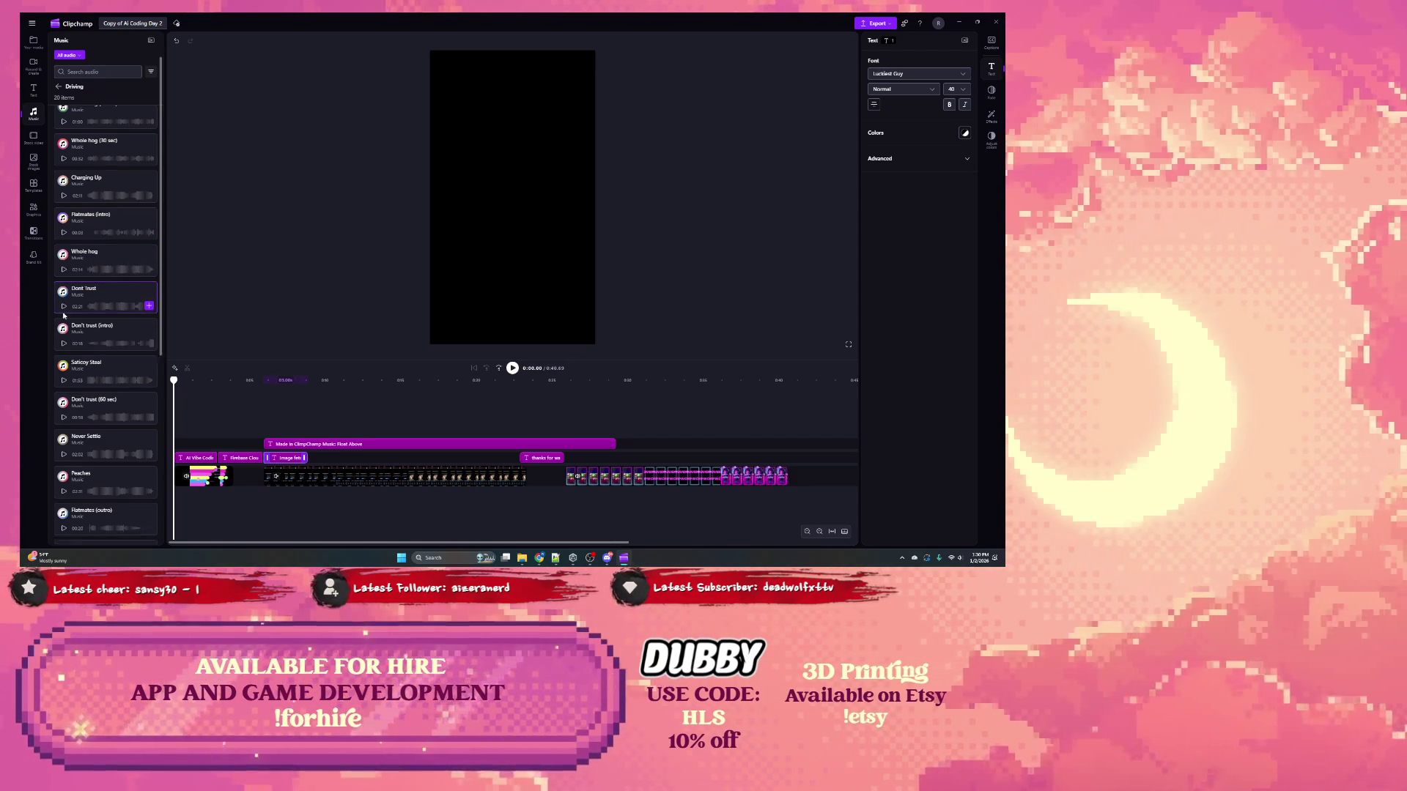
Step: Preview the Peaches and Nightdrive tracks in the Music panel
scroll(63, 315, "down", 2)
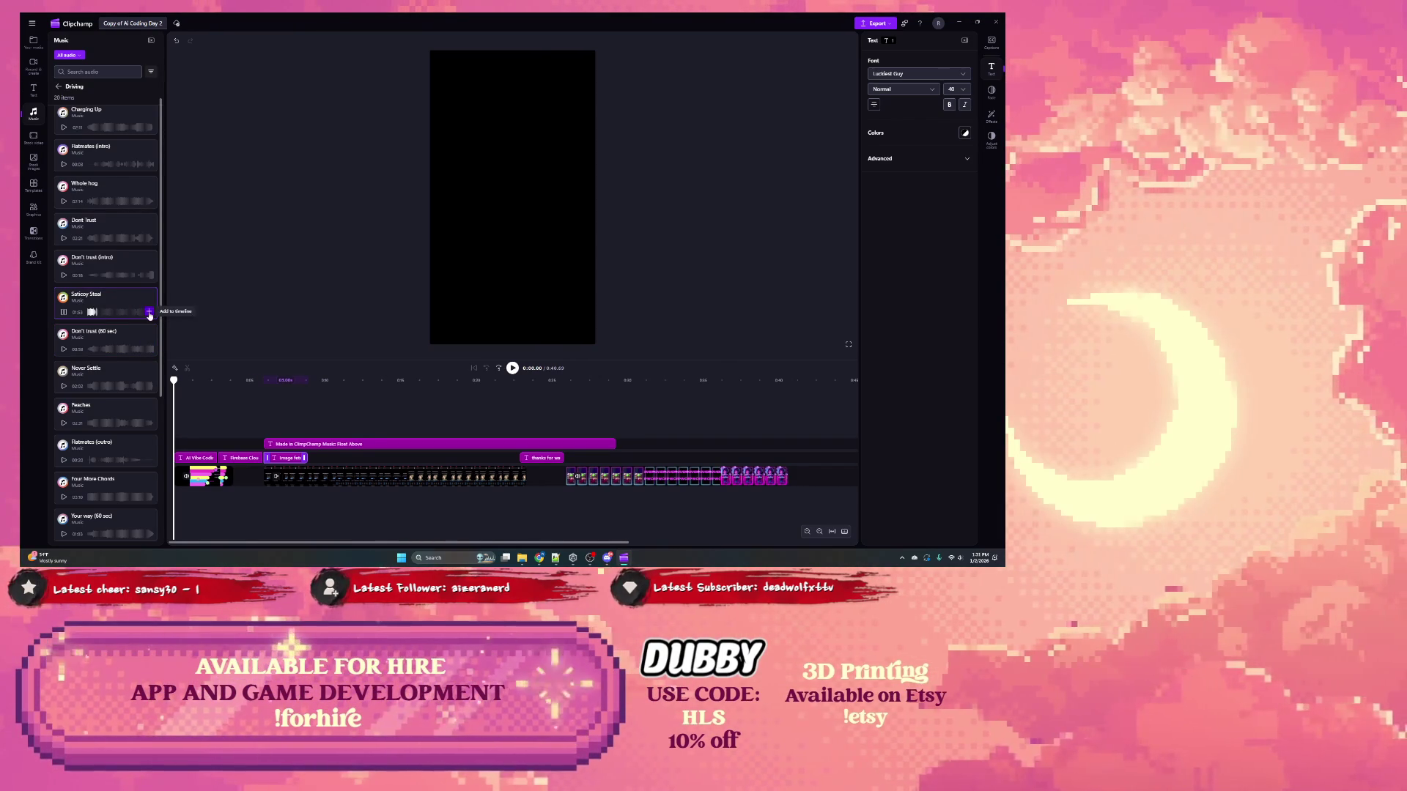
scroll(105, 349, "down", 1)
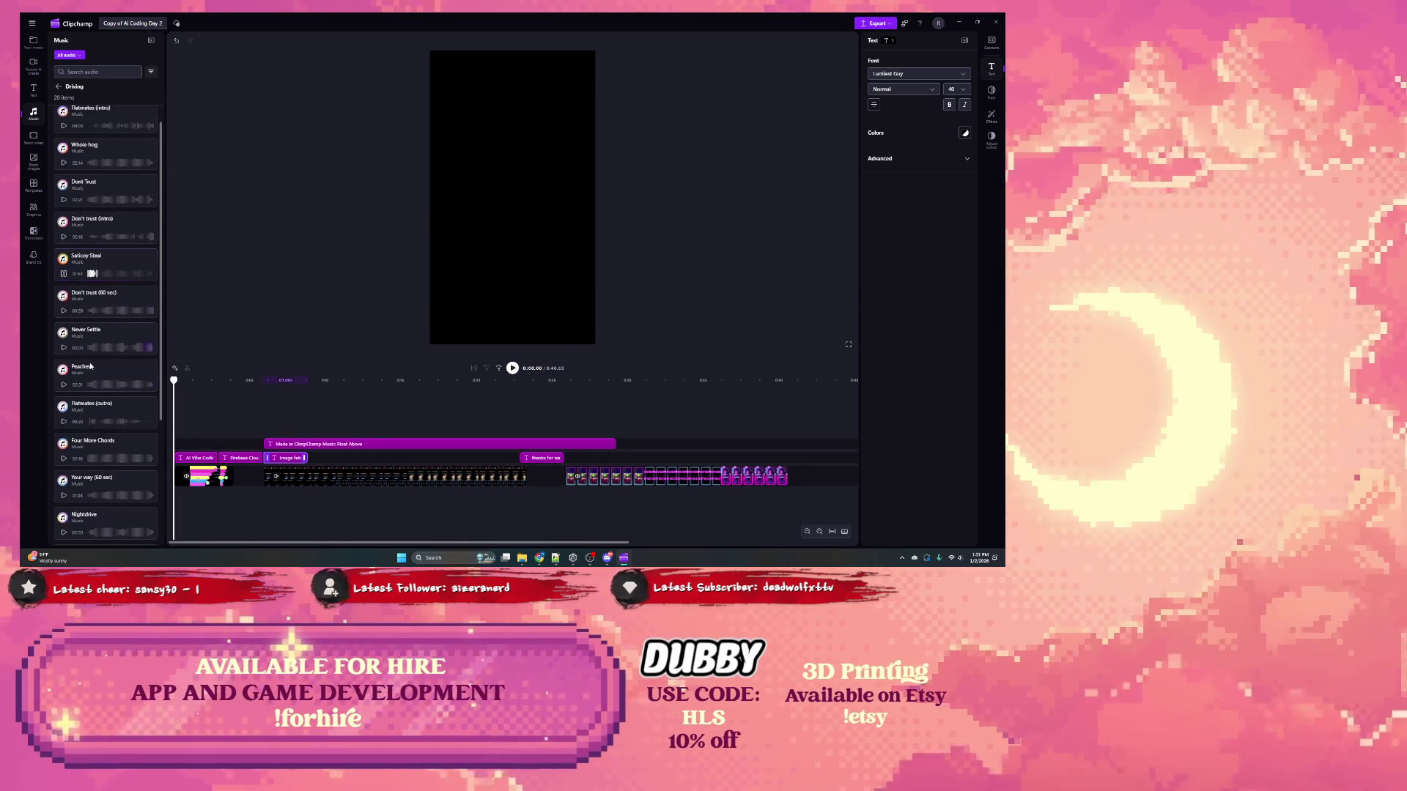
left_click(64, 386)
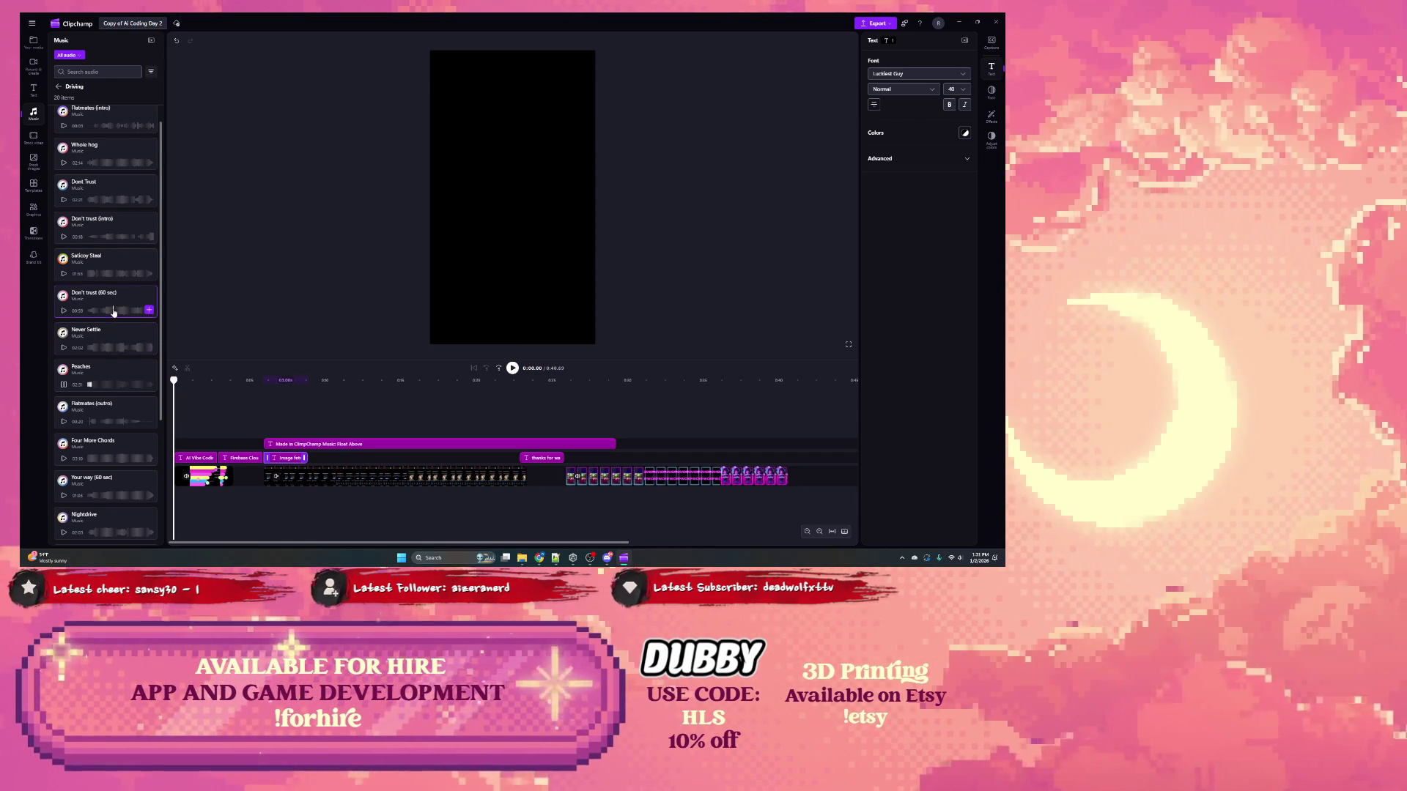
scroll(96, 366, "down", 2)
left_click(63, 455)
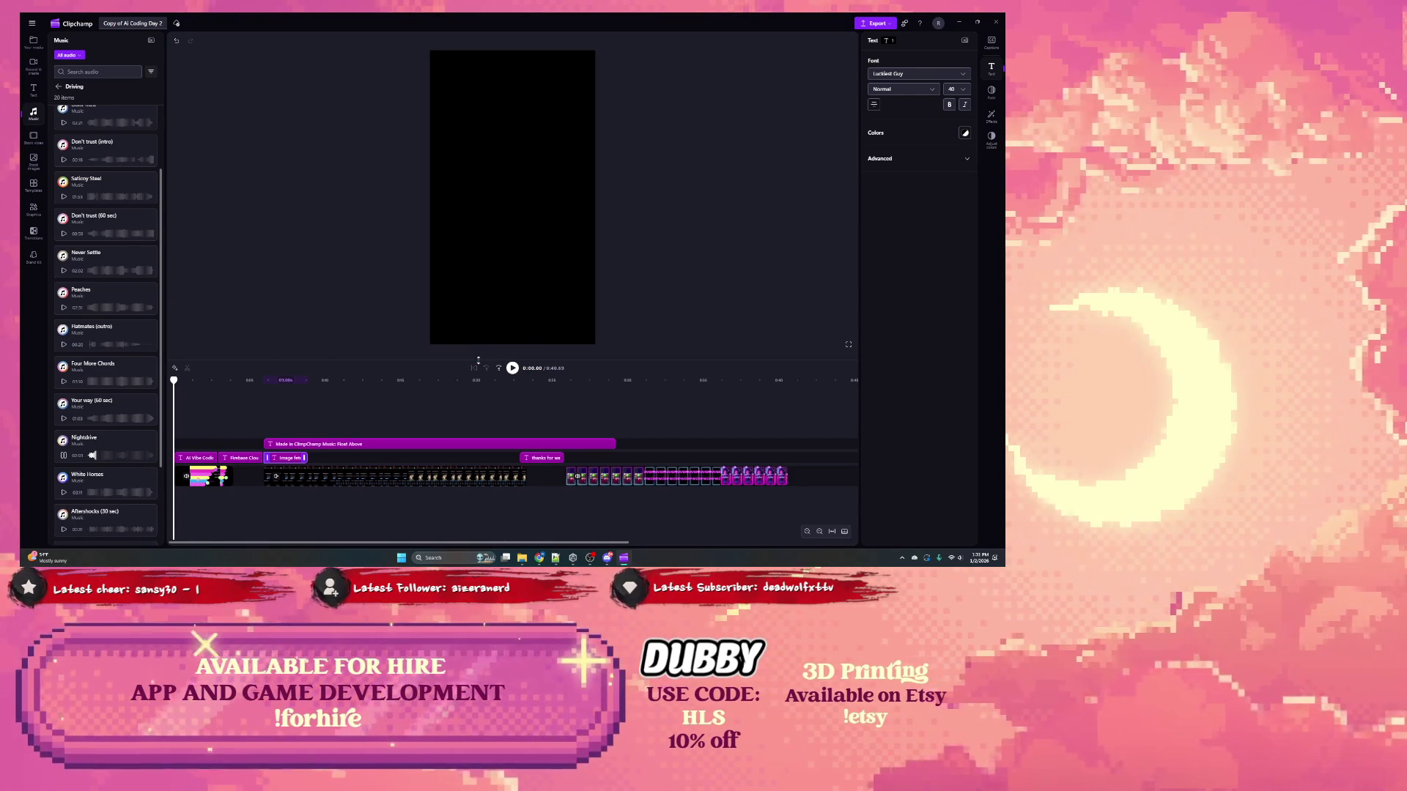
Step: Add Nightdrive to the timeline and trim it to roughly 30 seconds
left_click_drag(145, 443, 192, 487)
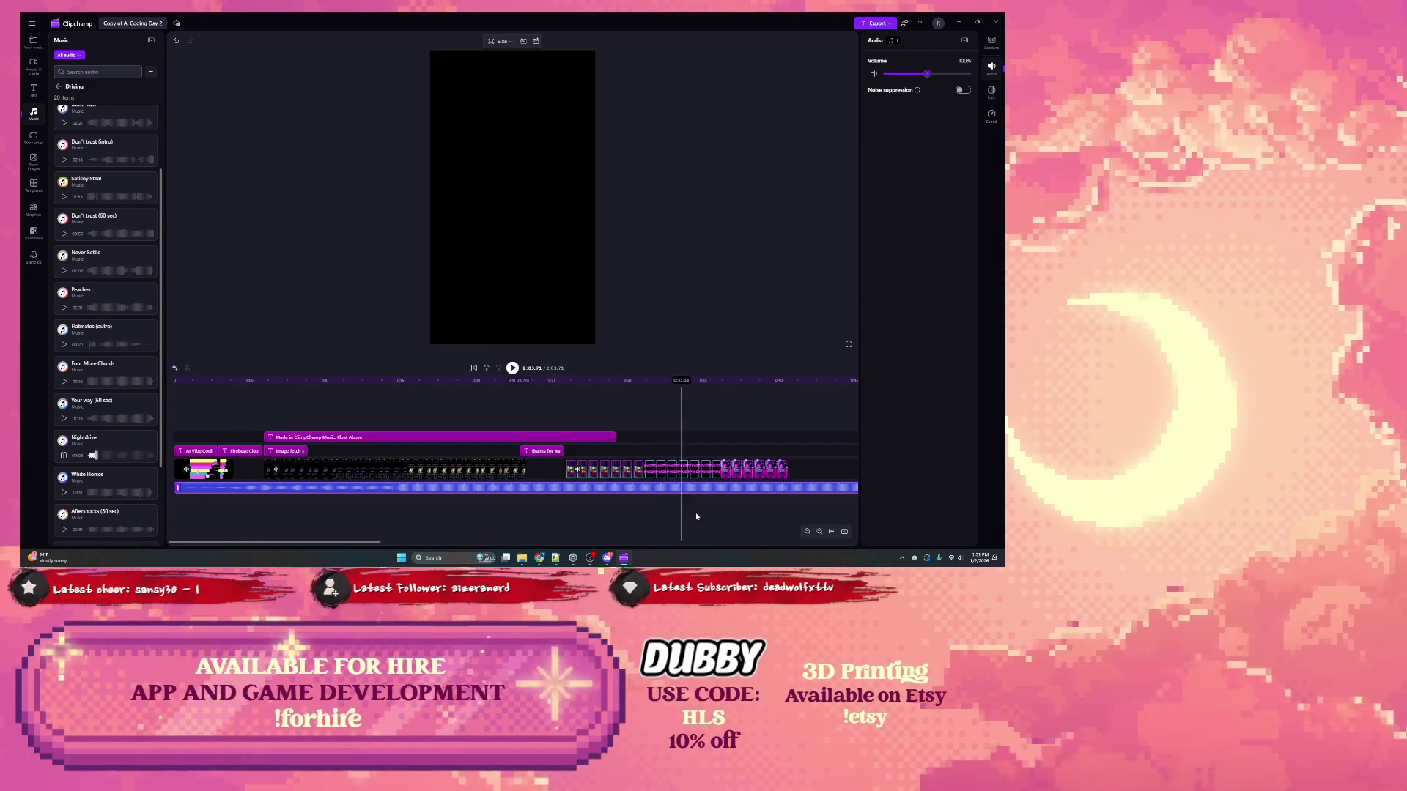
left_click_drag(380, 544, 626, 543)
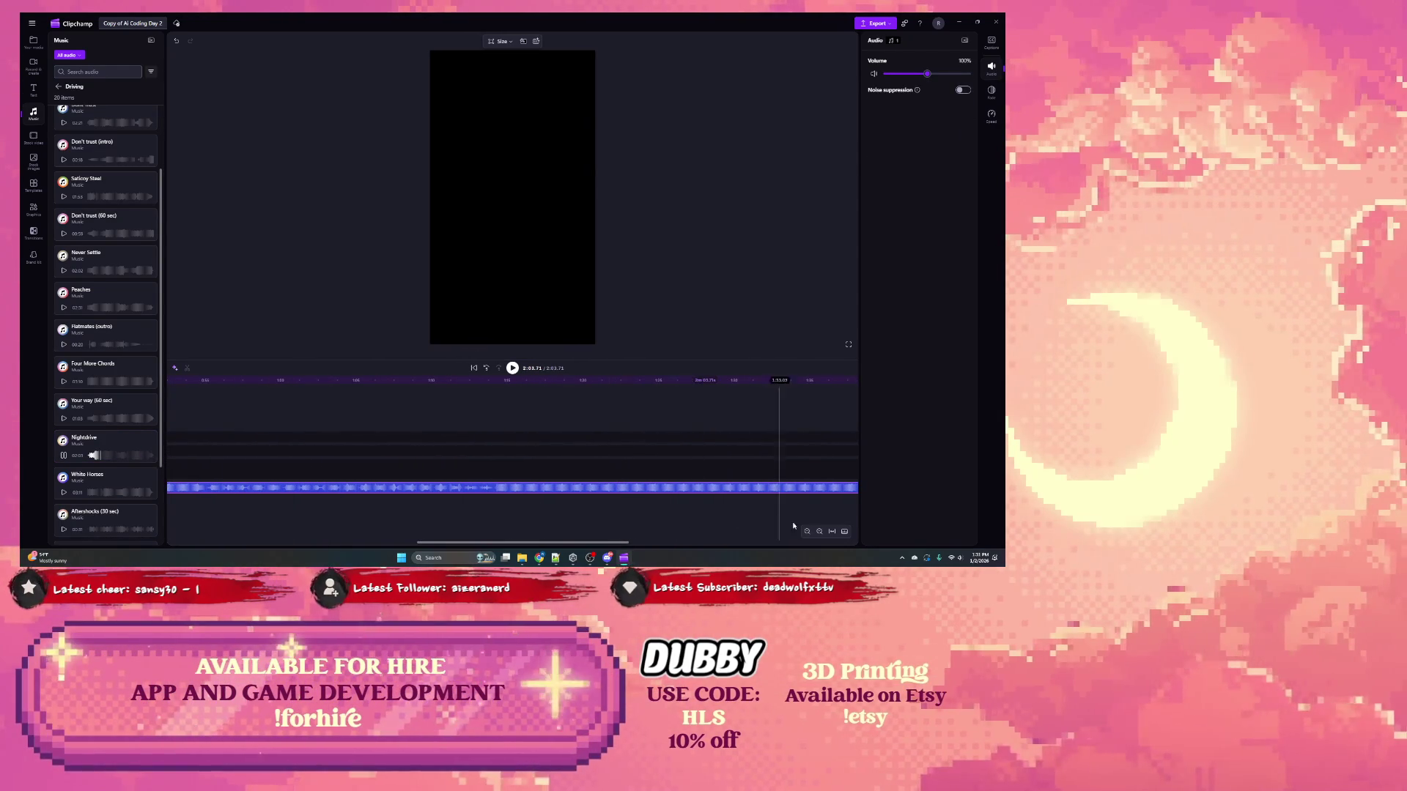
scroll(703, 513, "down", 3)
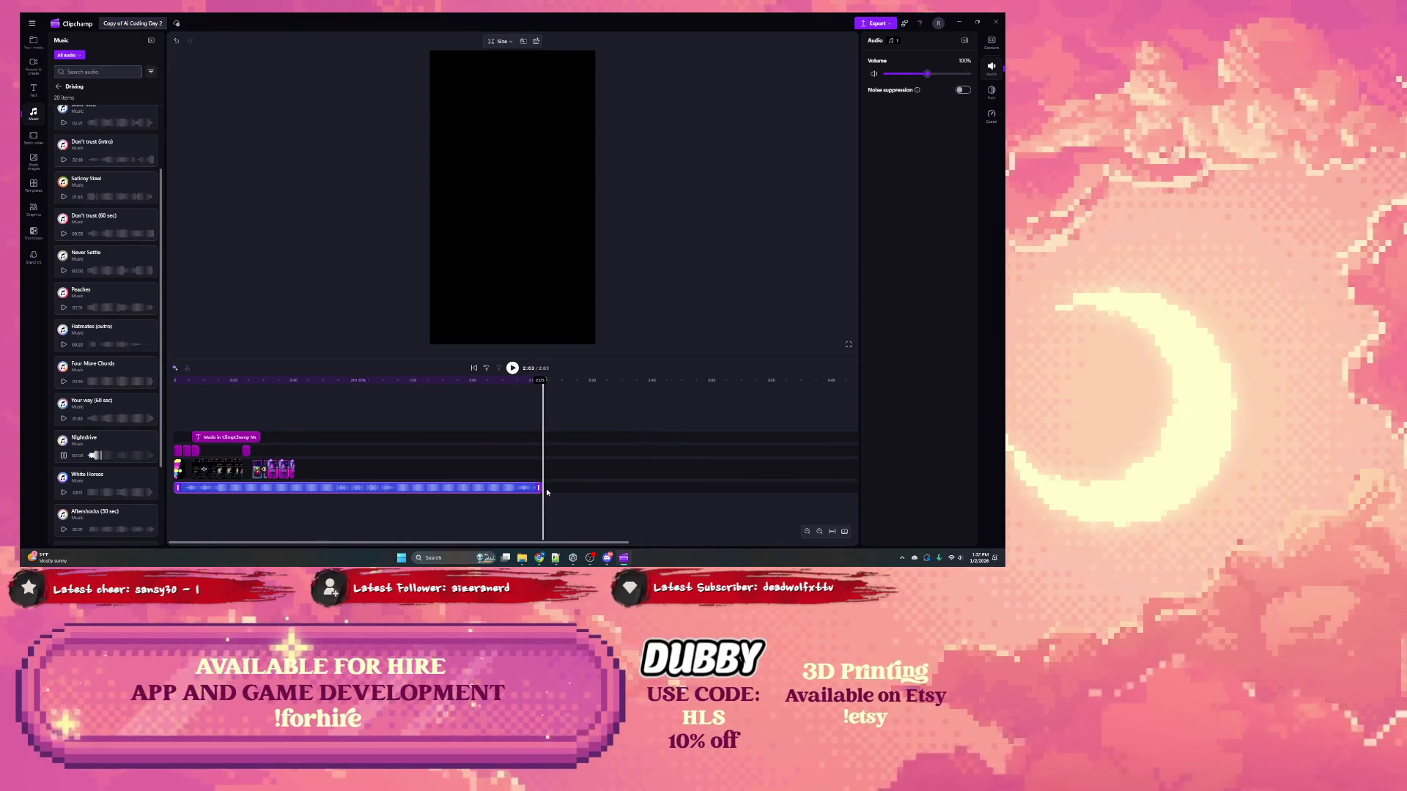
left_click_drag(540, 487, 253, 491)
scroll(256, 491, "up", 3)
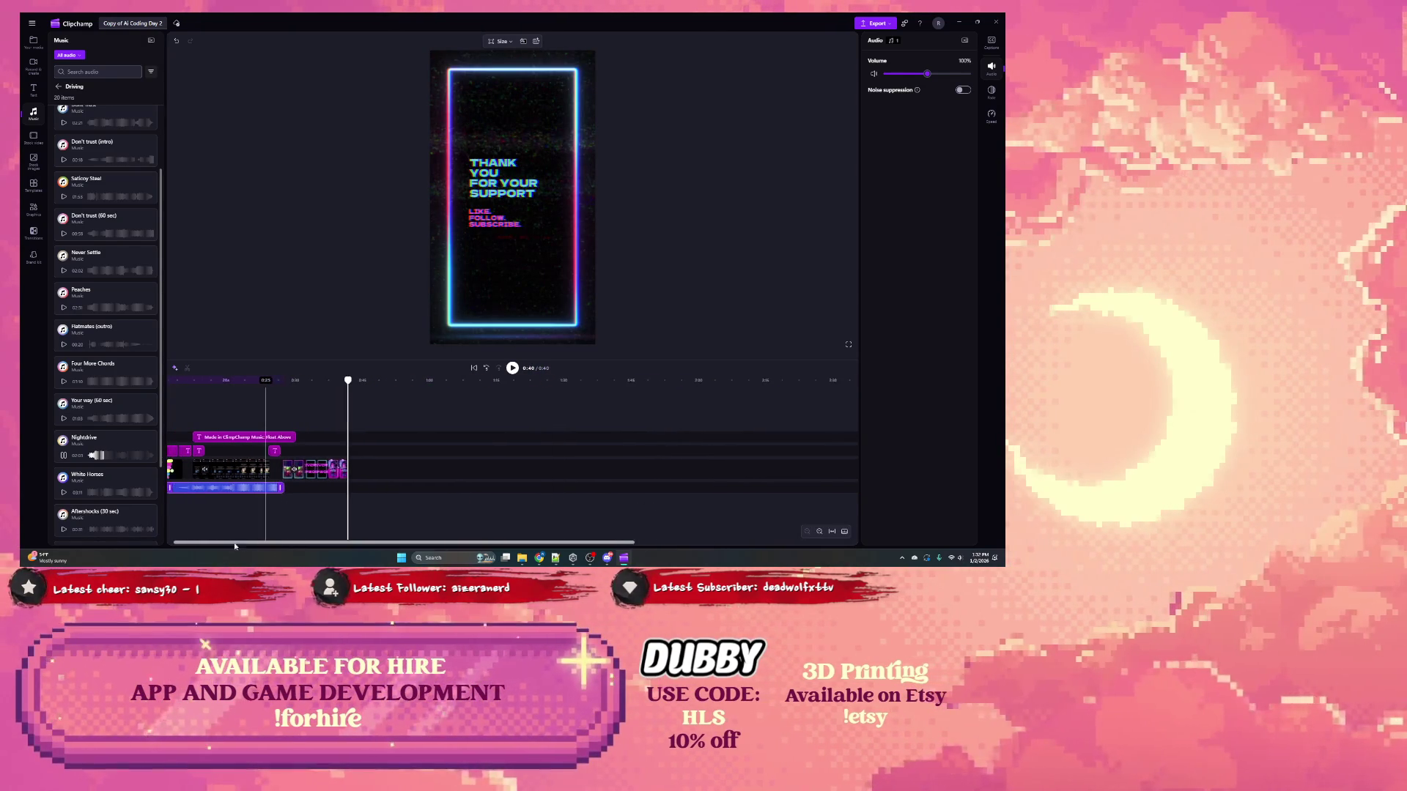
scroll(268, 491, "up", 5)
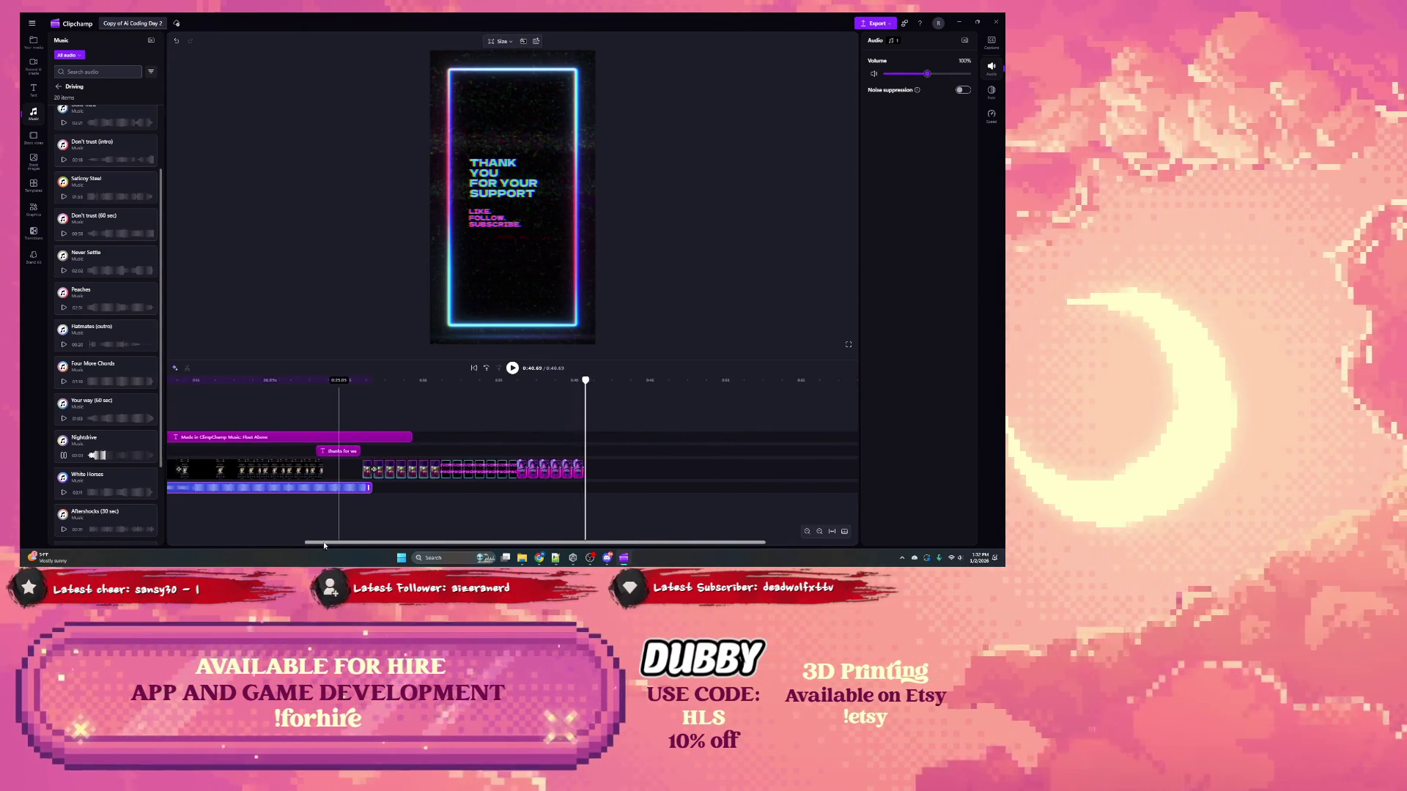
left_click_drag(574, 488, 522, 488)
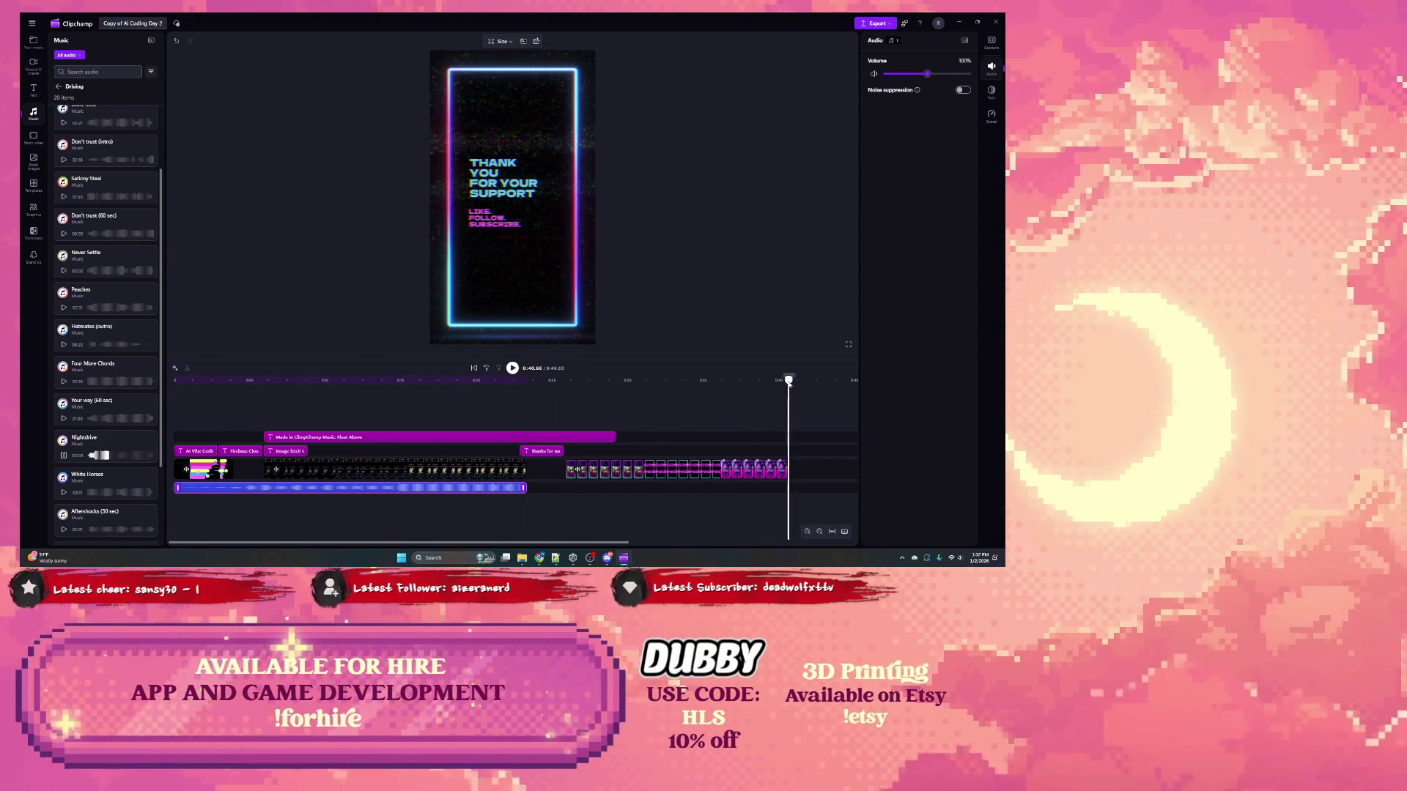
Step: Check the opening, then extend the music's end a little
left_click(343, 401)
left_click(175, 401)
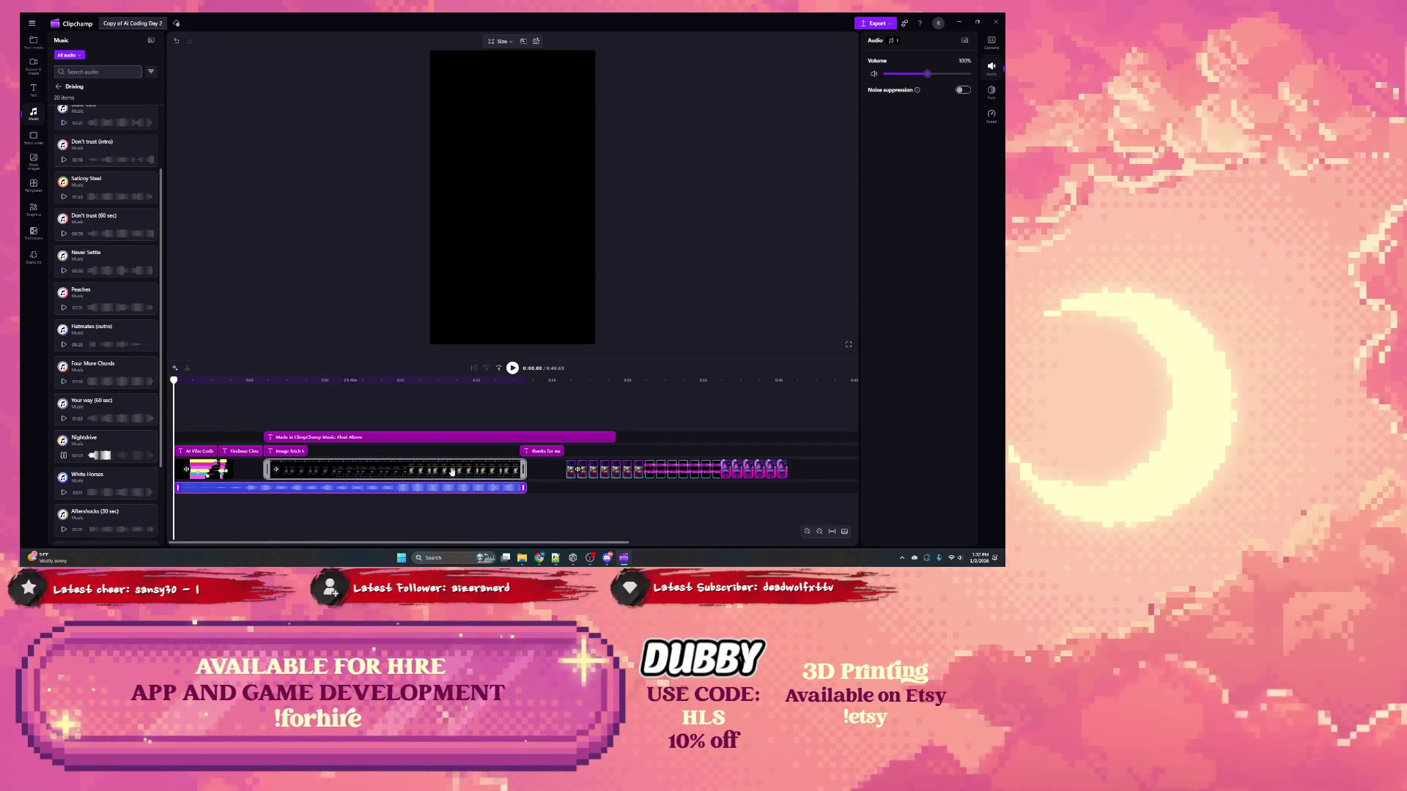
left_click_drag(525, 489, 564, 489)
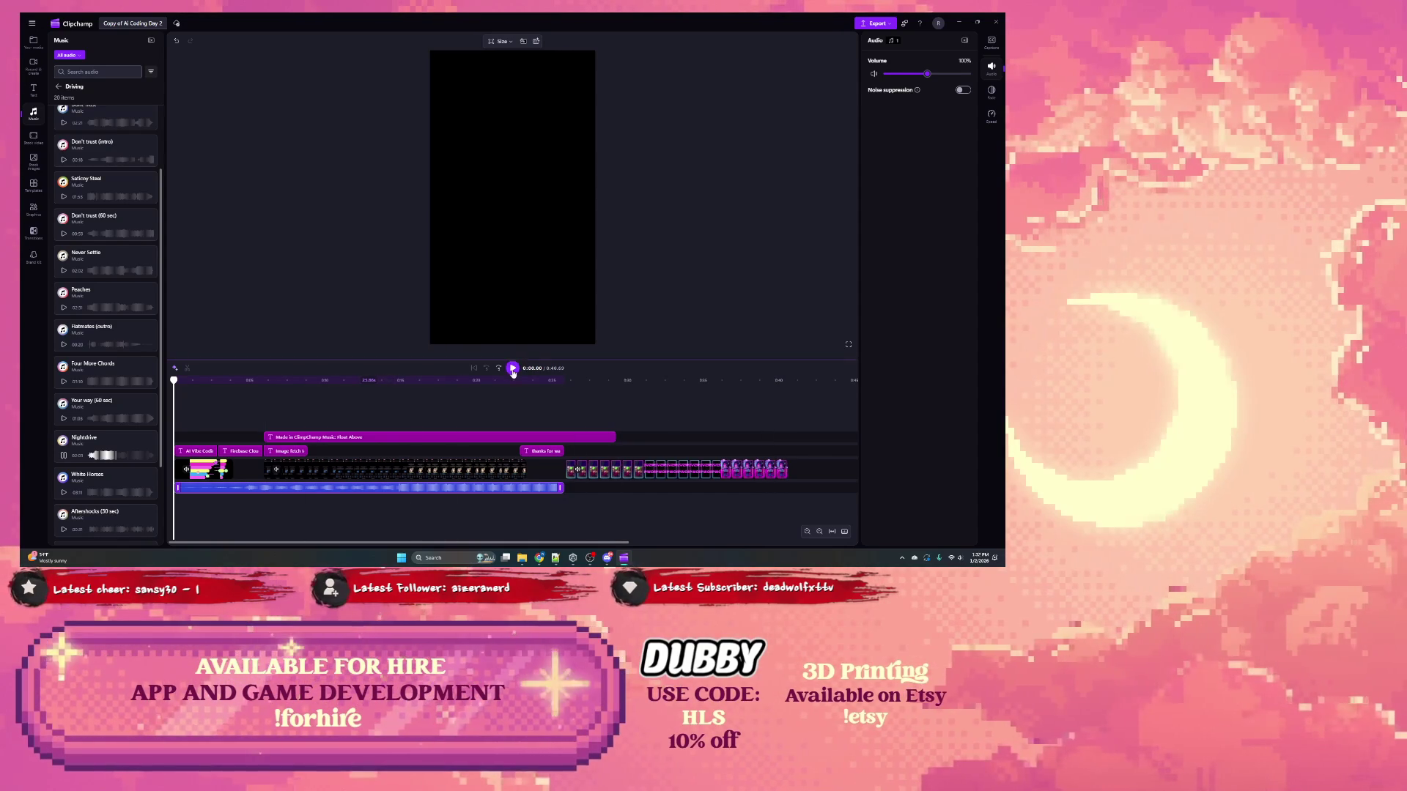
Step: Nudge the image-fetch clip slightly earlier, replaying the short to check the timing
key("space")
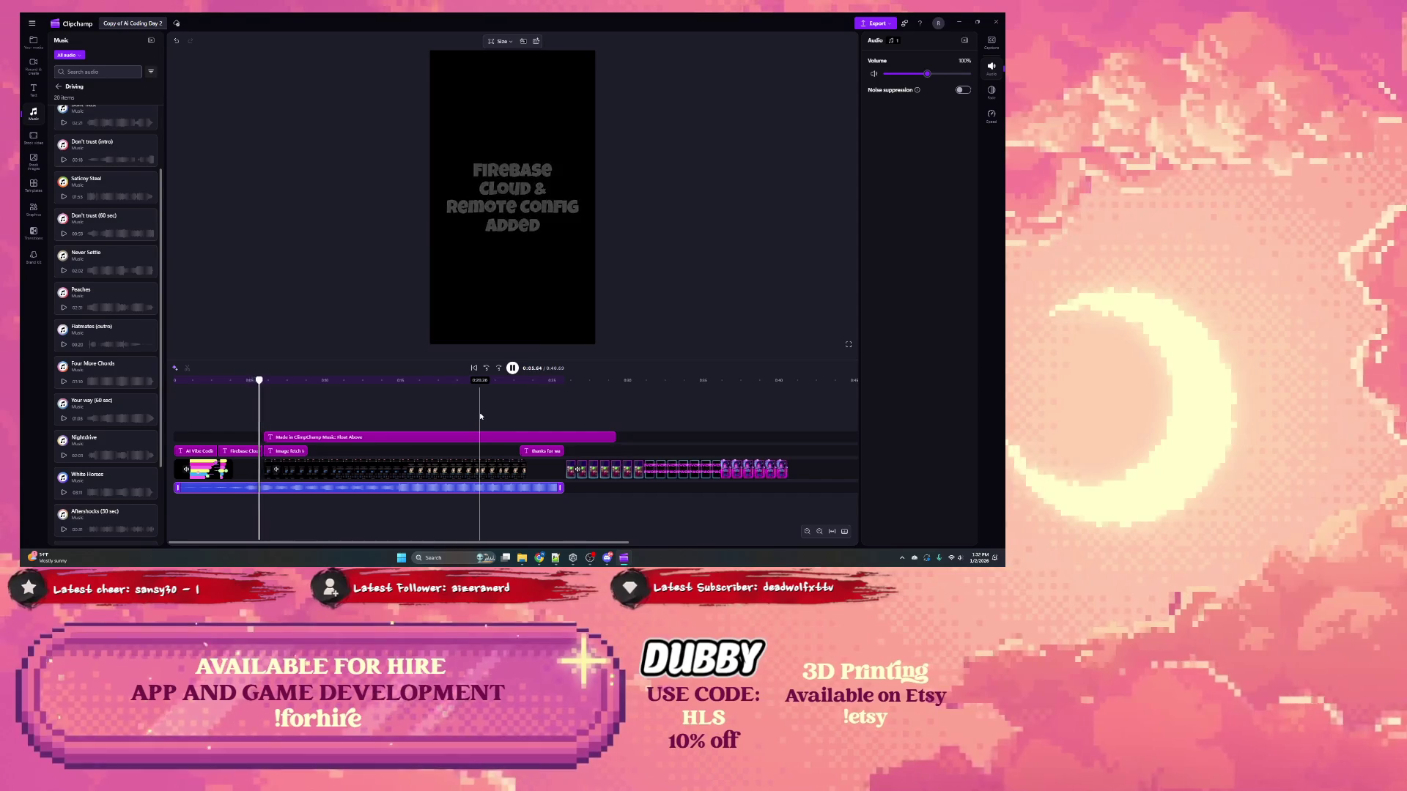
left_click(374, 471)
left_click_drag(374, 471, 371, 471)
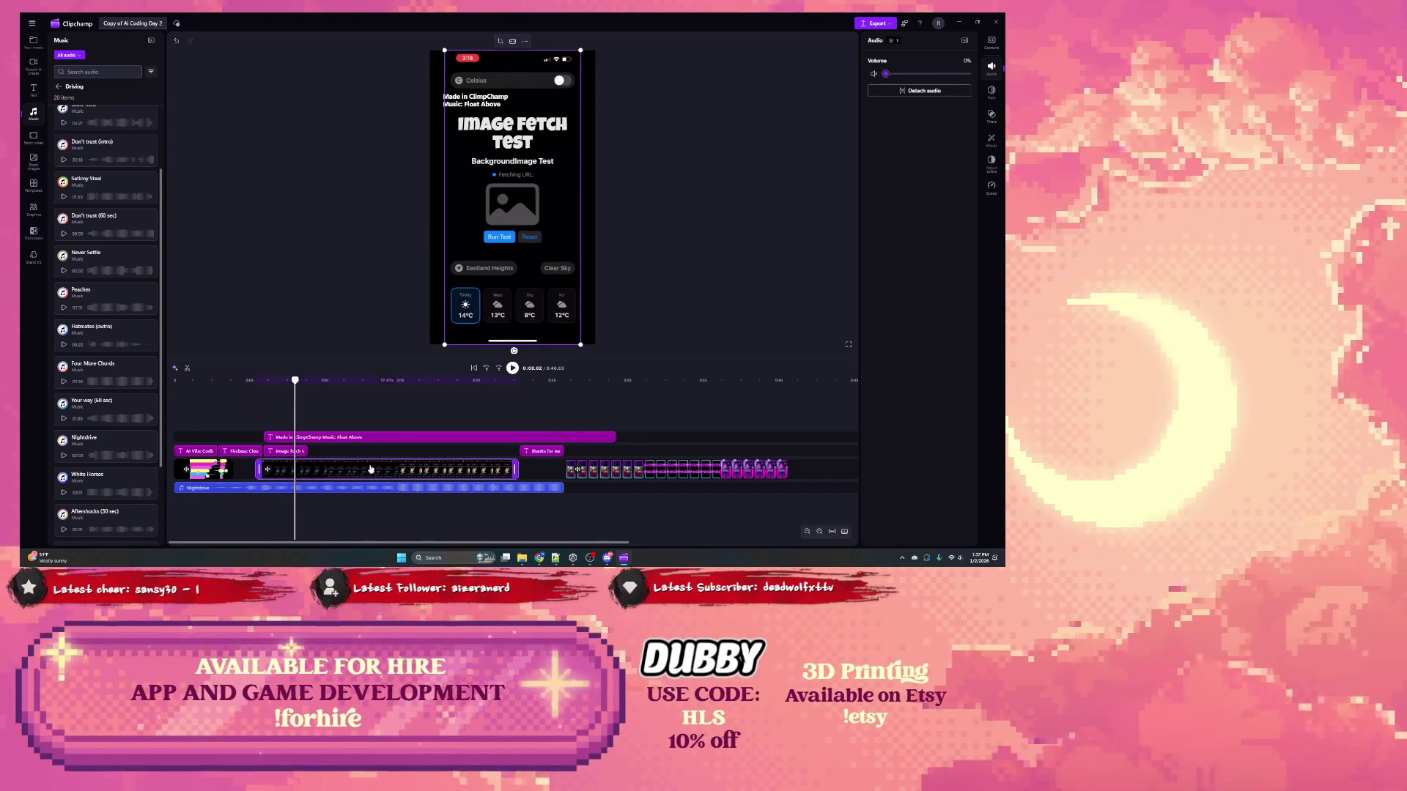
left_click_drag(286, 386, 174, 381)
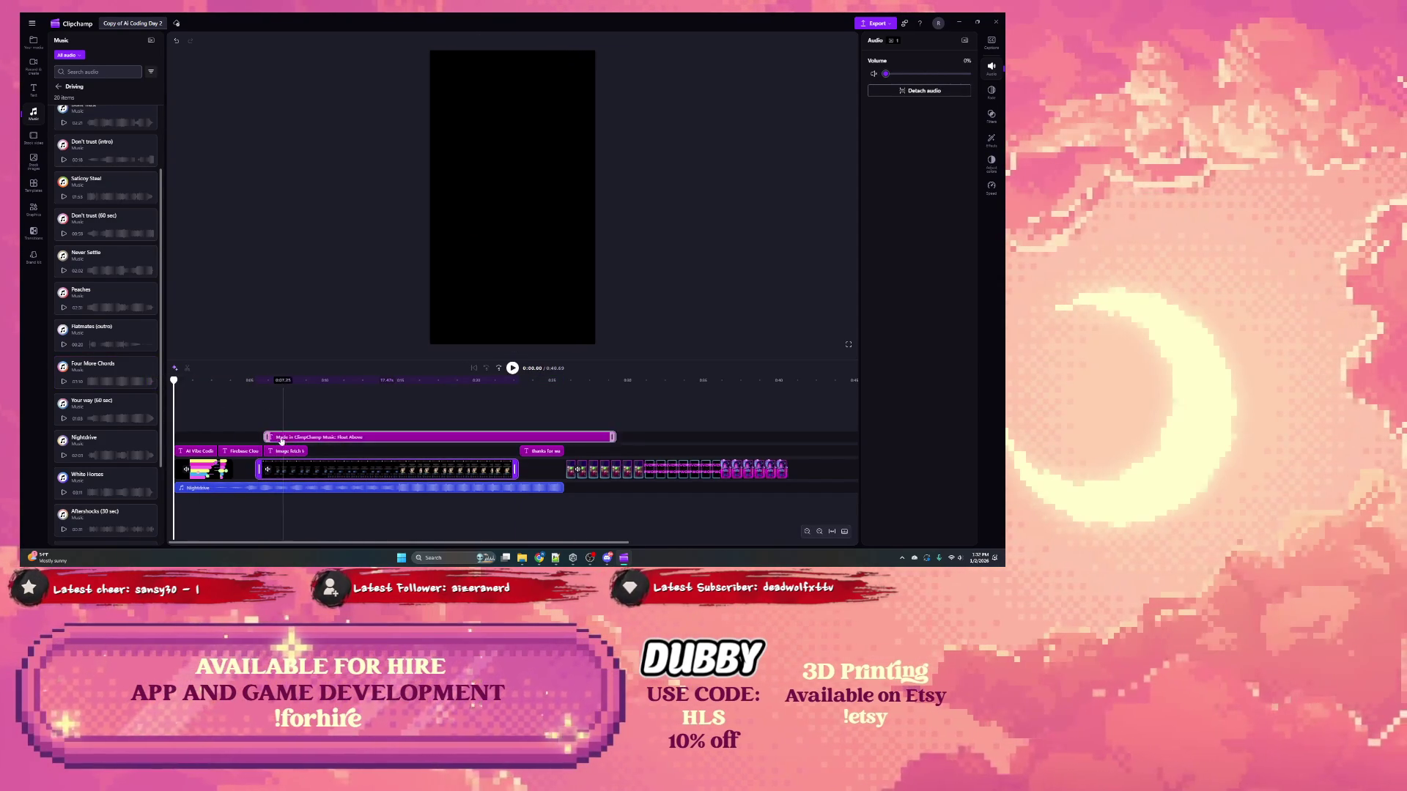
left_click(513, 368)
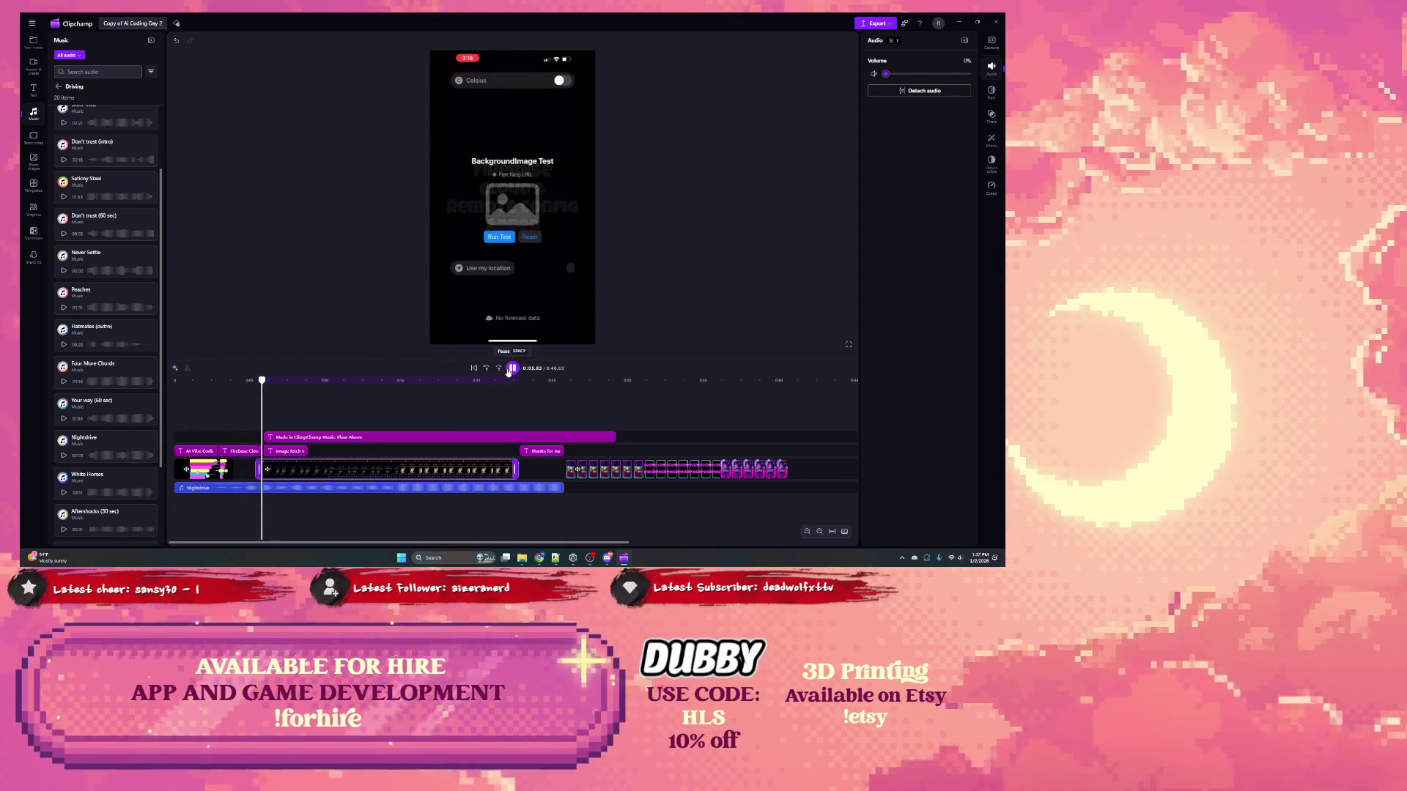
left_click(335, 473)
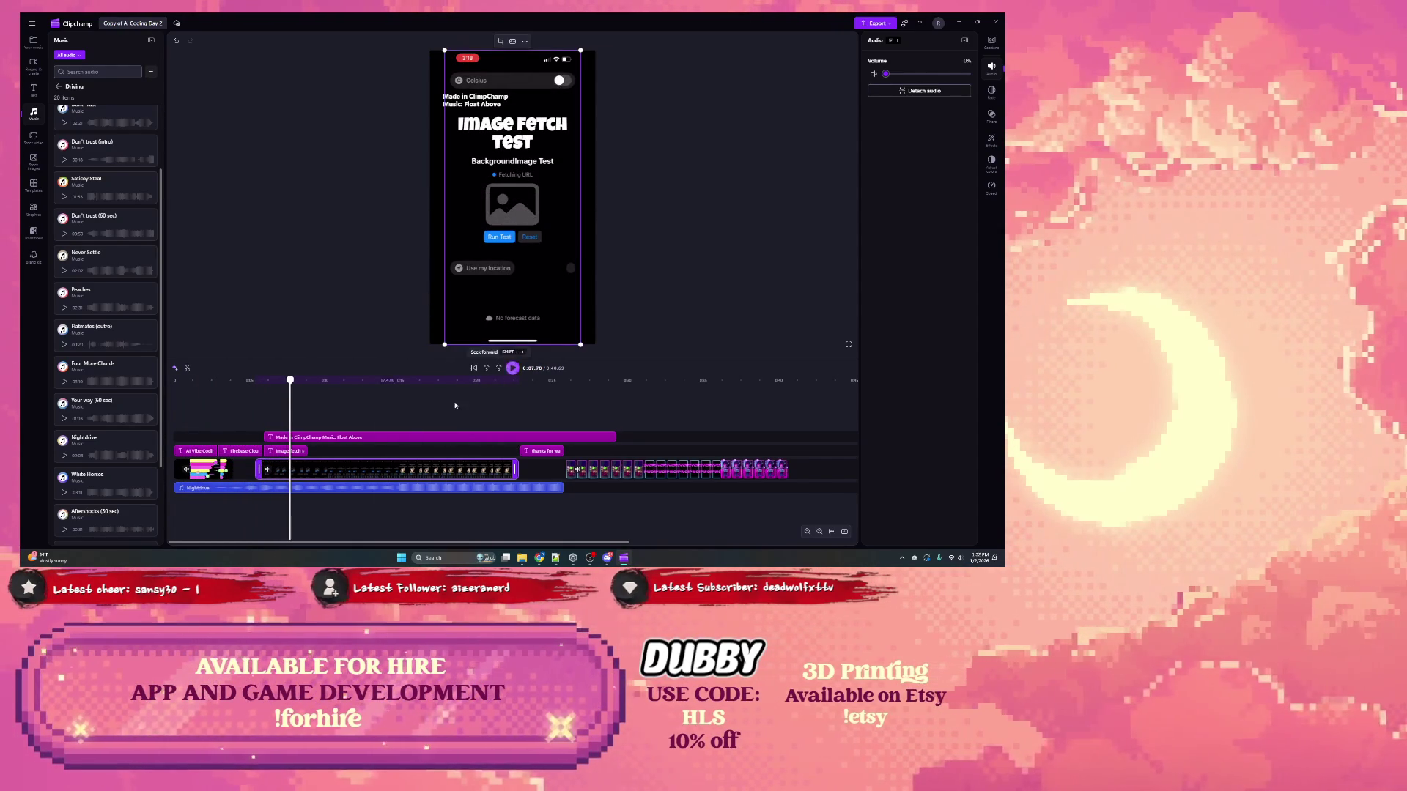
left_click_drag(335, 473, 324, 473)
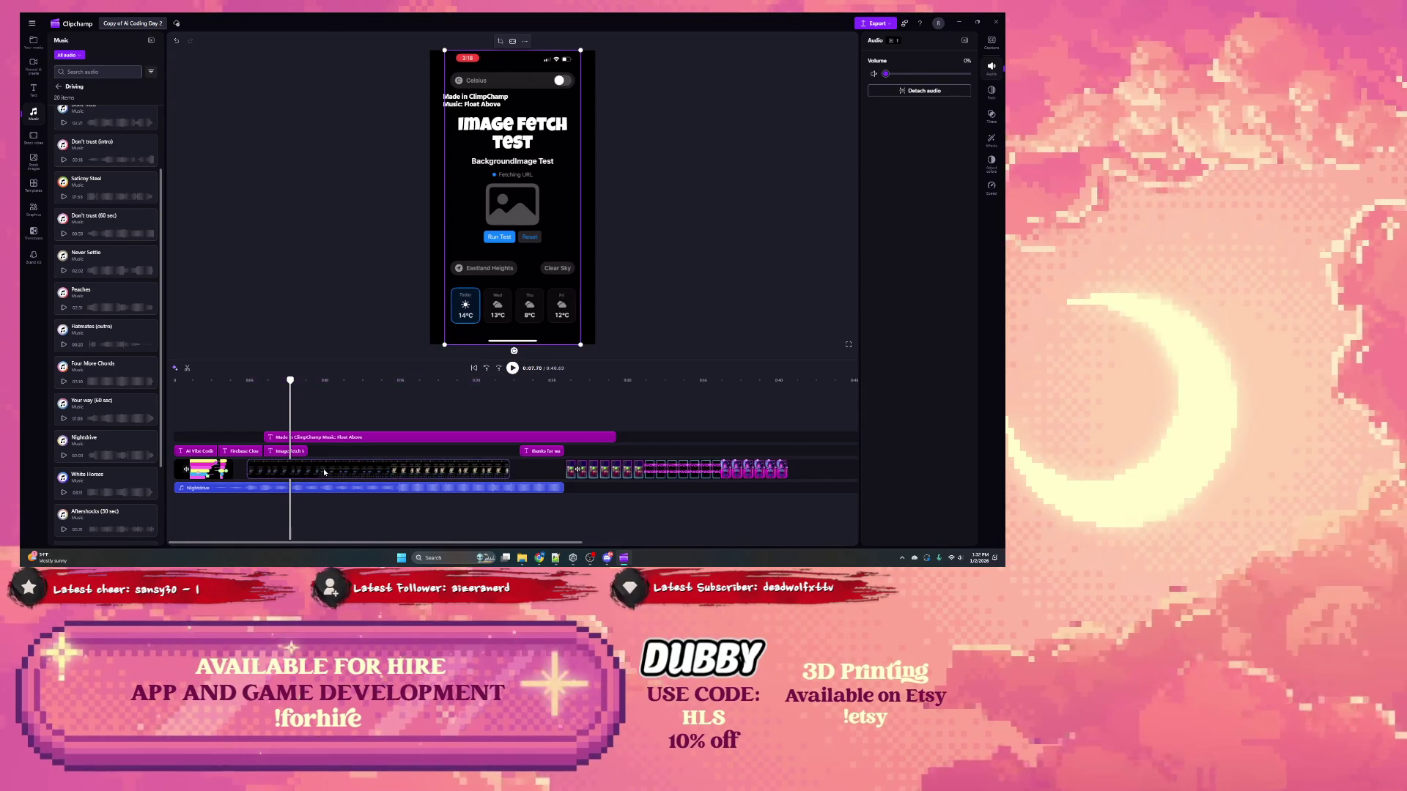
left_click(512, 368)
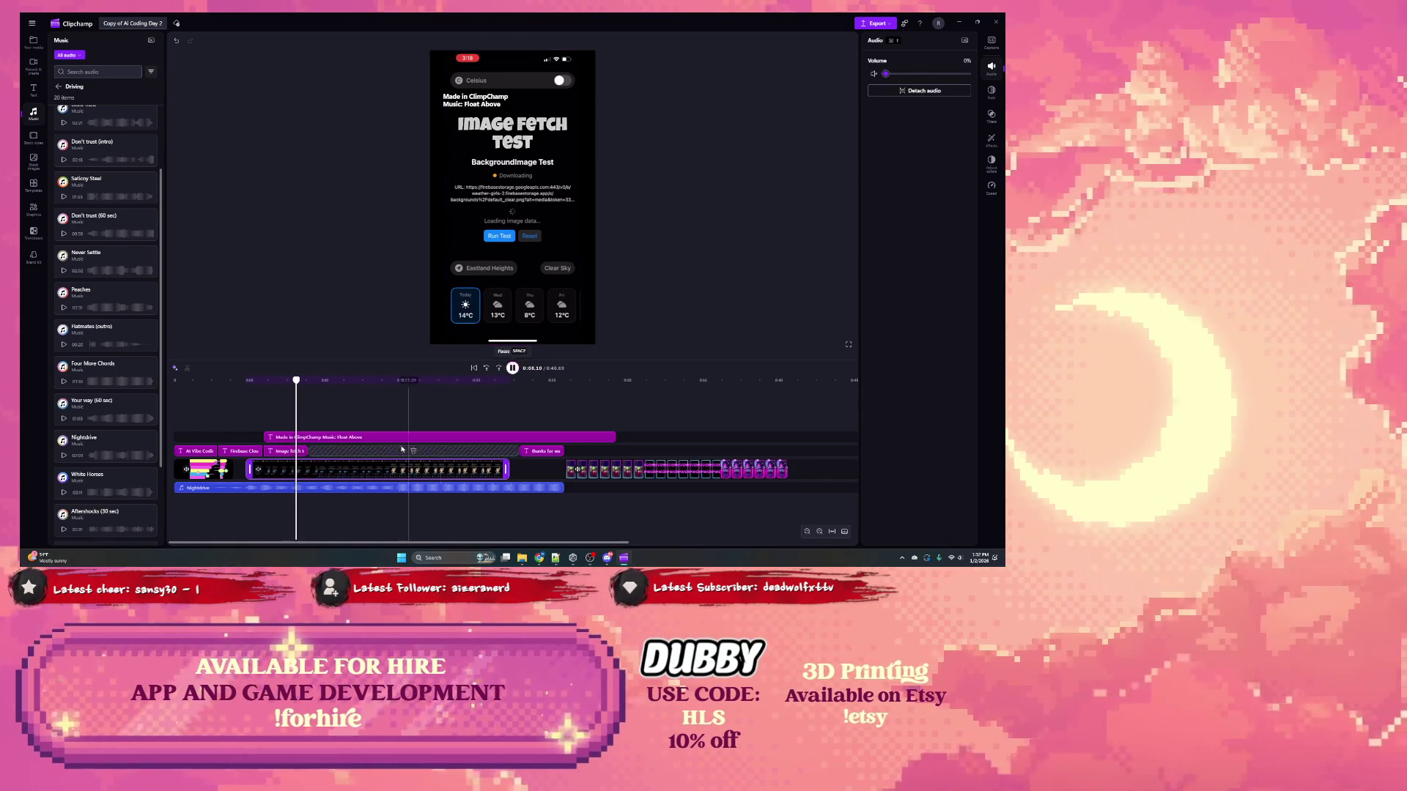
left_click(473, 368)
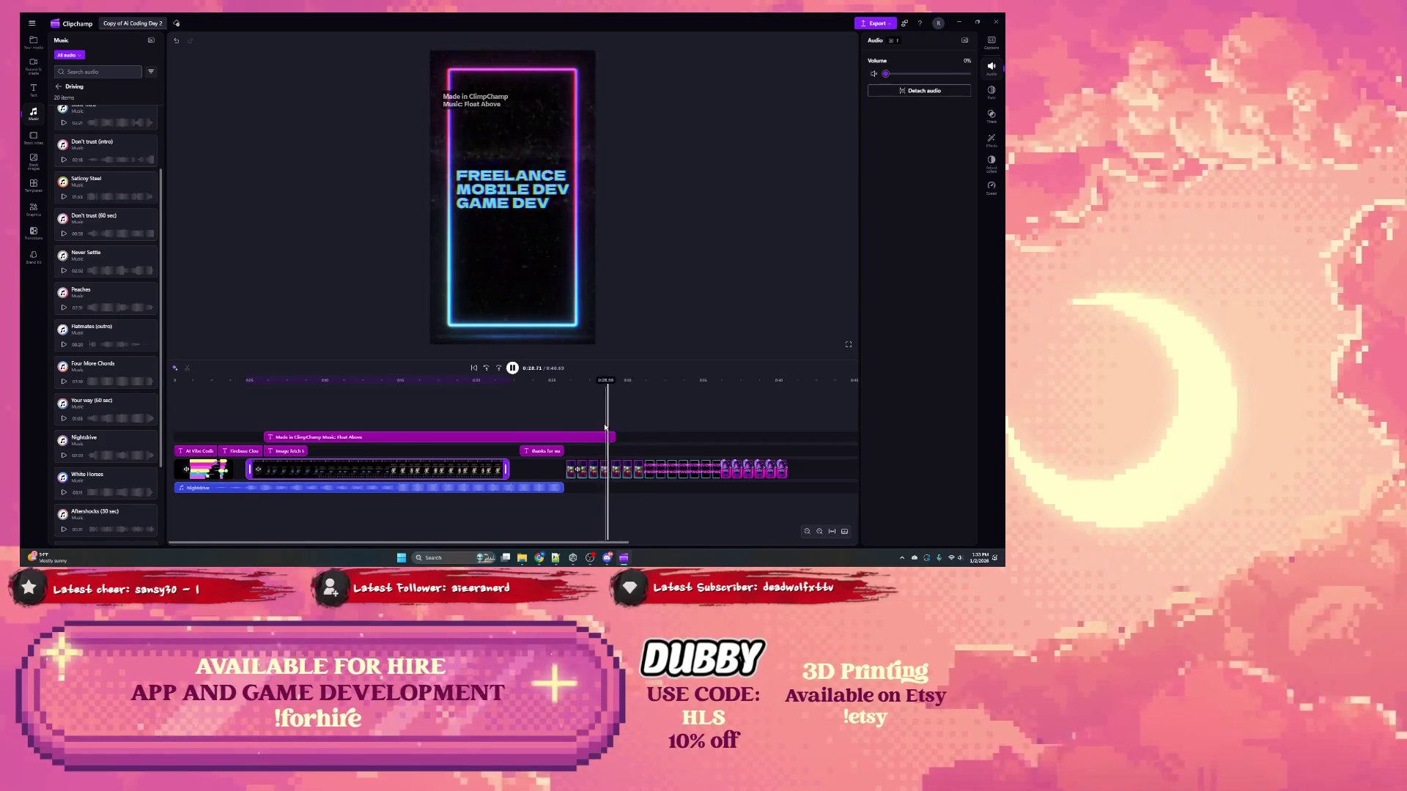
Step: Trim the 'Made in ClipChamp / Music' credit text to end with the music, then play
left_click_drag(614, 437, 564, 438)
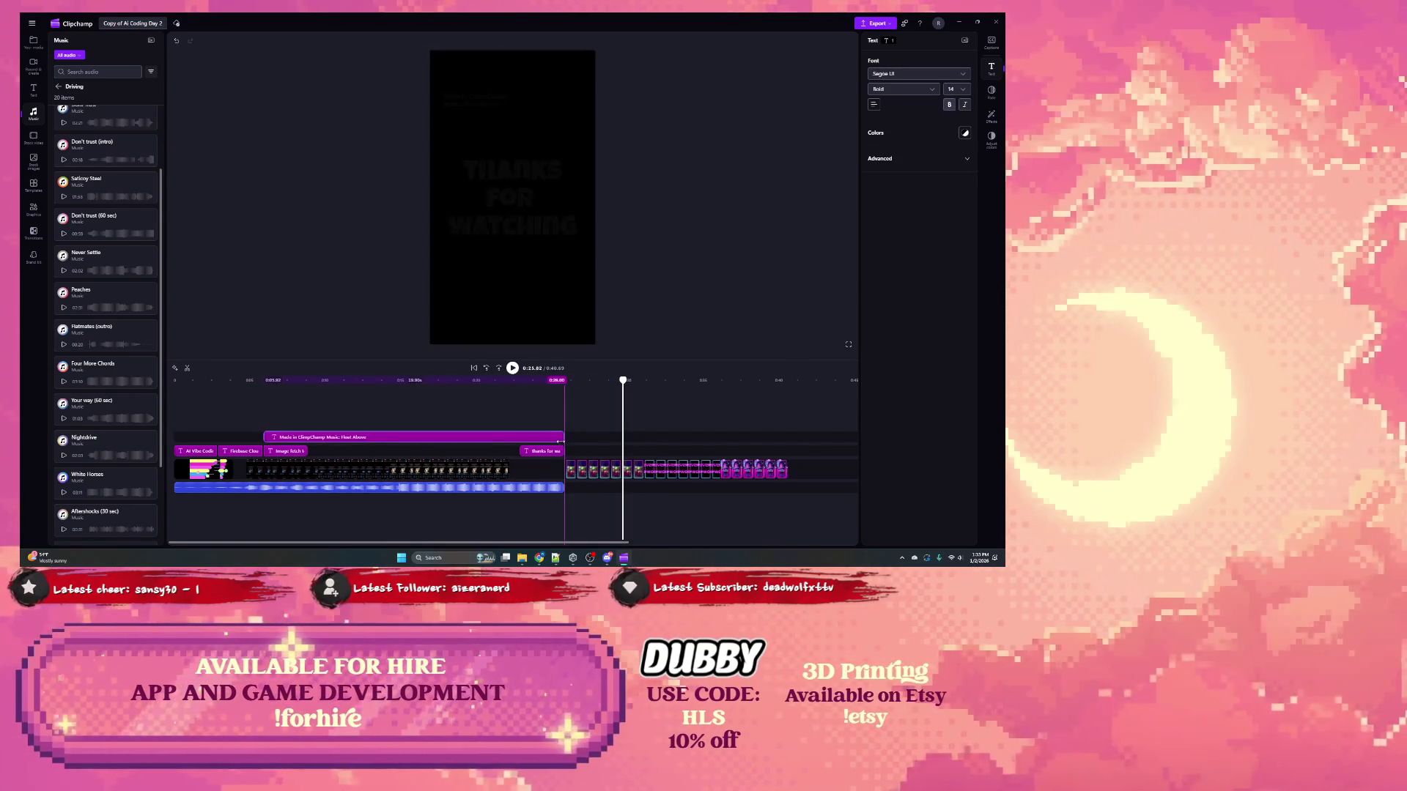
key("space")
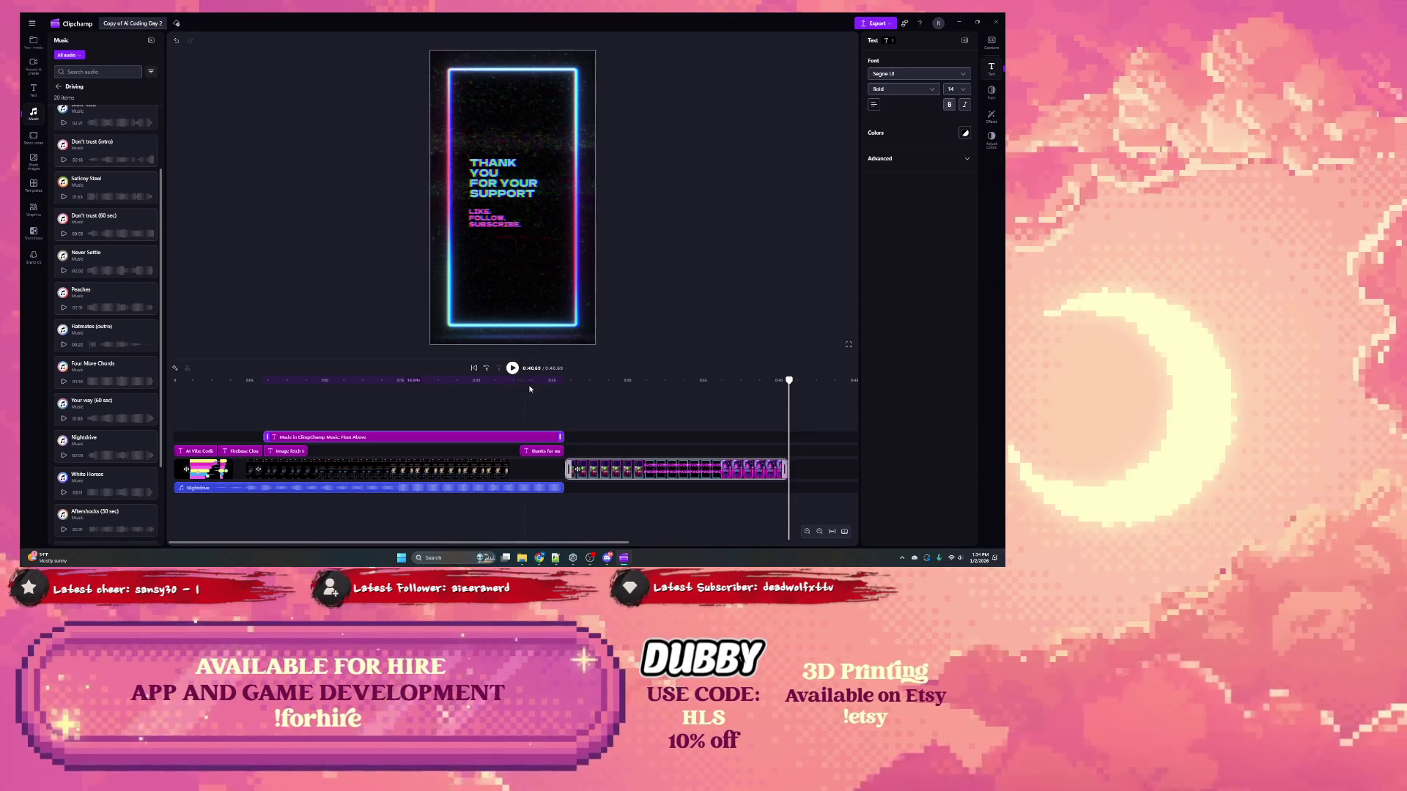
Step: Review the ending, then shift the Nightdrive music to start just after the title
left_click(573, 381)
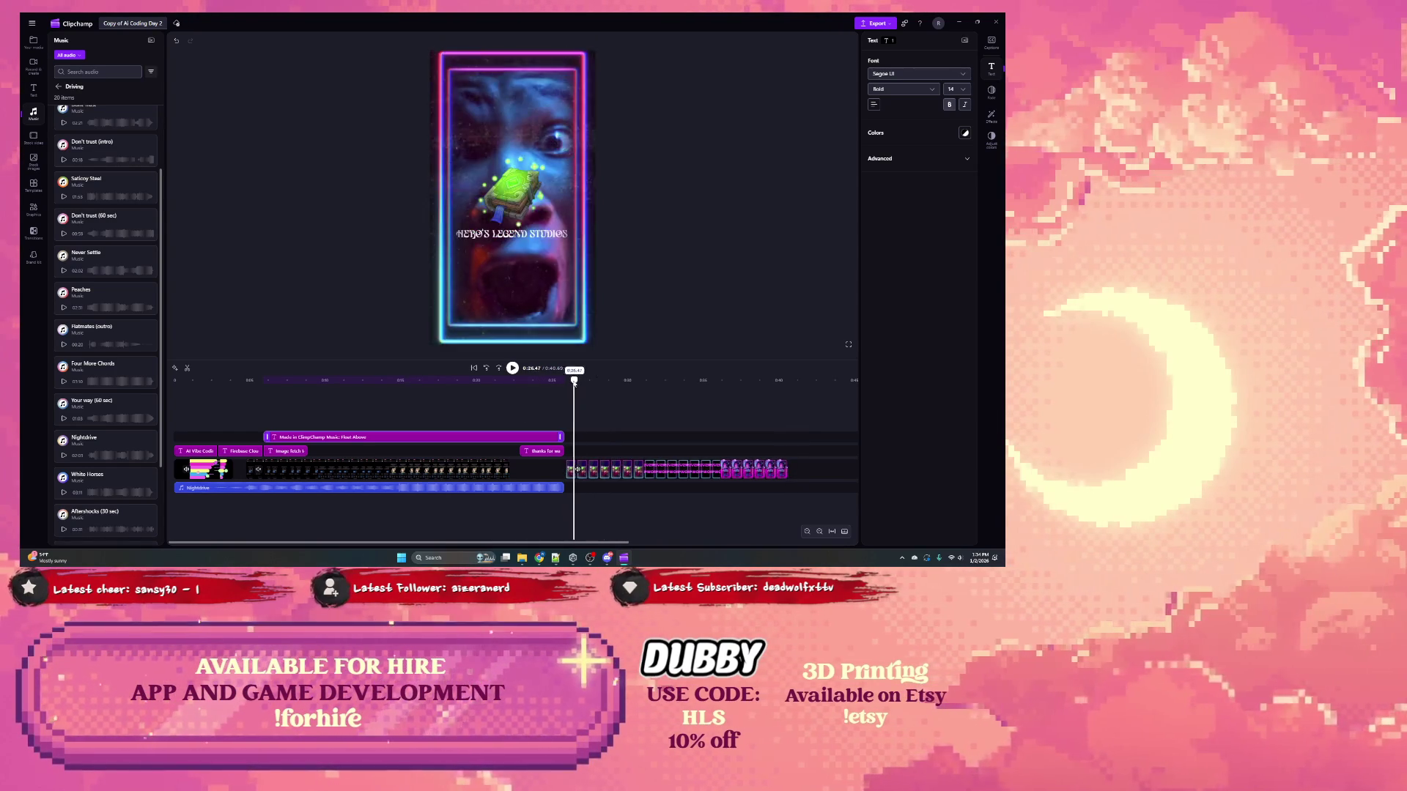
left_click(511, 369)
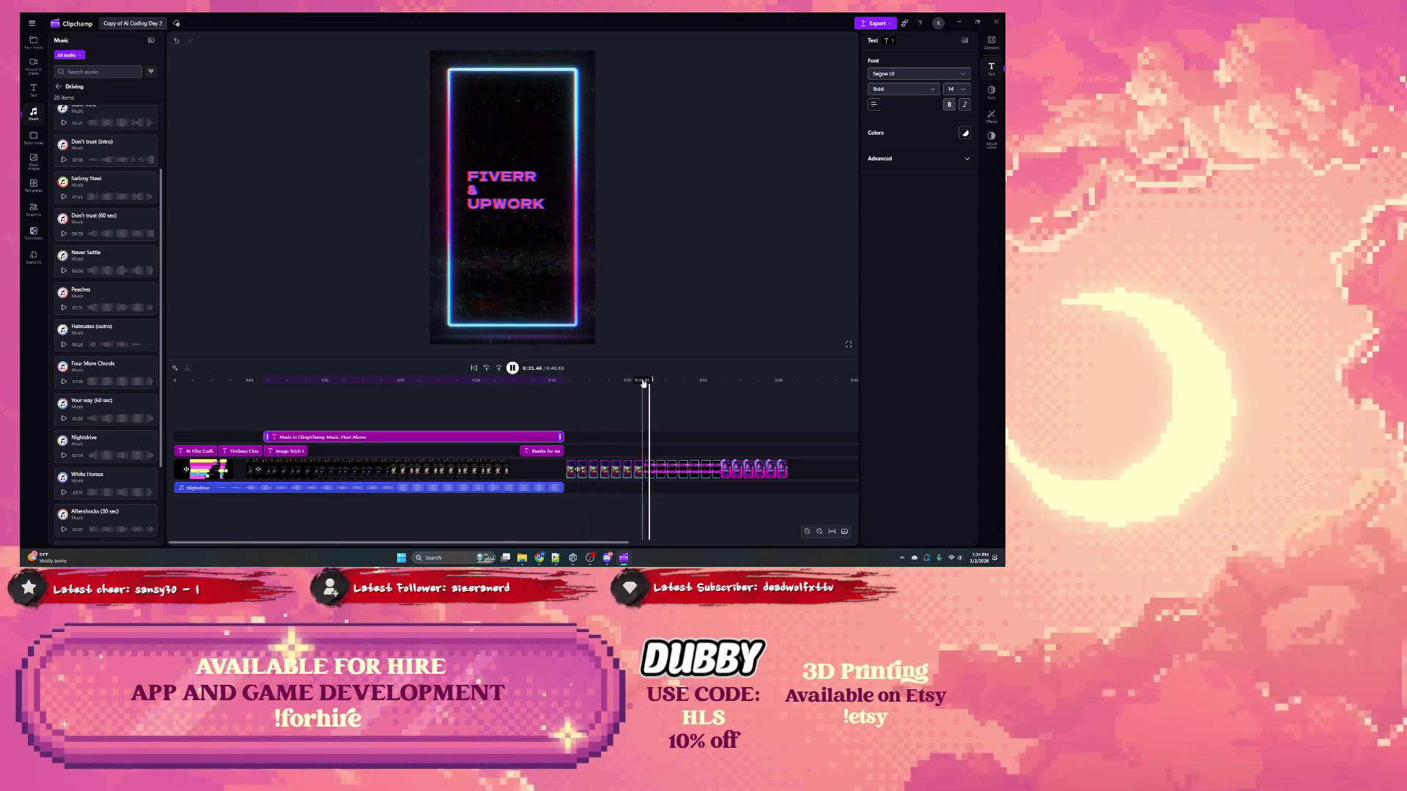
left_click_drag(663, 382, 176, 380)
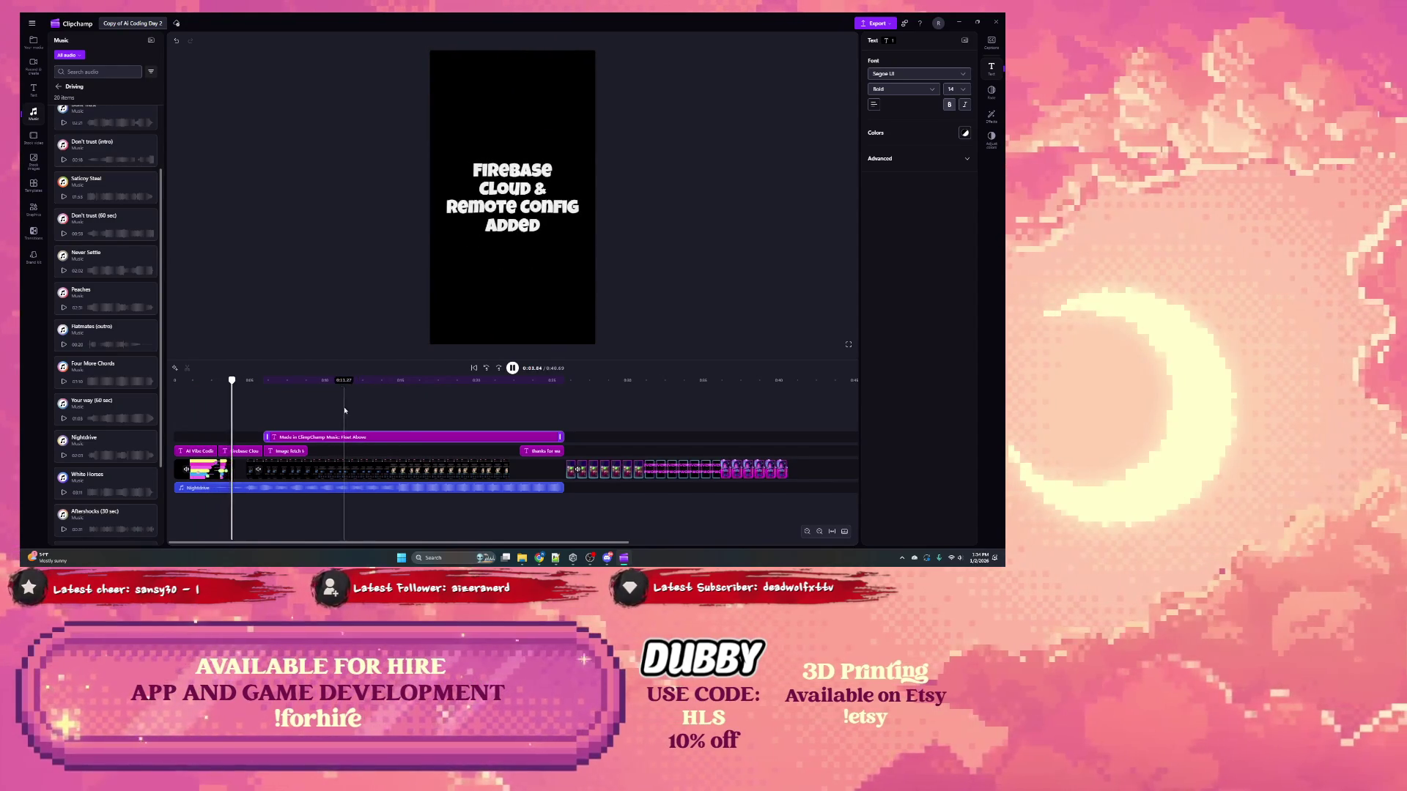
left_click(512, 369)
mouse_move(297, 489)
left_mouse_down()
mouse_move(320, 491)
mouse_move(299, 471)
left_mouse_up()
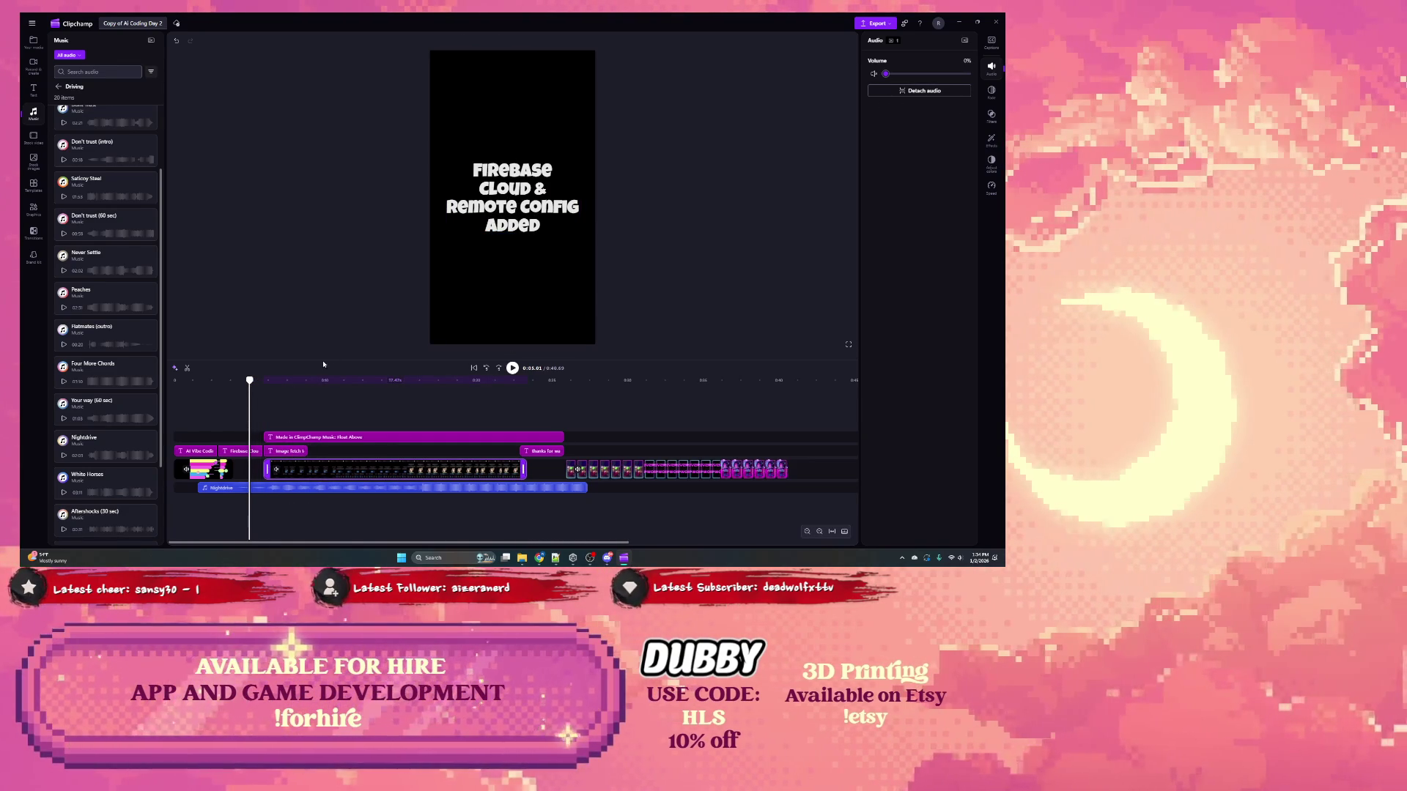
Step: Add a Liquid streaks transition of about 0.83 s after the opening title
left_click(992, 90)
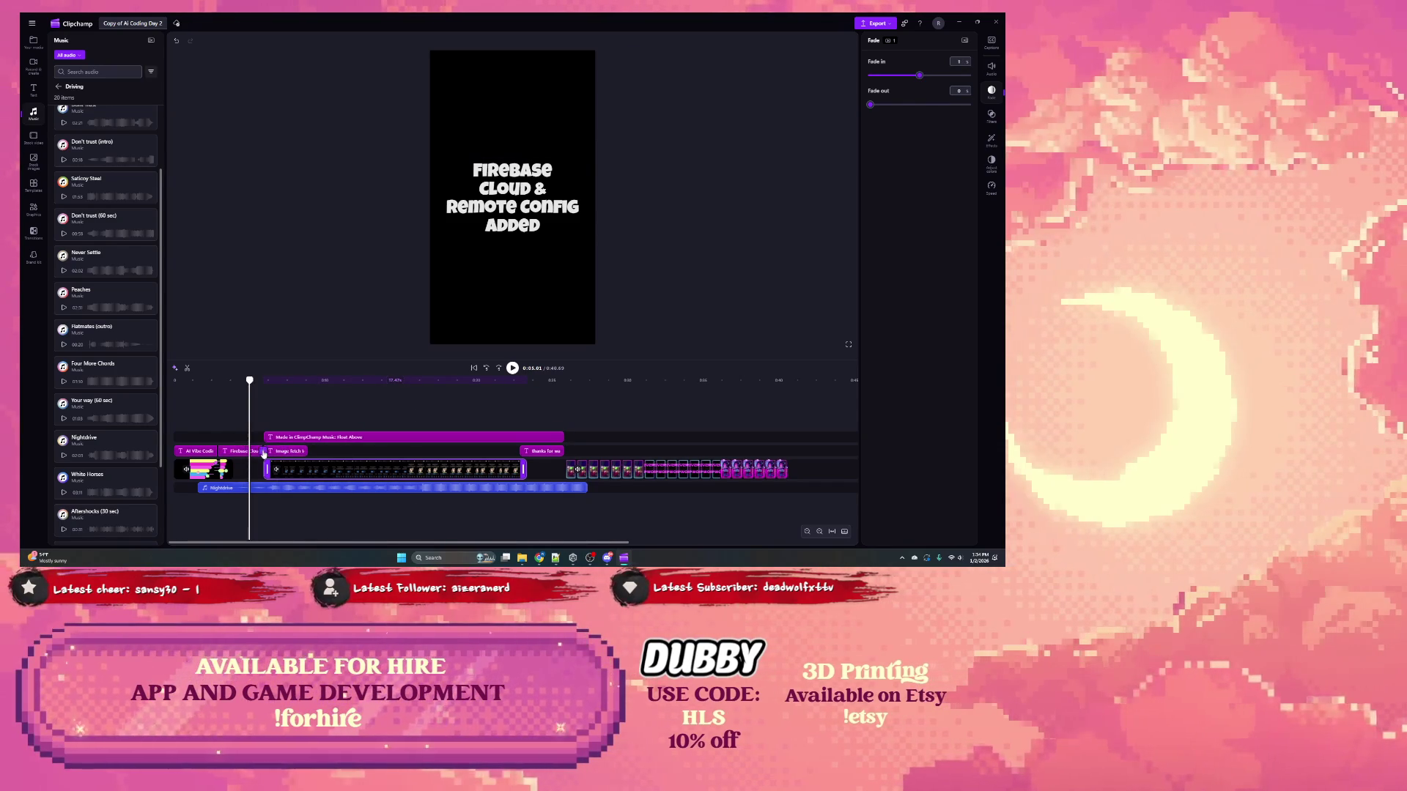
left_click(221, 450)
scroll(888, 297, "down", 10)
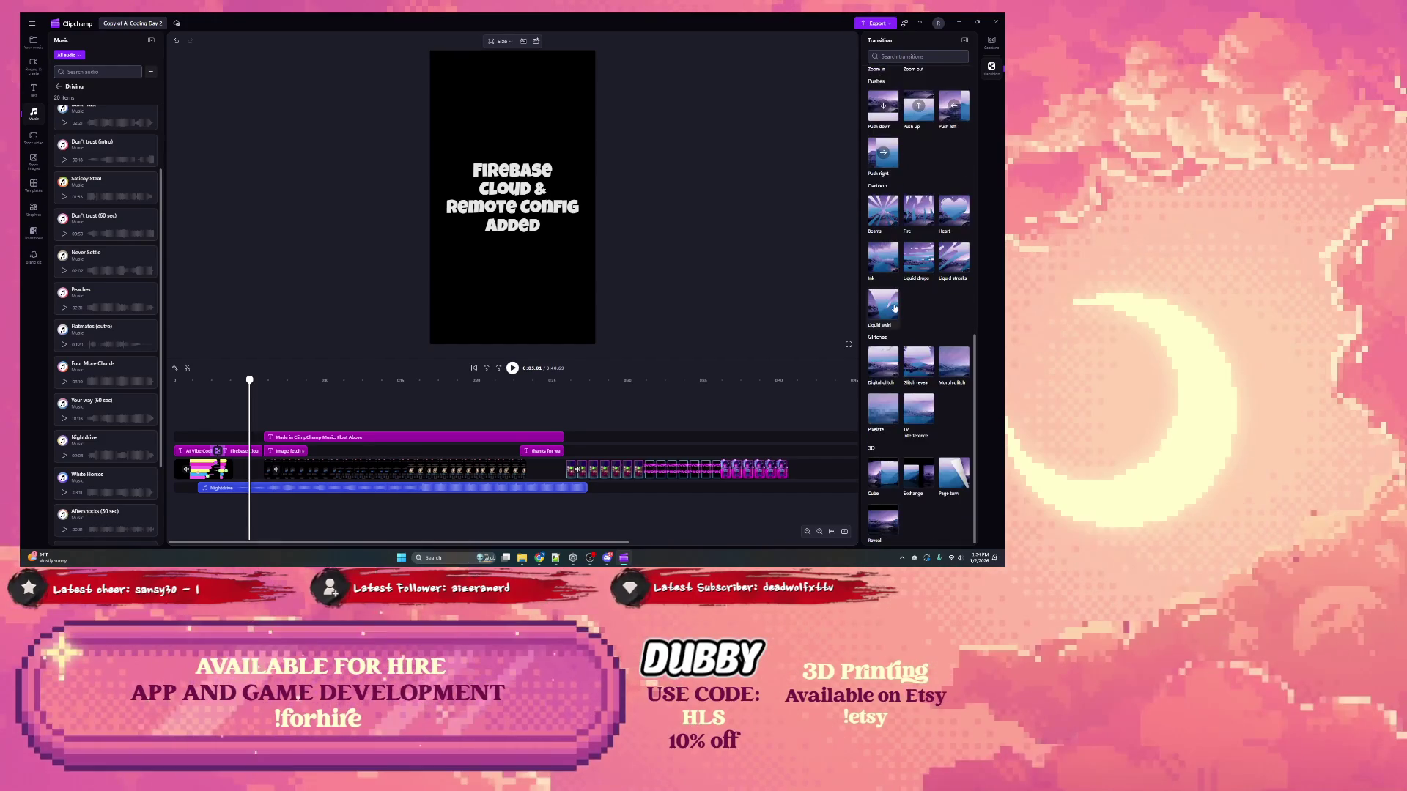
left_click(947, 275)
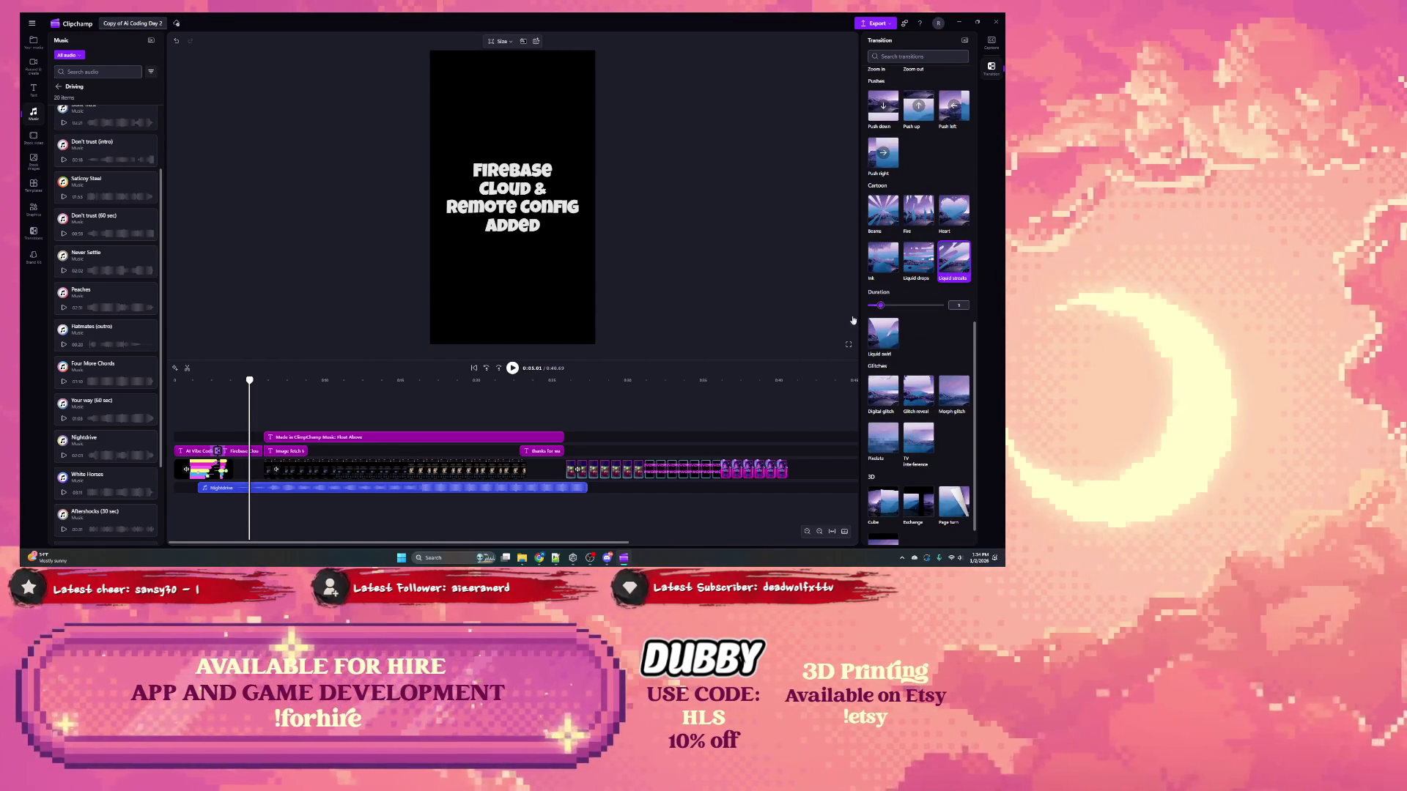
left_click(264, 452)
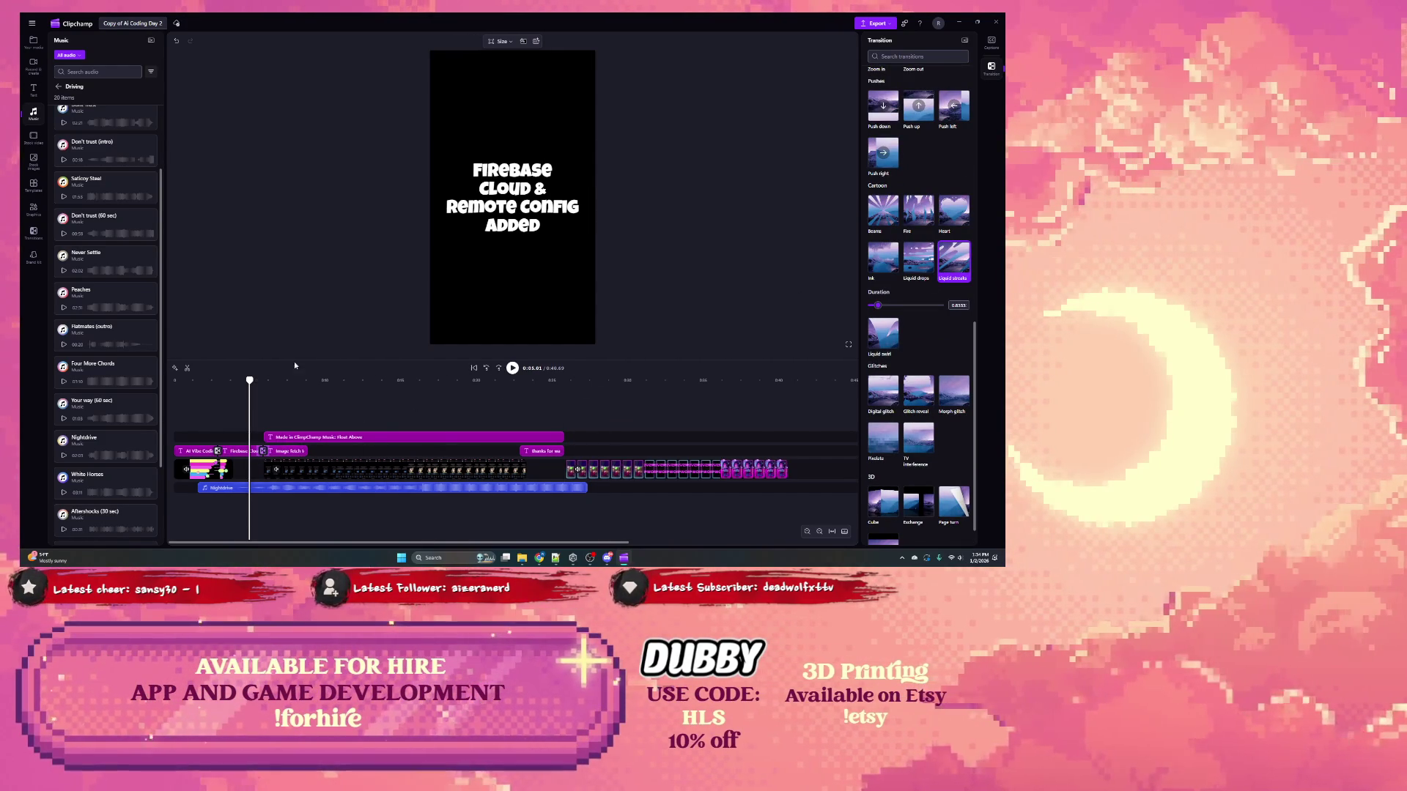
Step: Rewind and select the music credit text clip near 0:10
left_click_drag(234, 381, 142, 381)
left_click(320, 438)
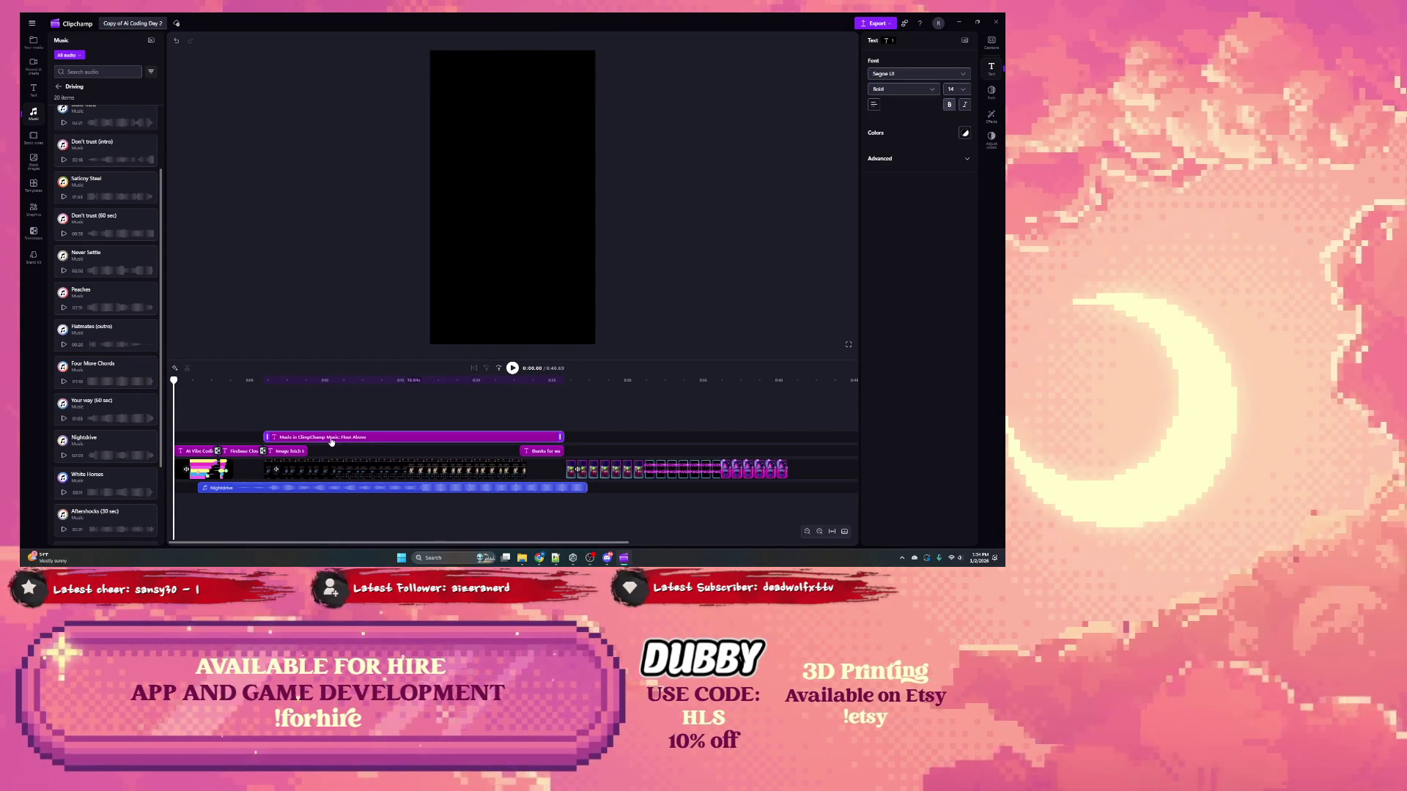
left_click(331, 441)
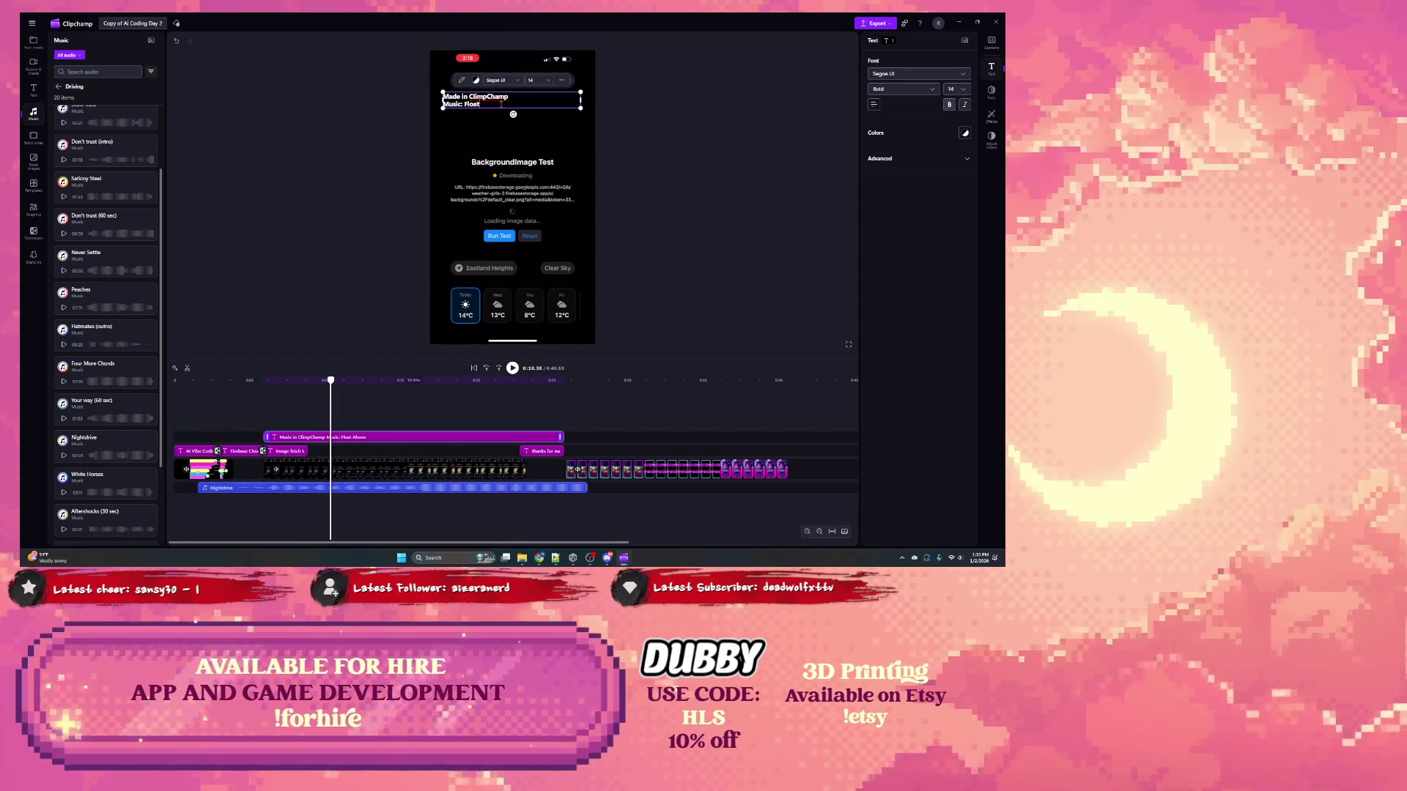
Step: Replace 'Float' with 'Nightdrive' in the credit and play the short from the start
key("BackSpace")
key("BackSpace")
key("BackSpace")
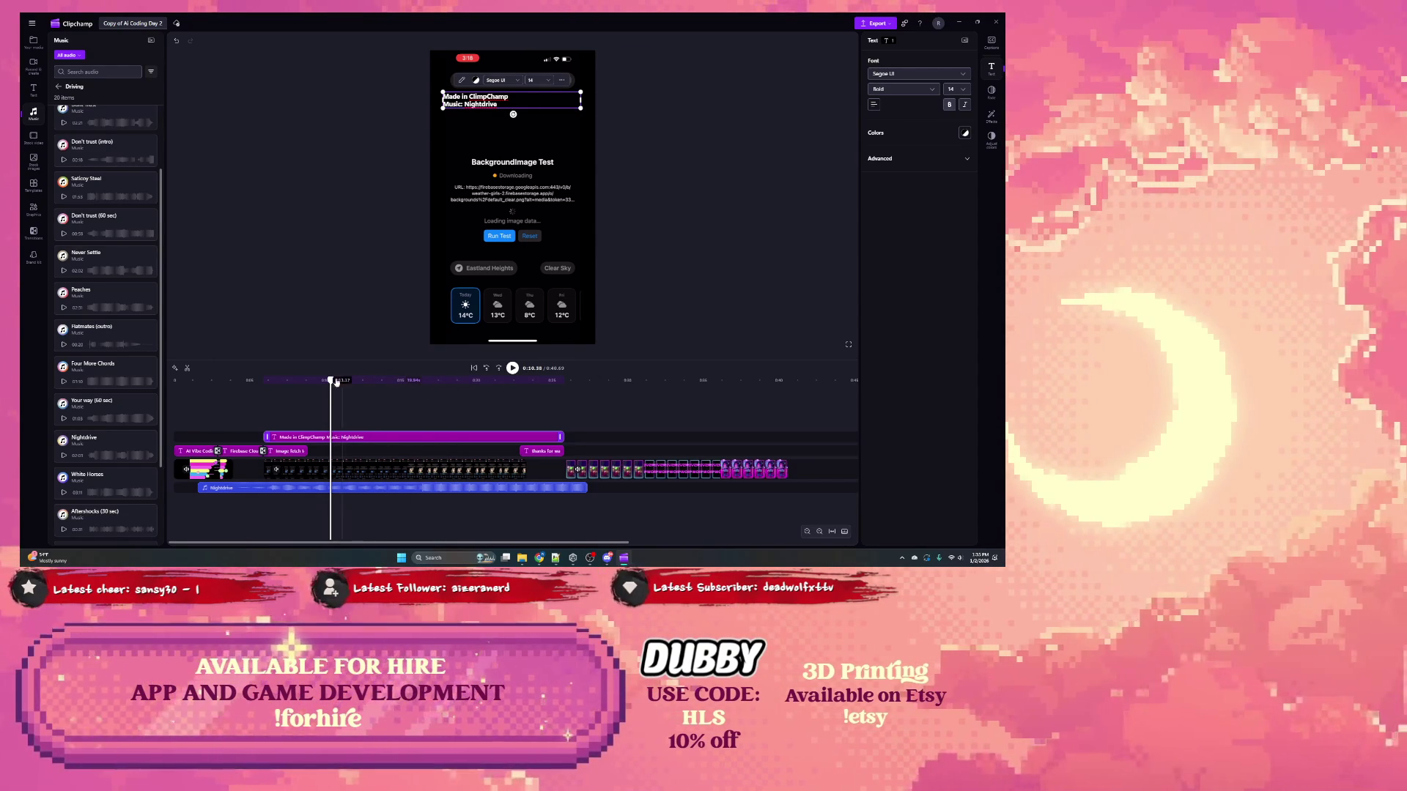
left_click(168, 381)
key("space")
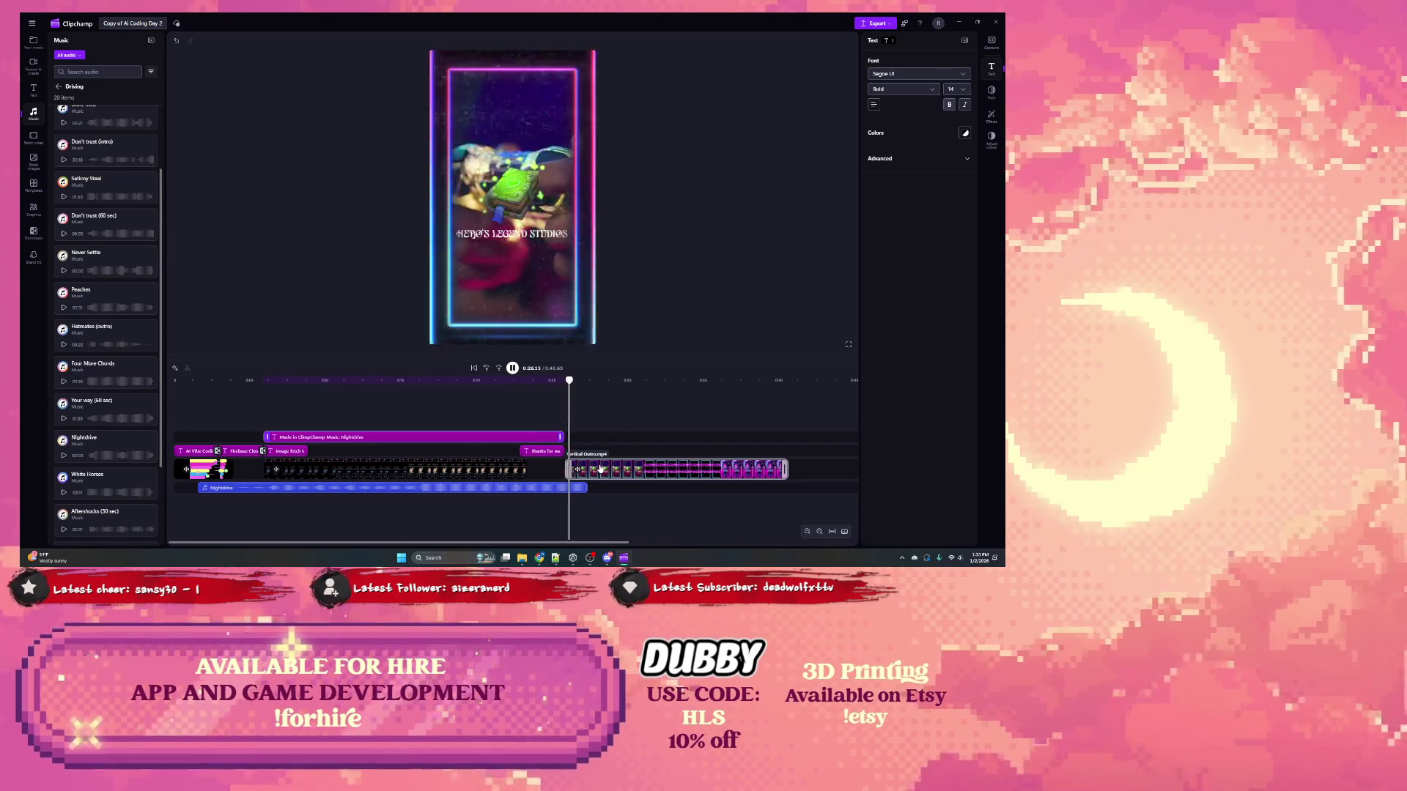
Step: Trim the end of the Nightdrive music shorter and replay from 0:00
key("space")
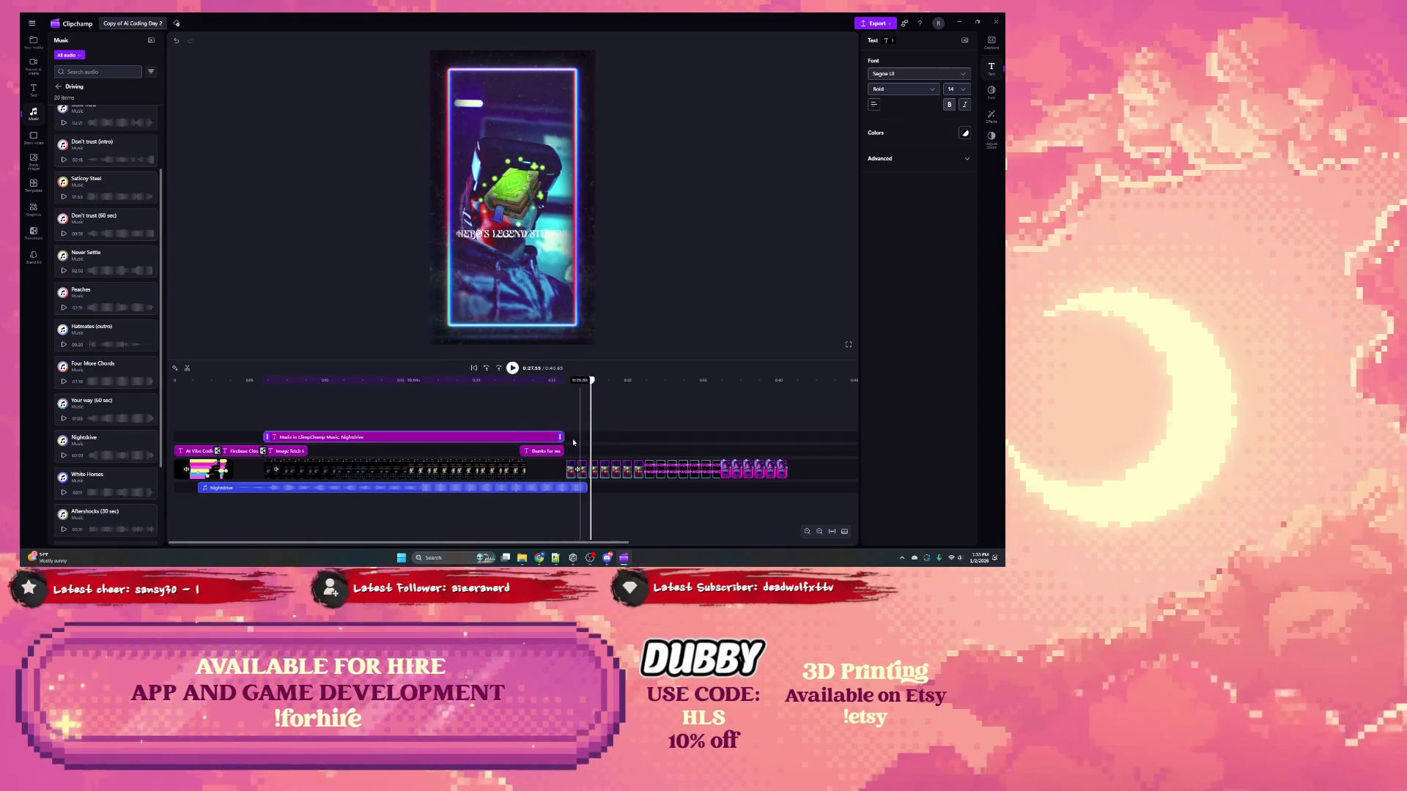
left_click(586, 487)
left_click_drag(586, 487, 563, 488)
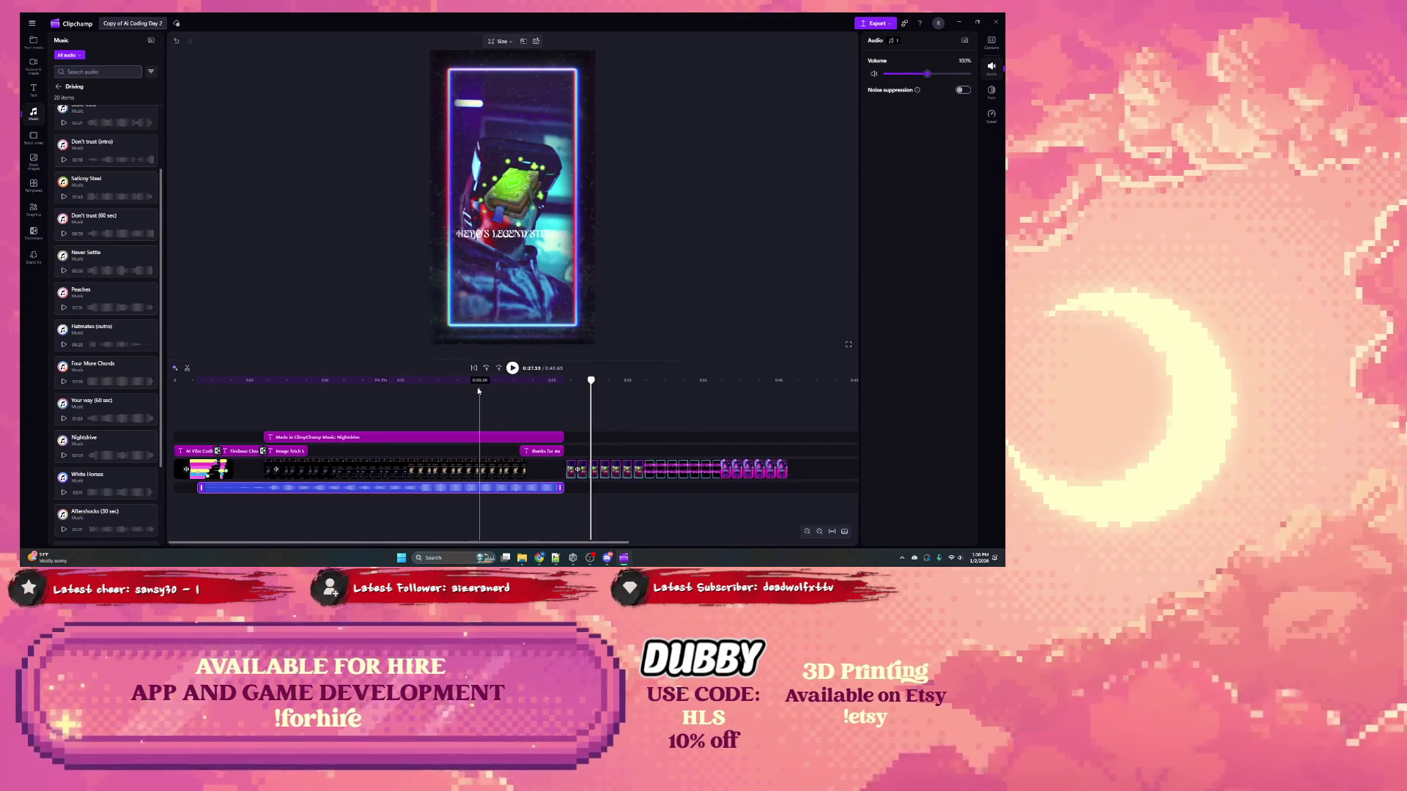
left_click(176, 380)
left_click(512, 367)
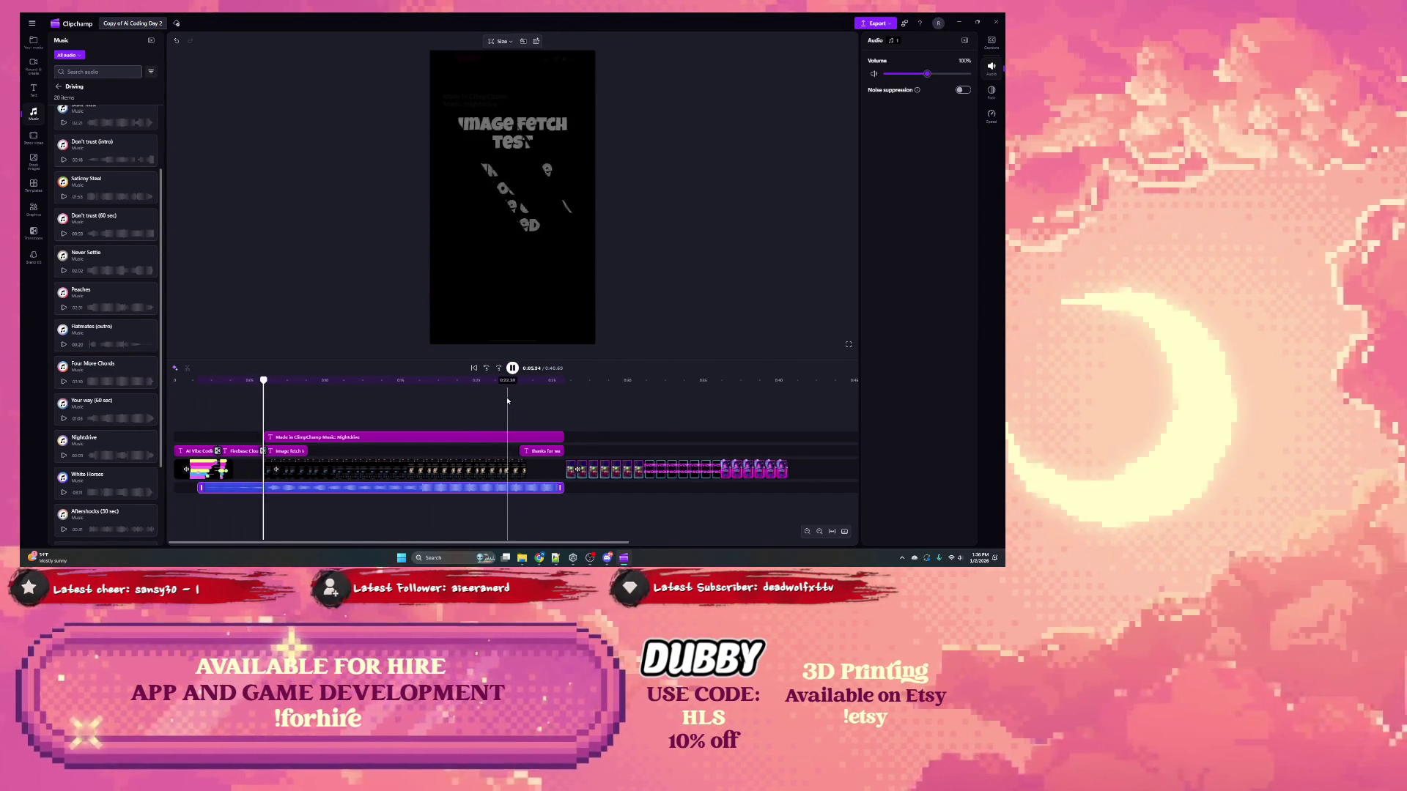
left_click(512, 368)
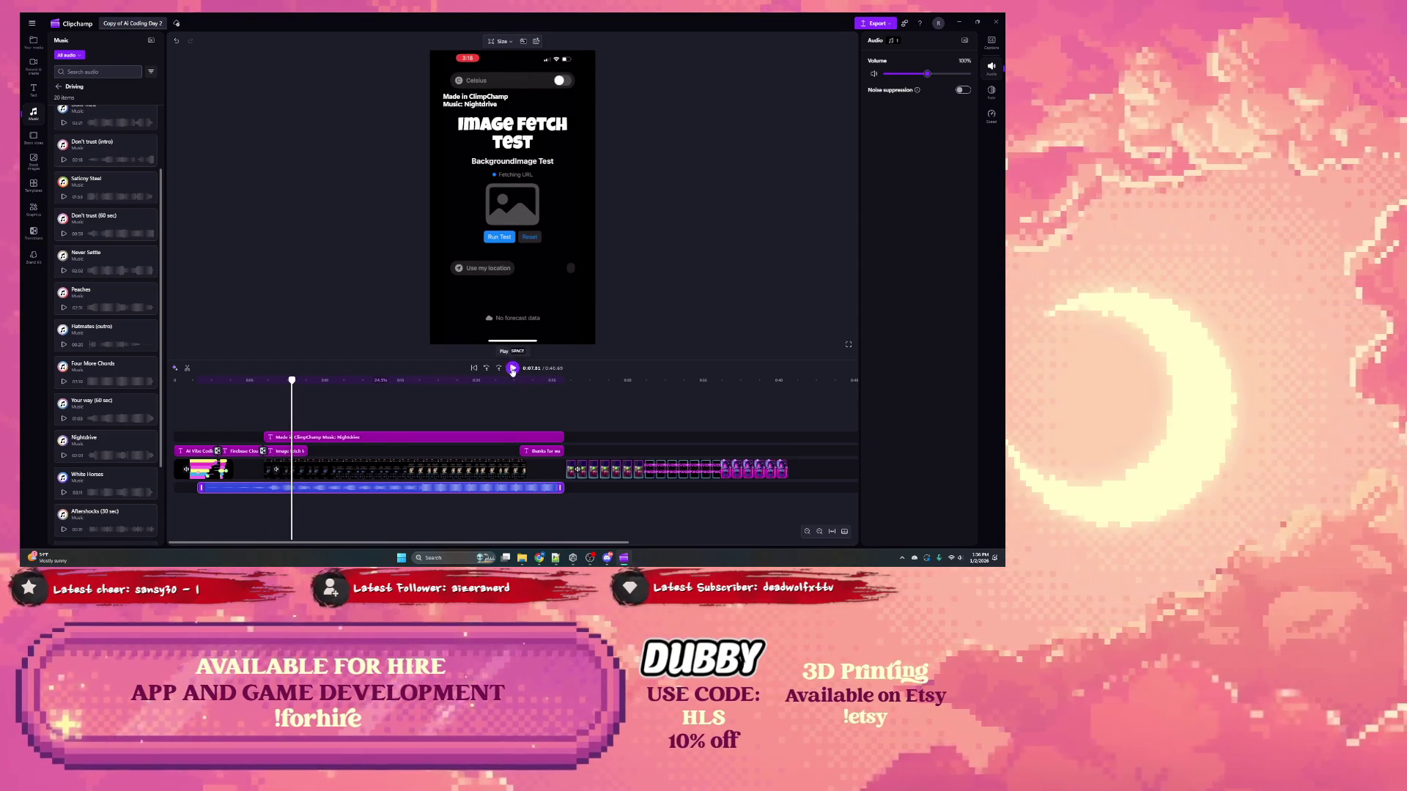
Step: Delete the 'Made in Clipchamp Music: Nightdrive' text clip and replay from the start
left_click_drag(291, 381, 174, 381)
left_click(297, 470)
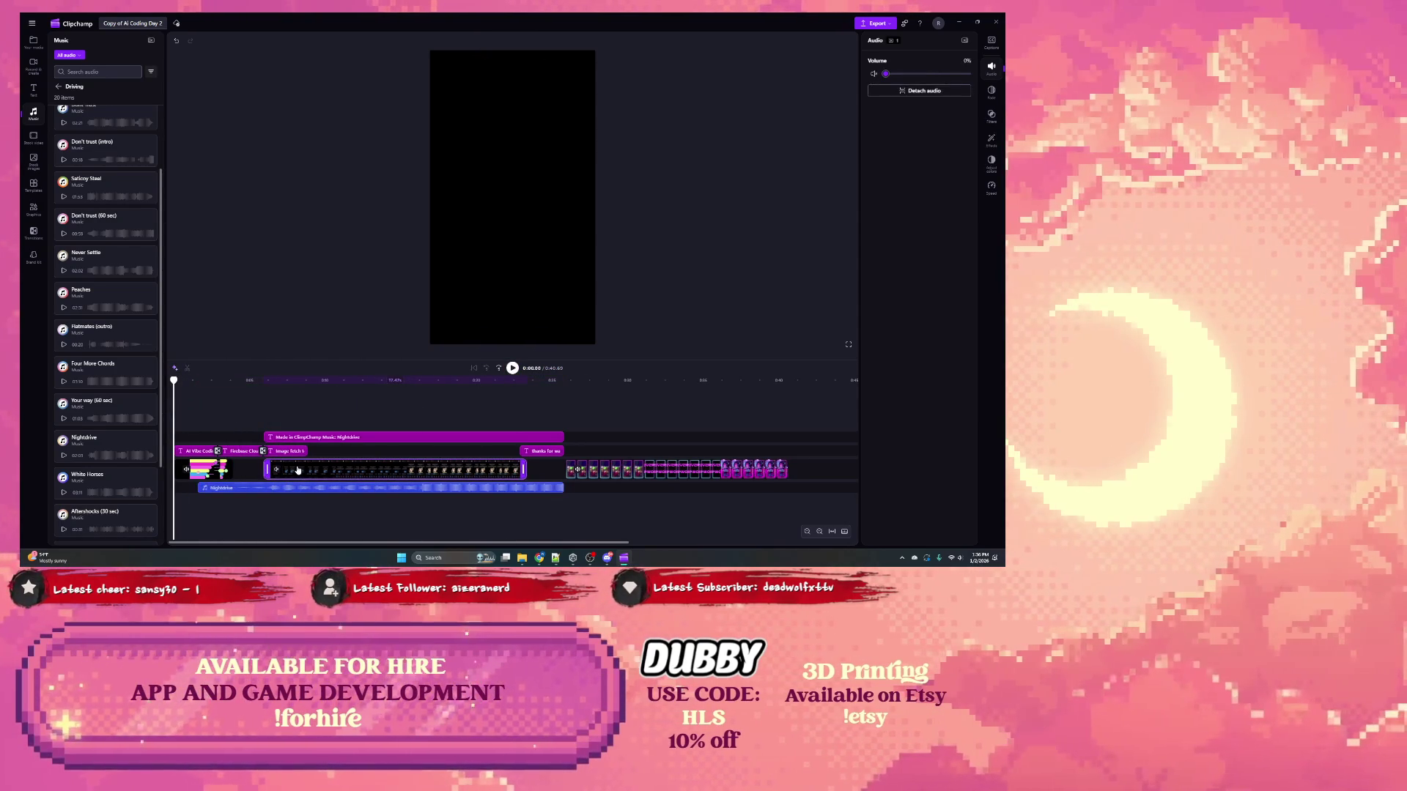
left_click(206, 473)
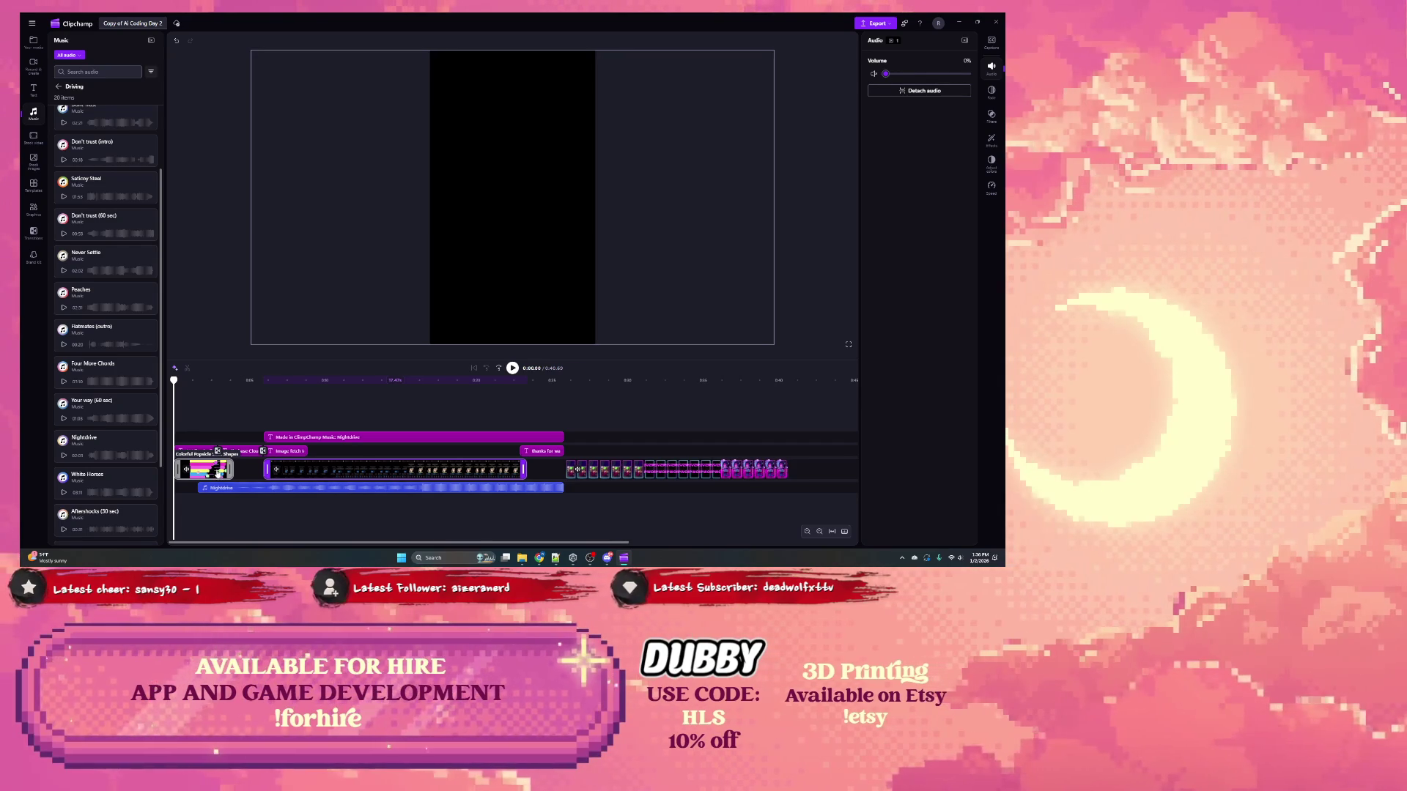
left_click(293, 438)
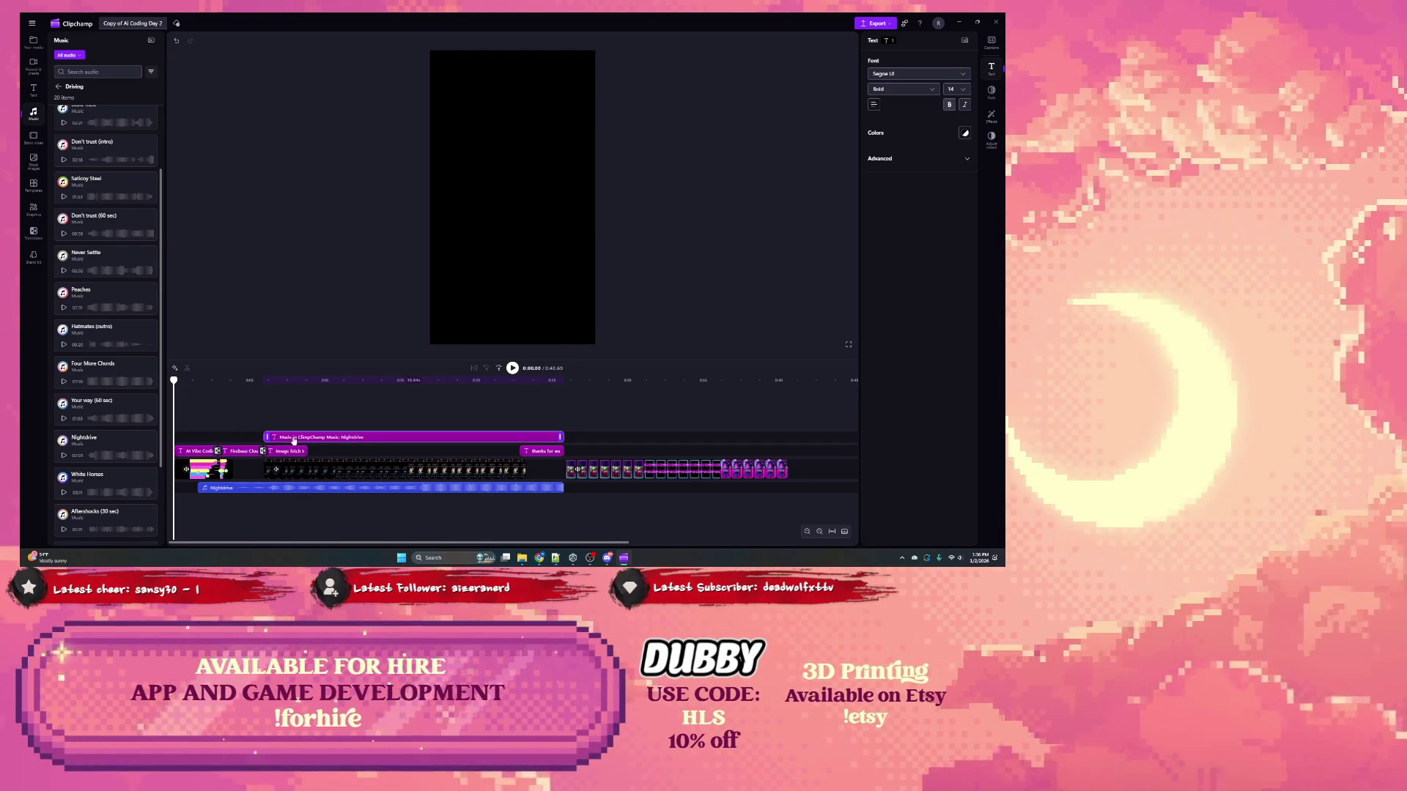
key("Delete")
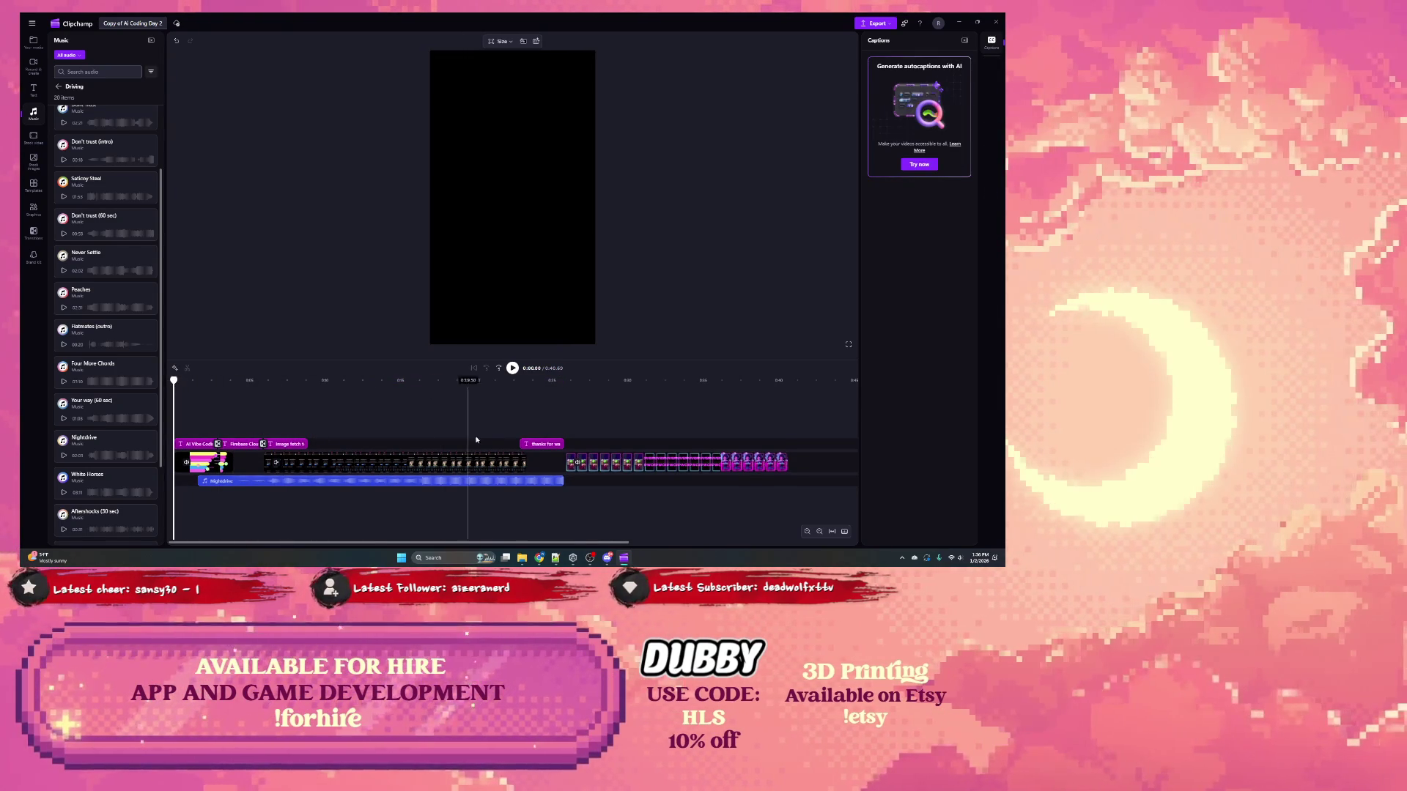
key("space")
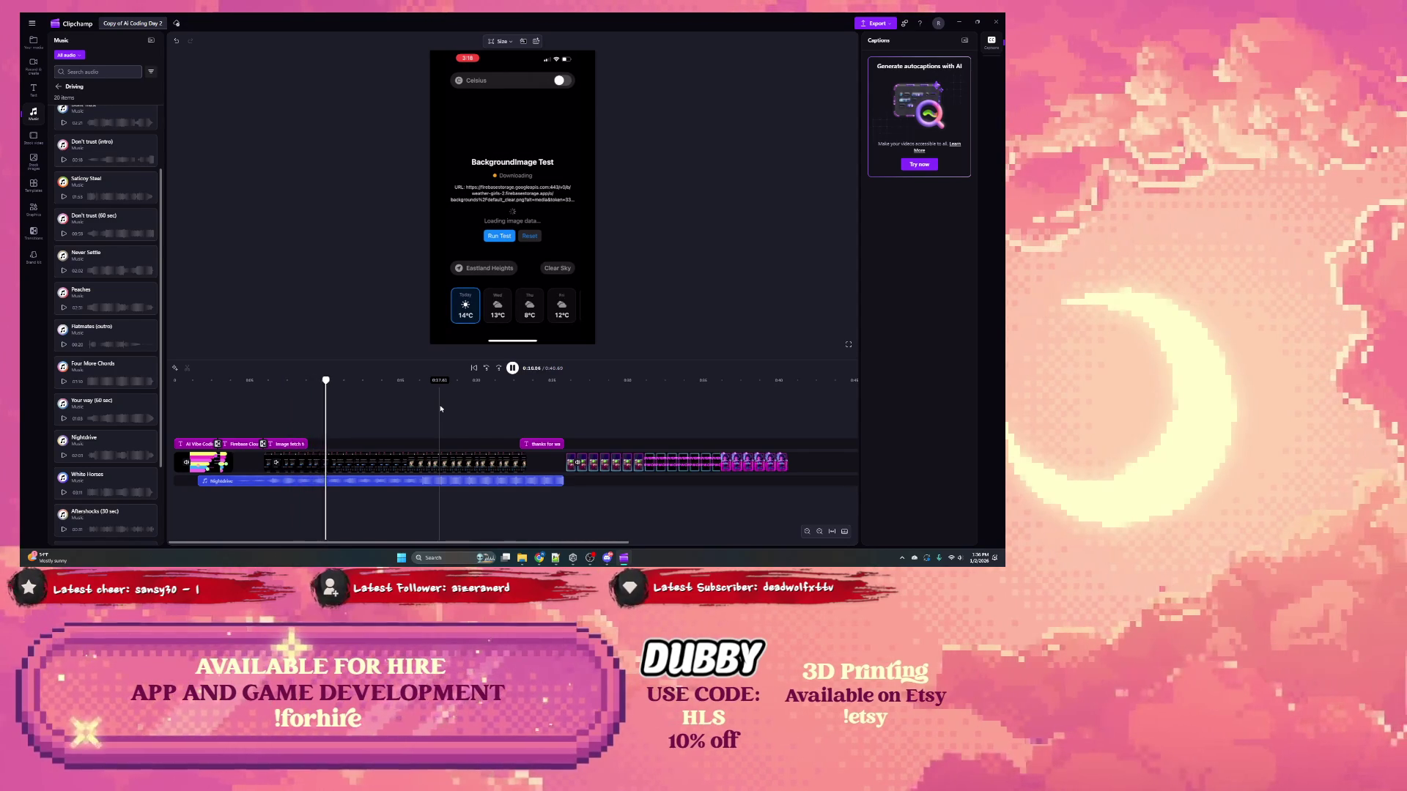
Step: Apply a 2-second fade-out to the Nightdrive music clip
left_click(499, 482)
left_click(991, 91)
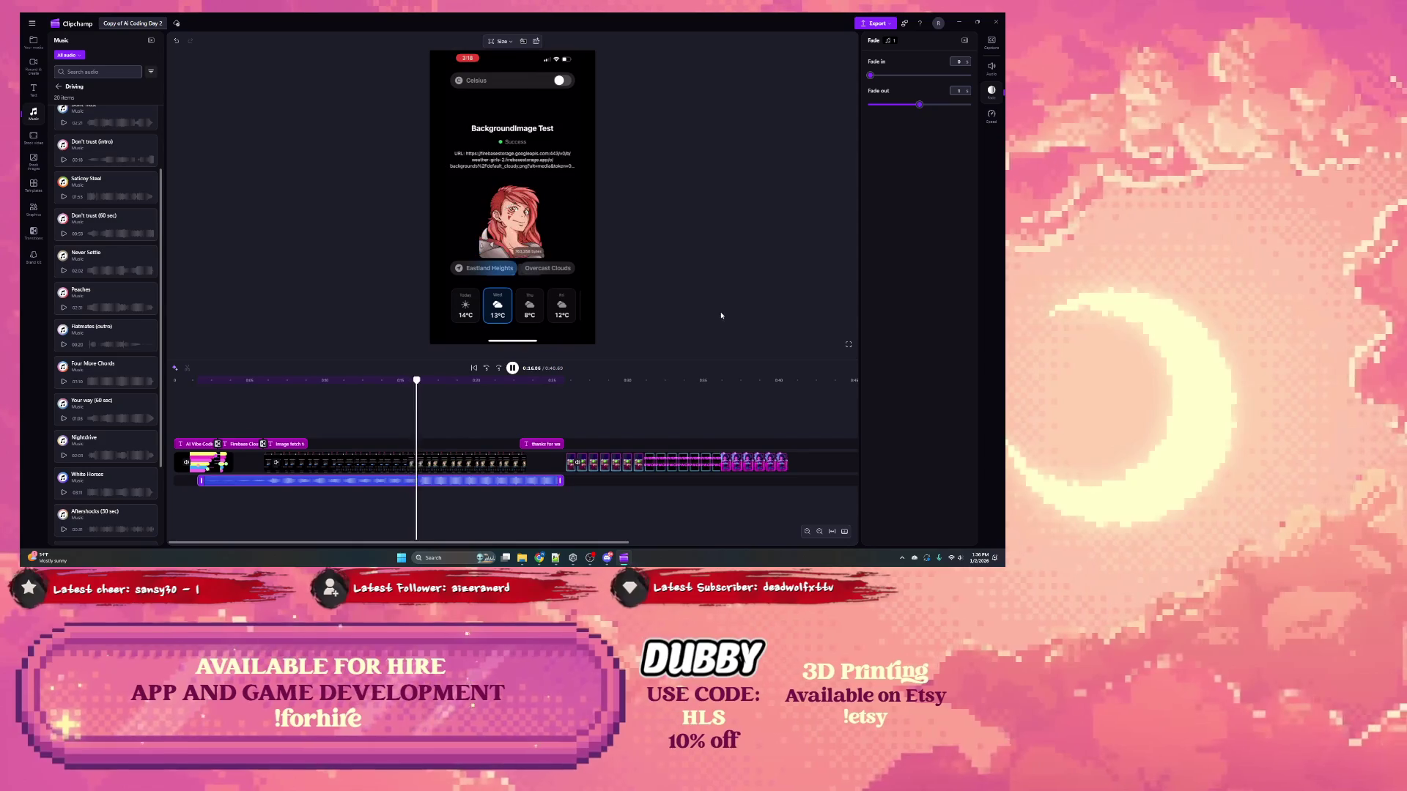
left_click_drag(919, 106, 983, 107)
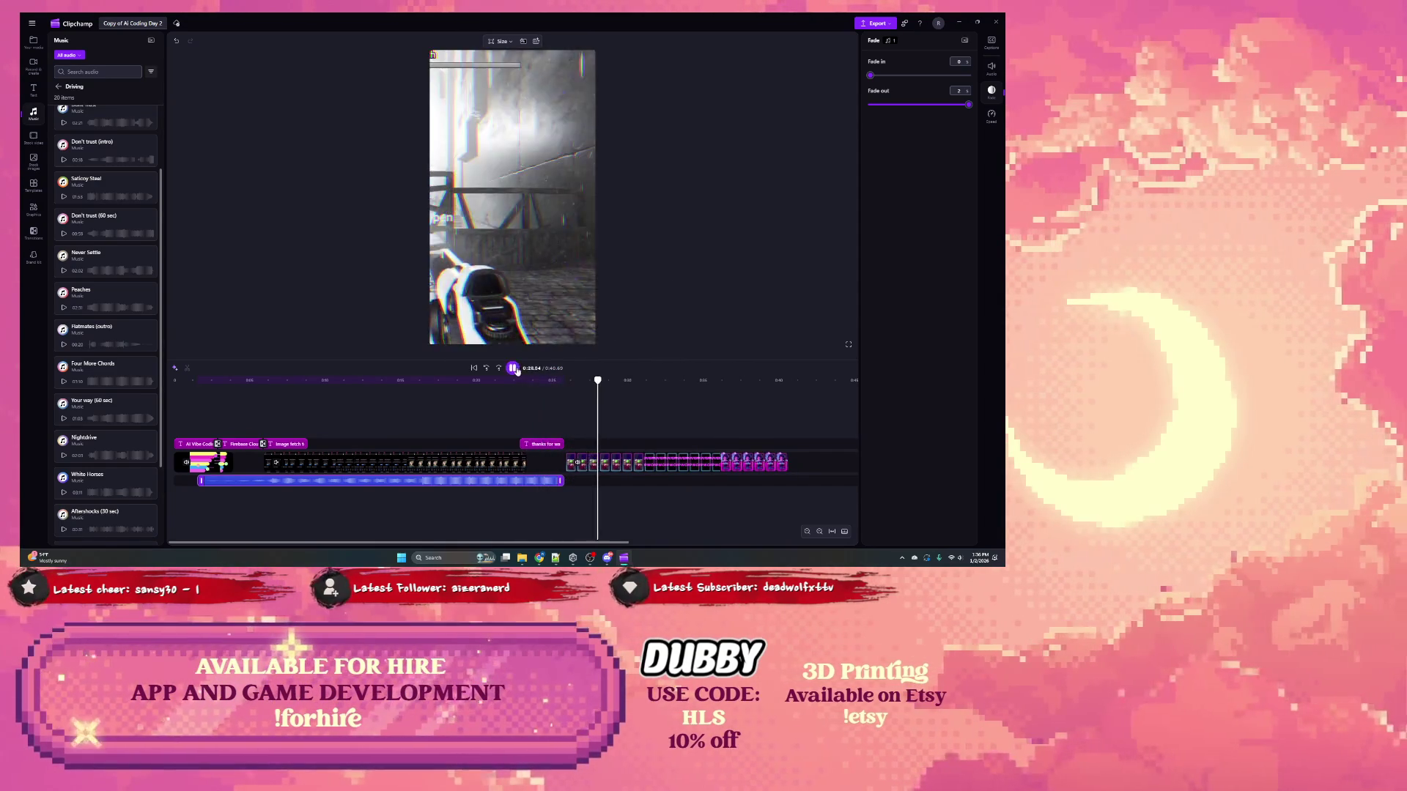
Step: Move the closing 'Thanks for watching' text clip slightly later on the timeline
key("space")
left_click(596, 452)
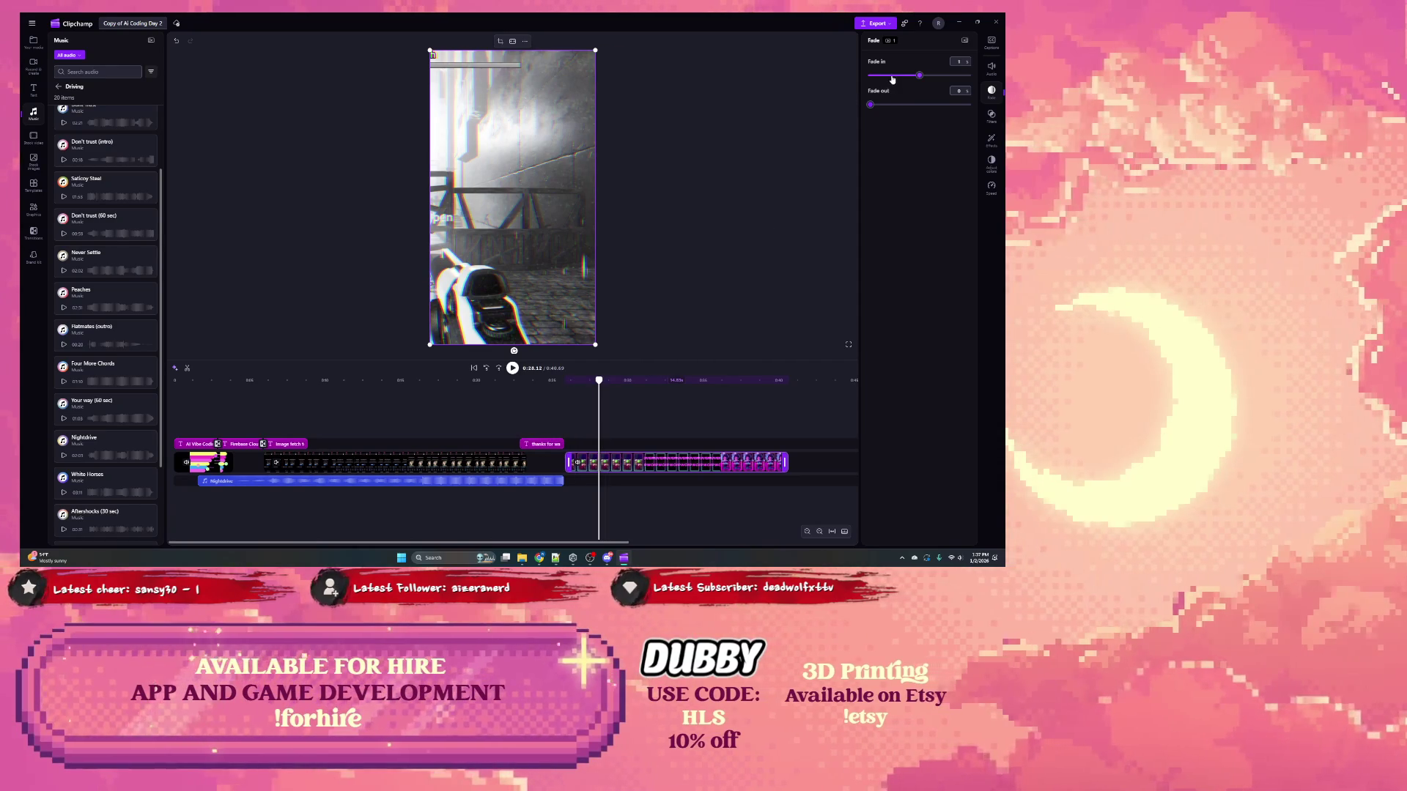
left_click_drag(536, 444, 617, 466)
left_click(559, 481)
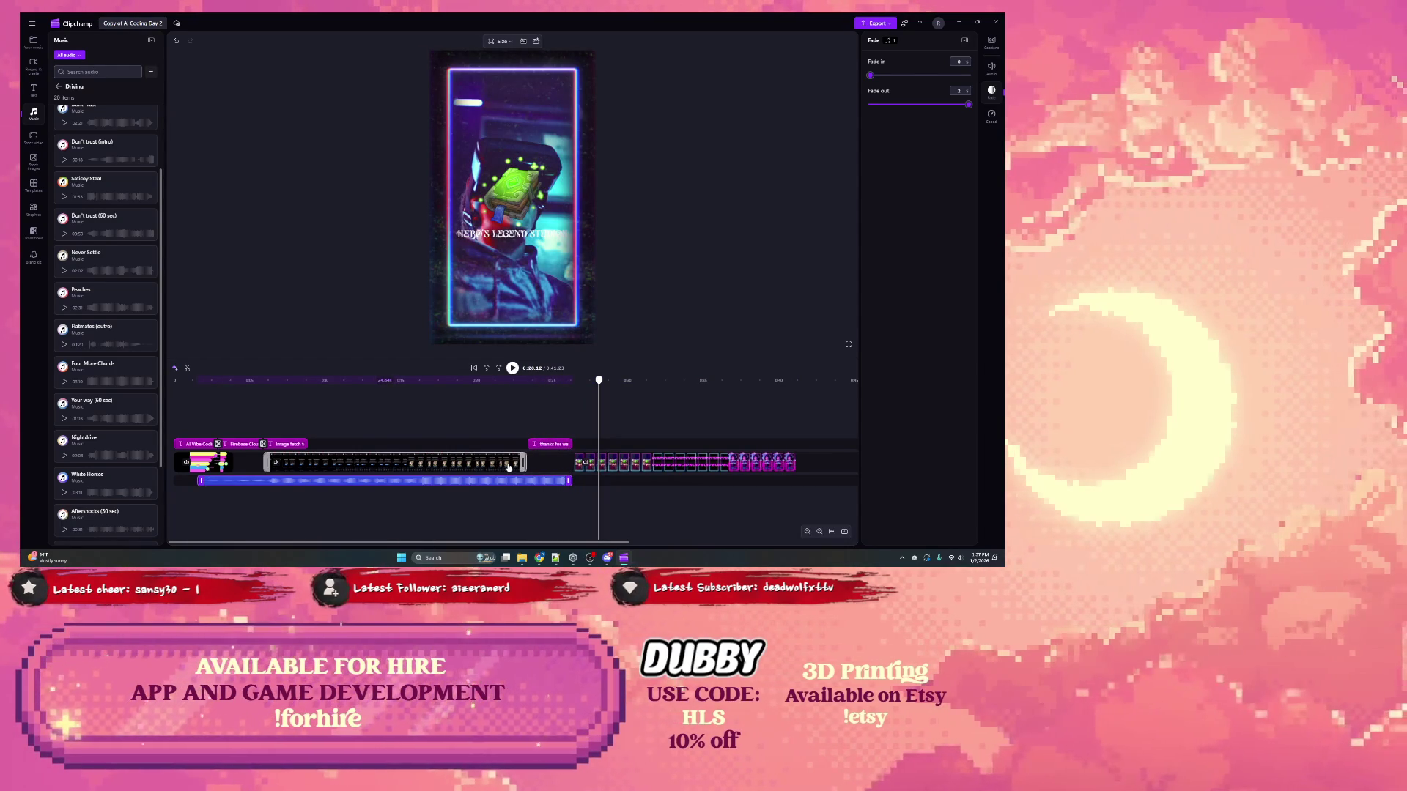
mouse_move(550, 447)
left_mouse_down()
mouse_move(549, 461)
mouse_move(550, 447)
left_mouse_up()
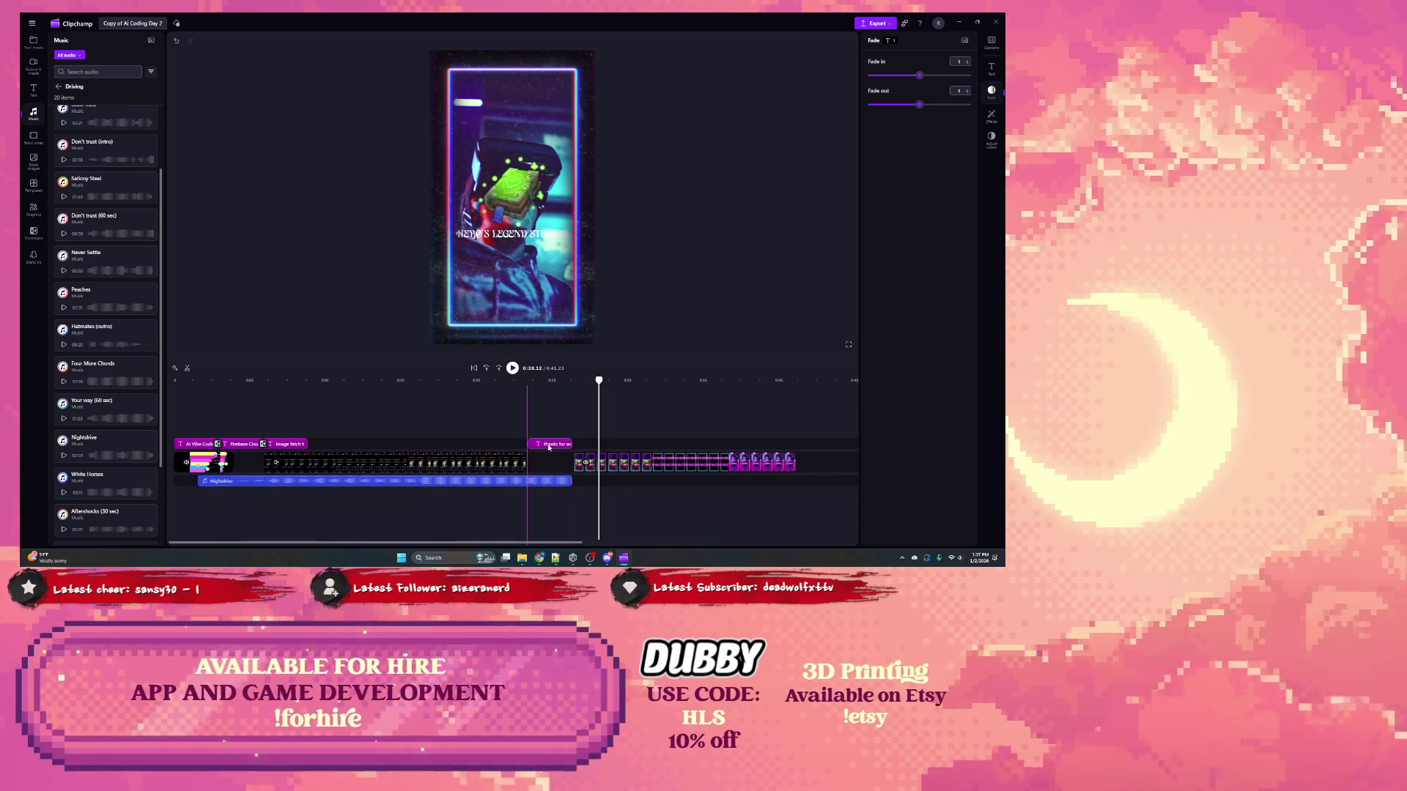
Step: Shift the outro clip slightly later and line the Nightdrive music up with it
left_click(615, 463)
left_click_drag(617, 463, 571, 481)
left_click(570, 481)
left_click(506, 464)
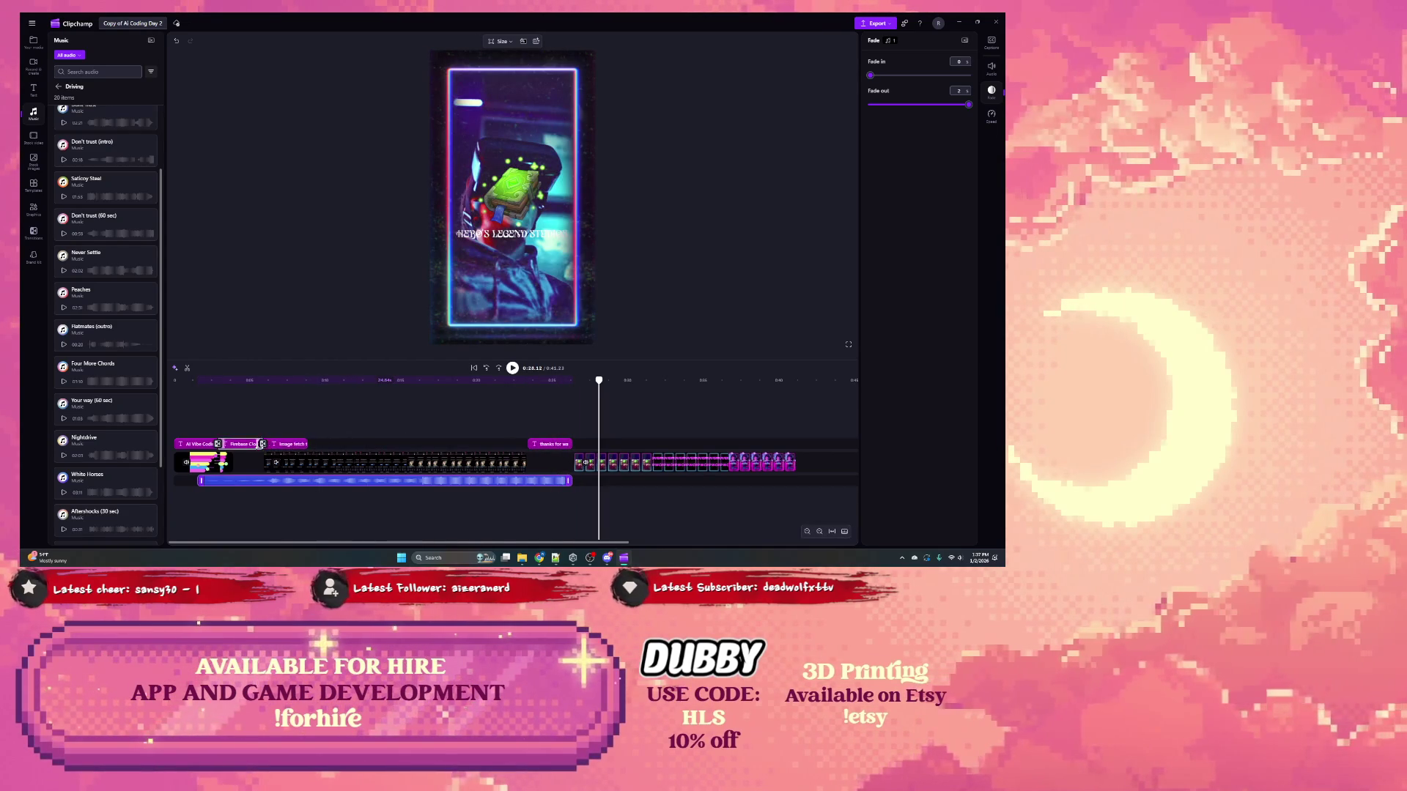
left_click(263, 445)
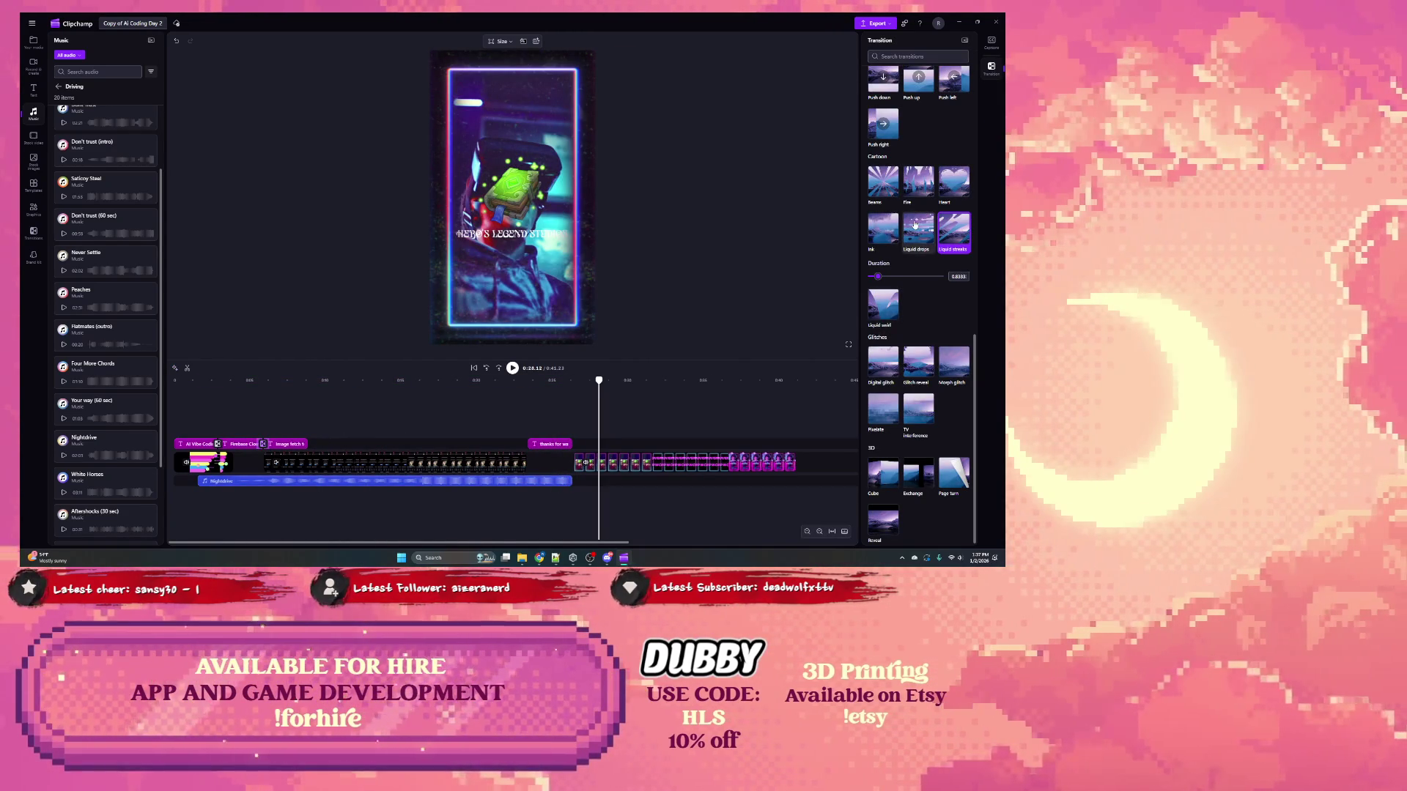
Step: Apply Horizontal banding to the first title-card transition and preview it from the Firebase card
scroll(927, 203, "up", 3)
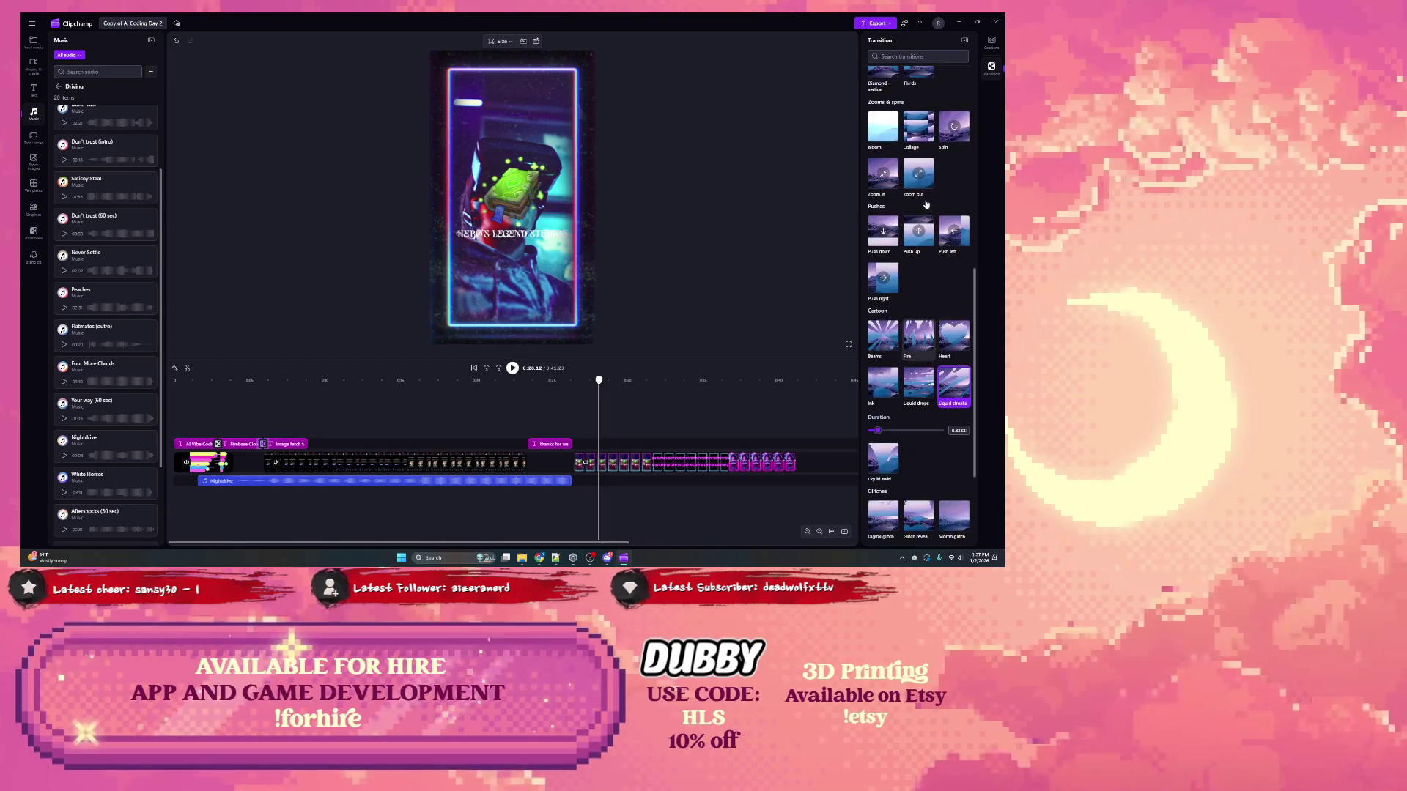
scroll(923, 209, "up", 10)
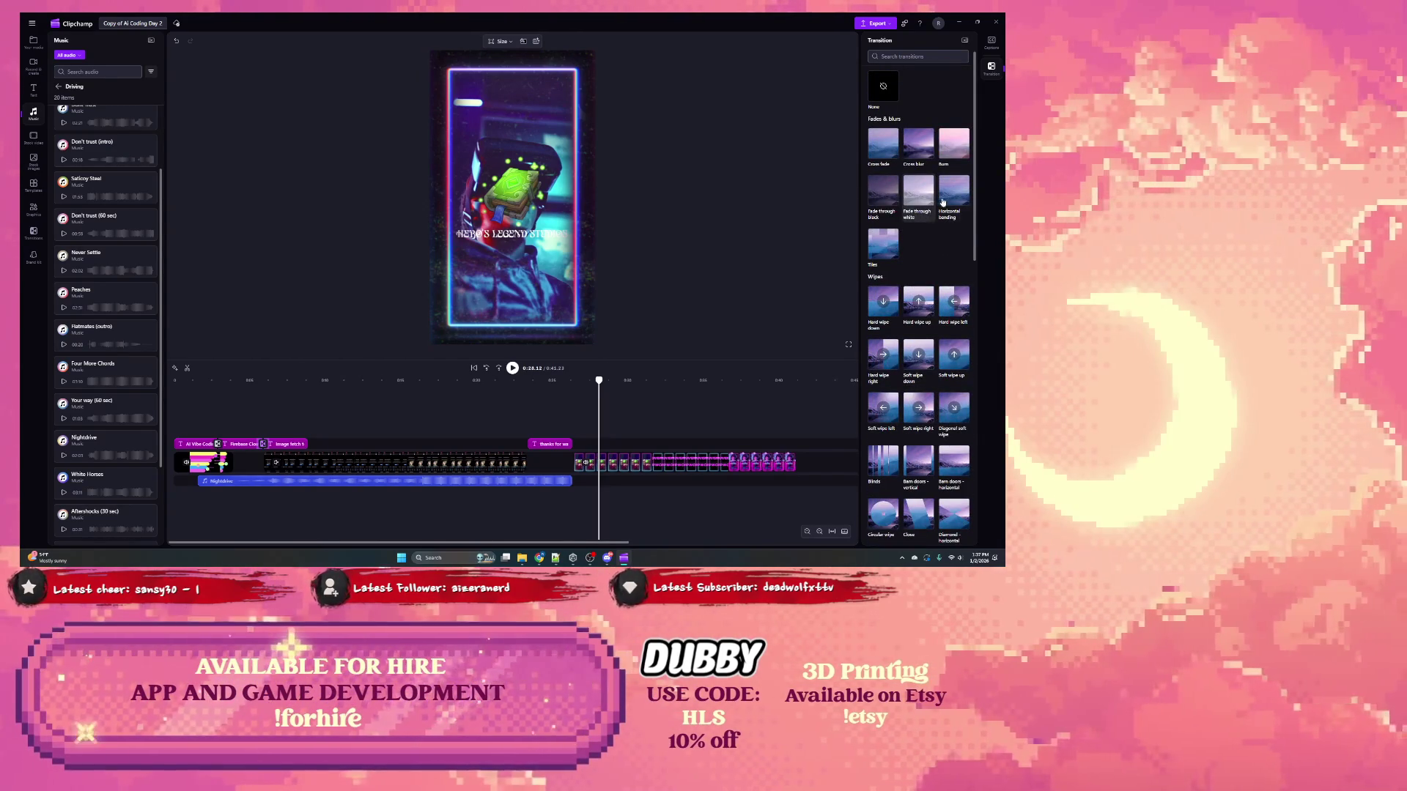
left_click(944, 201)
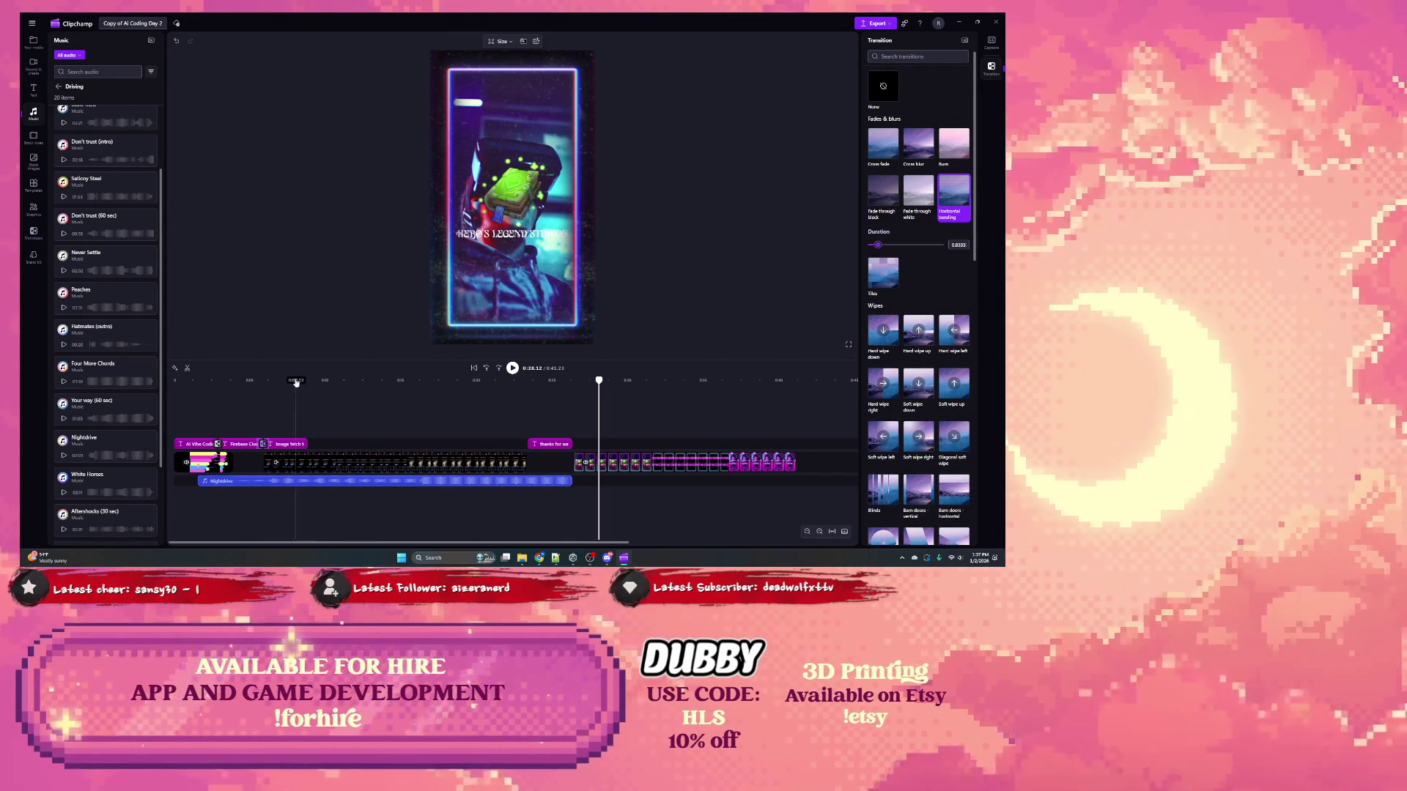
left_click(252, 381)
left_click(511, 369)
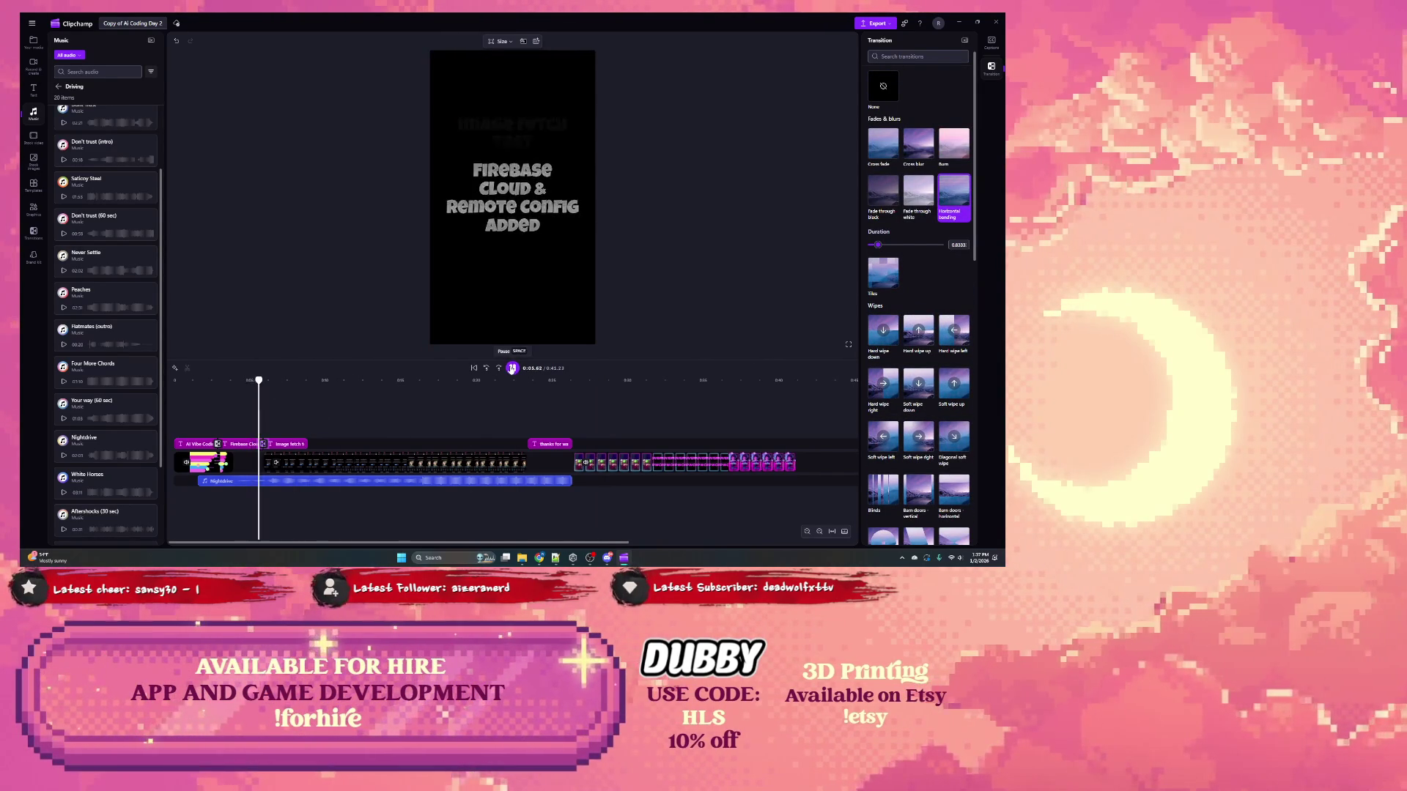
left_click(512, 369)
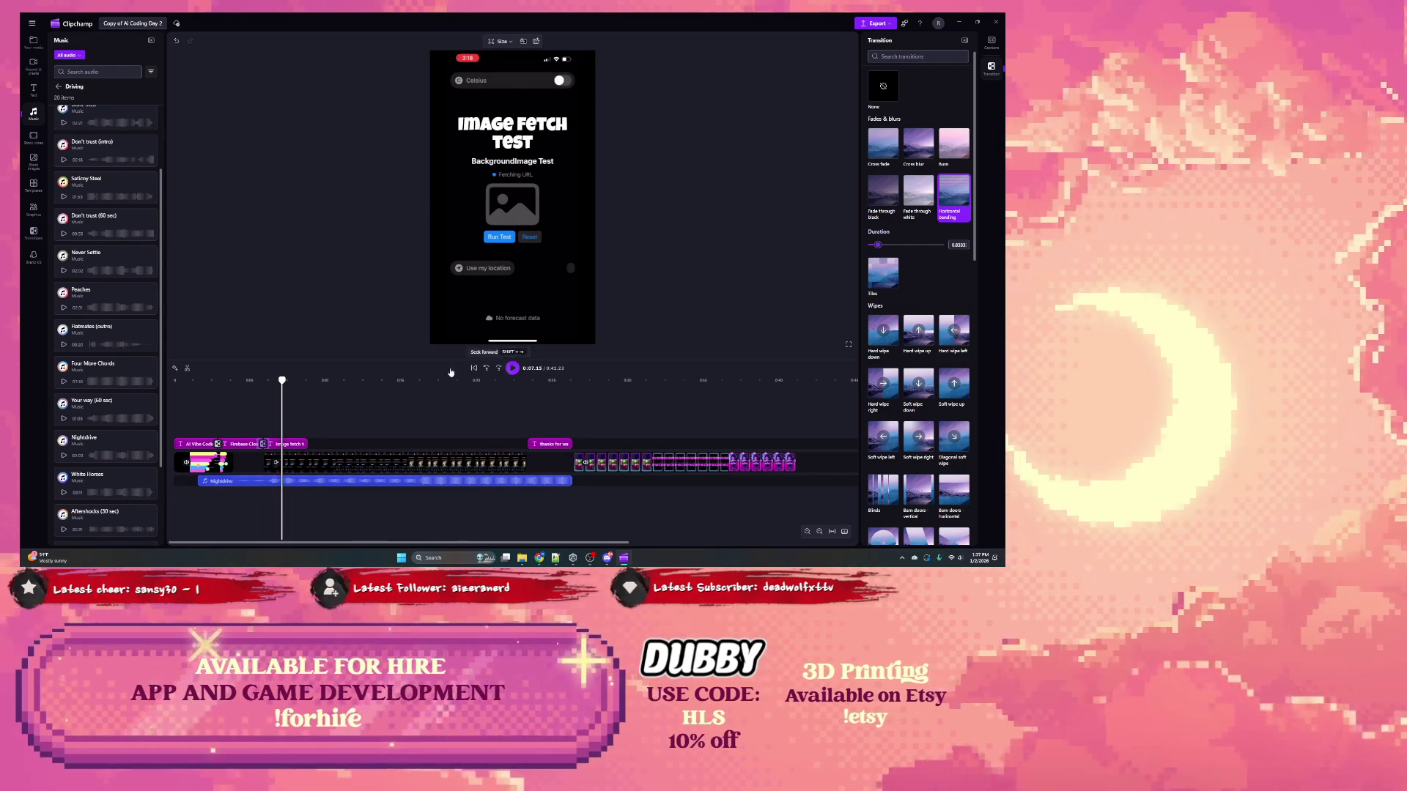
Step: Give the second title-card transition Horizontal banding, preview both, then switch it to Burn
left_click(219, 444)
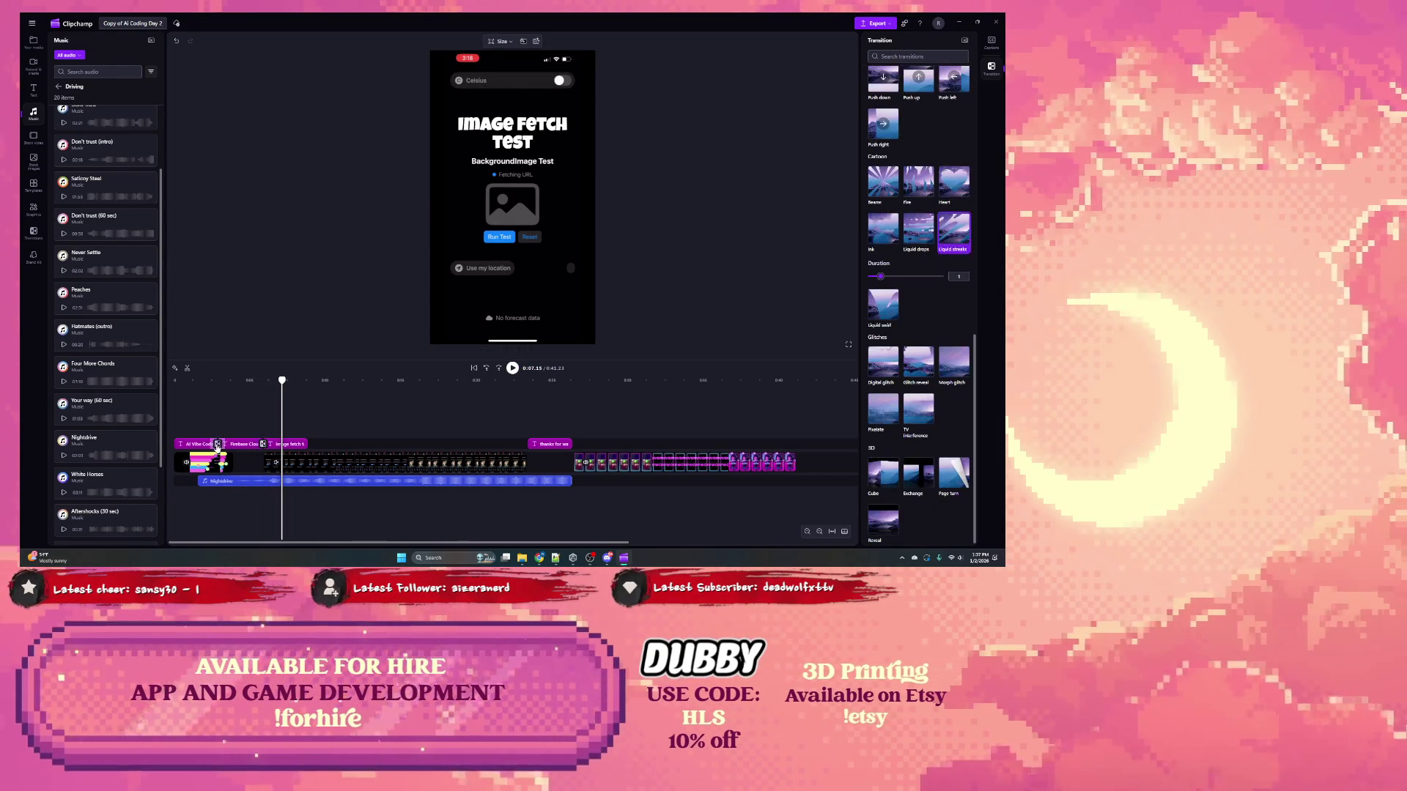
scroll(908, 186, "up", 10)
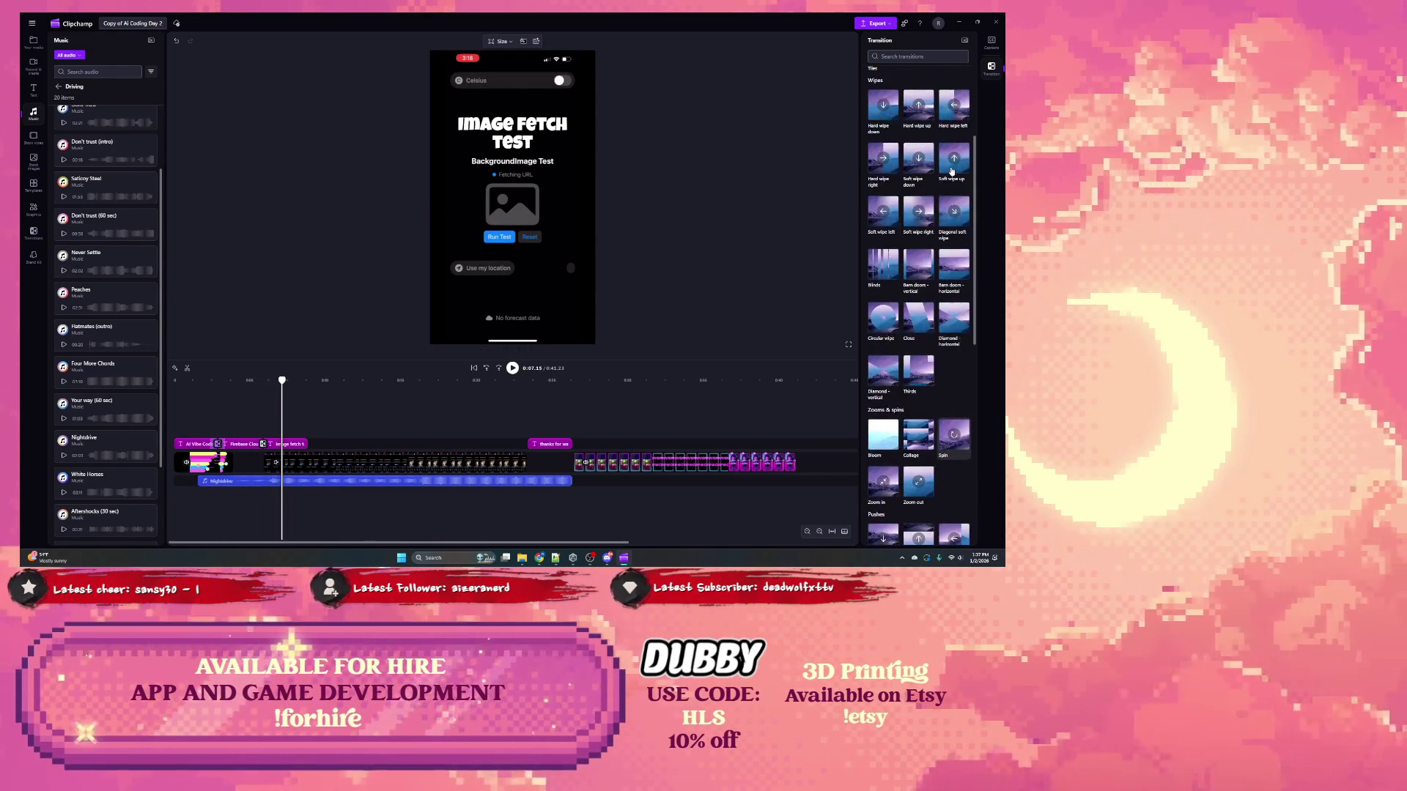
left_click(957, 191)
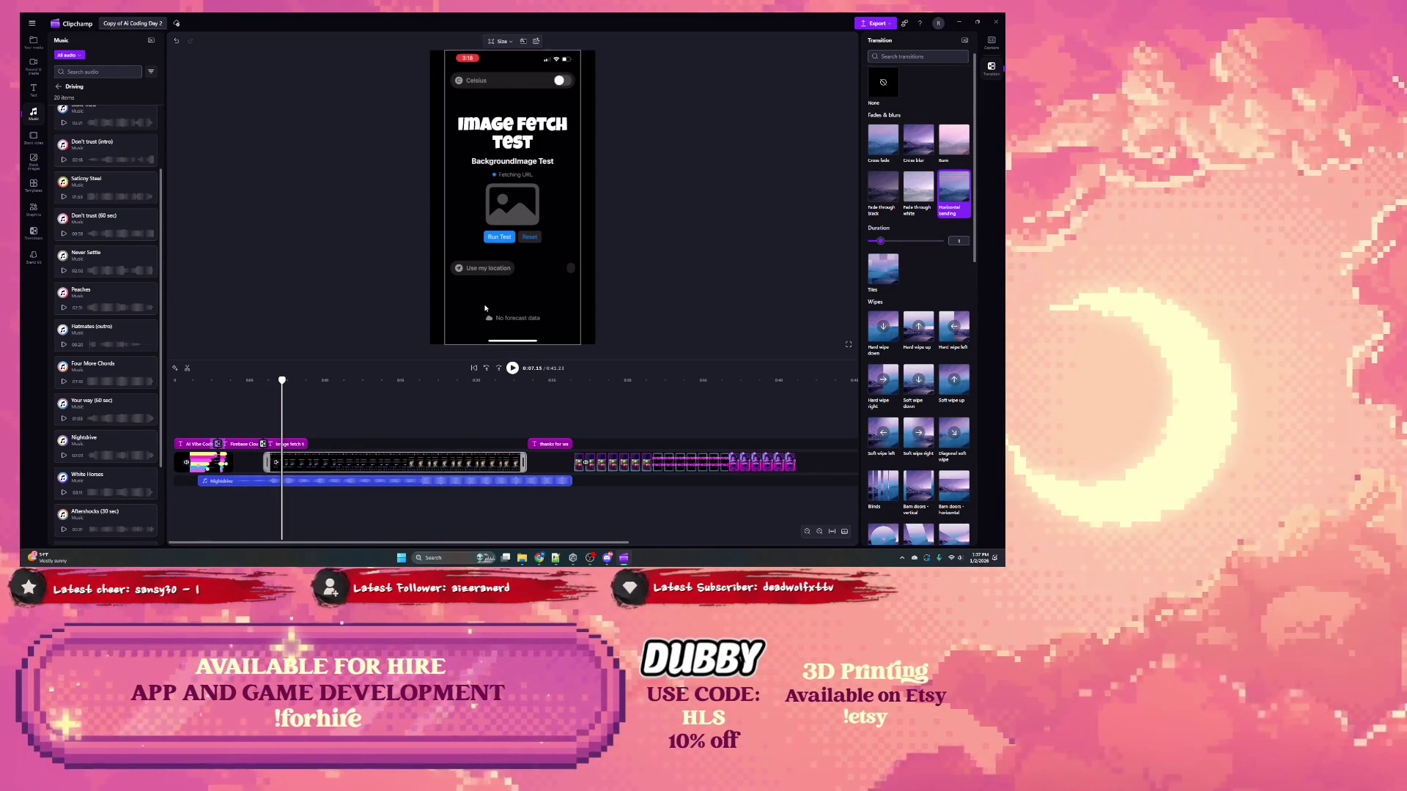
left_click(199, 380)
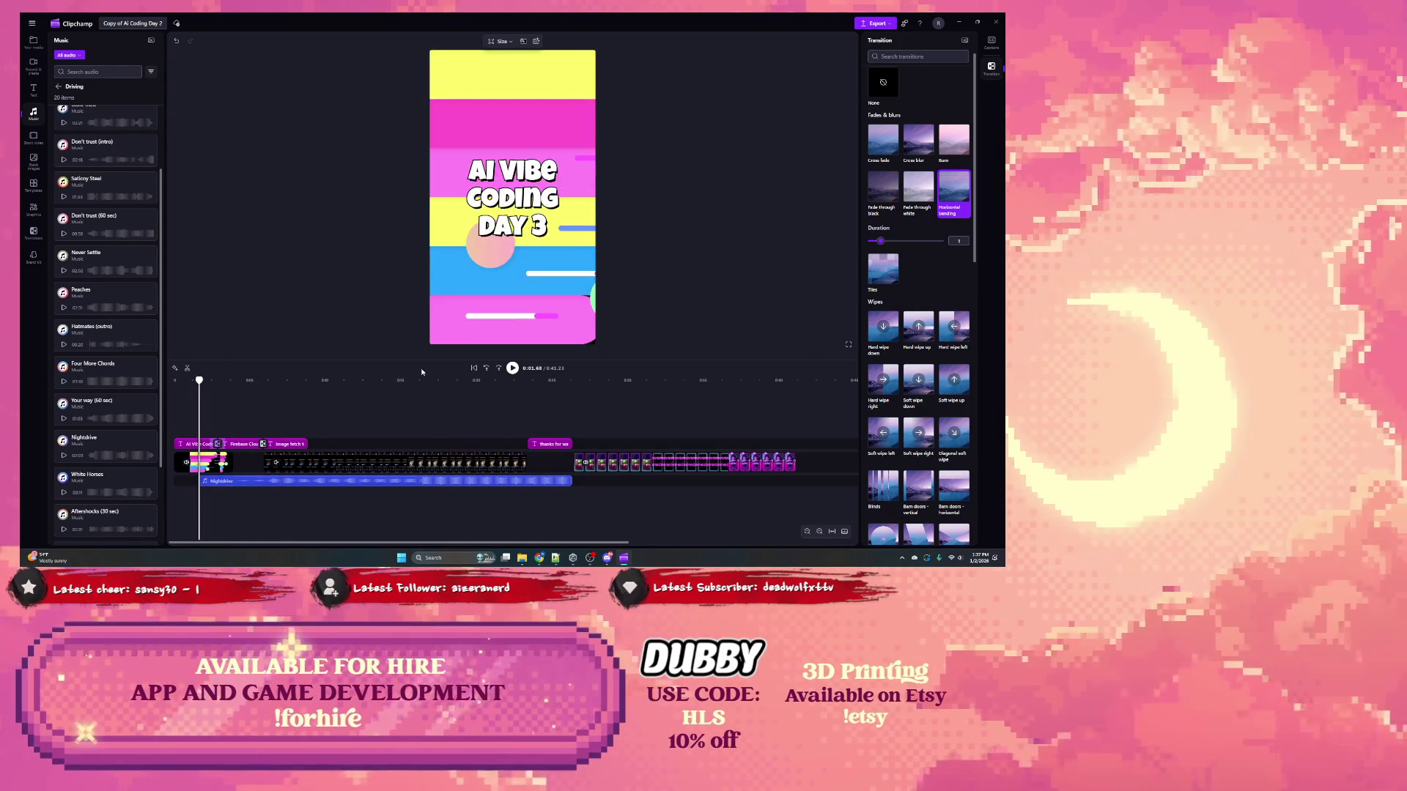
left_click(513, 369)
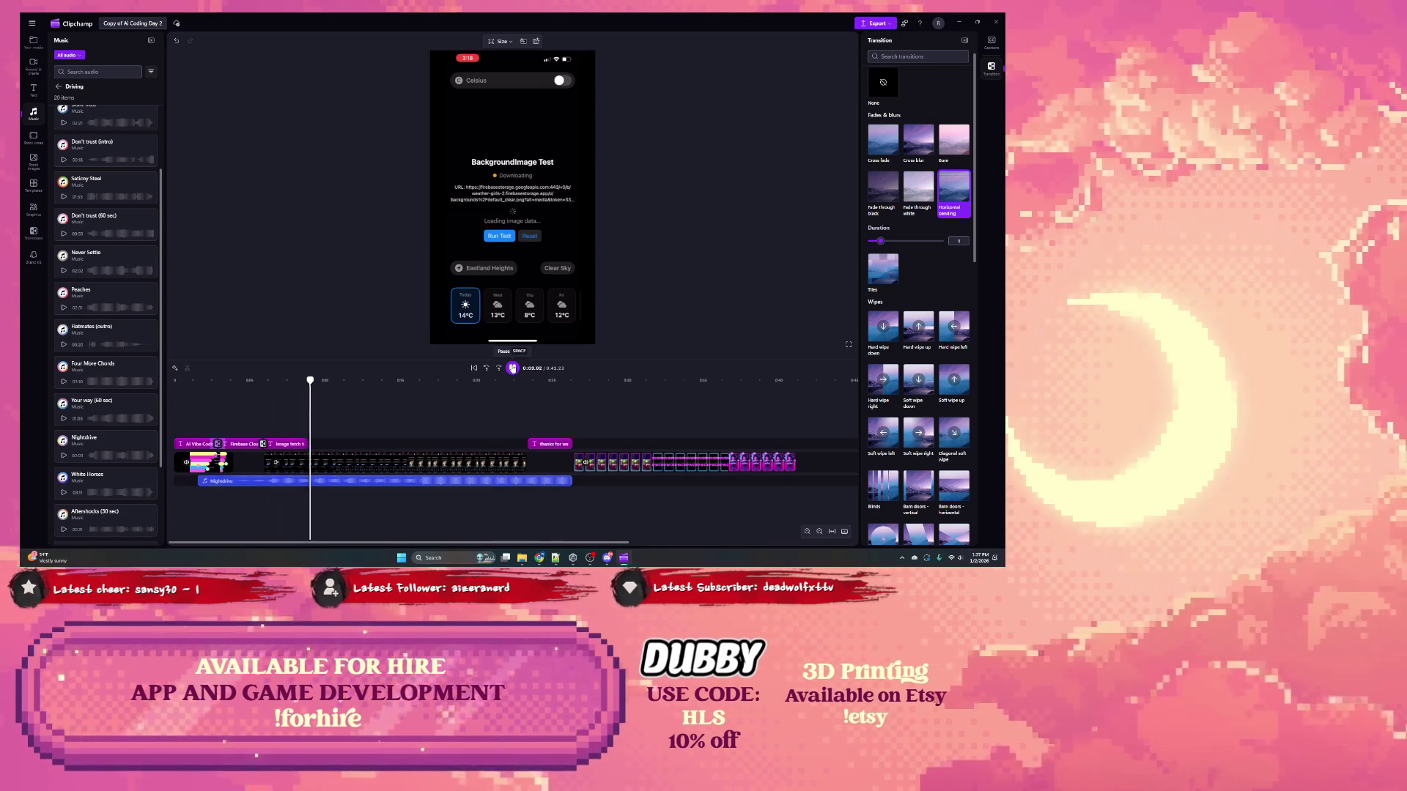
left_click(954, 141)
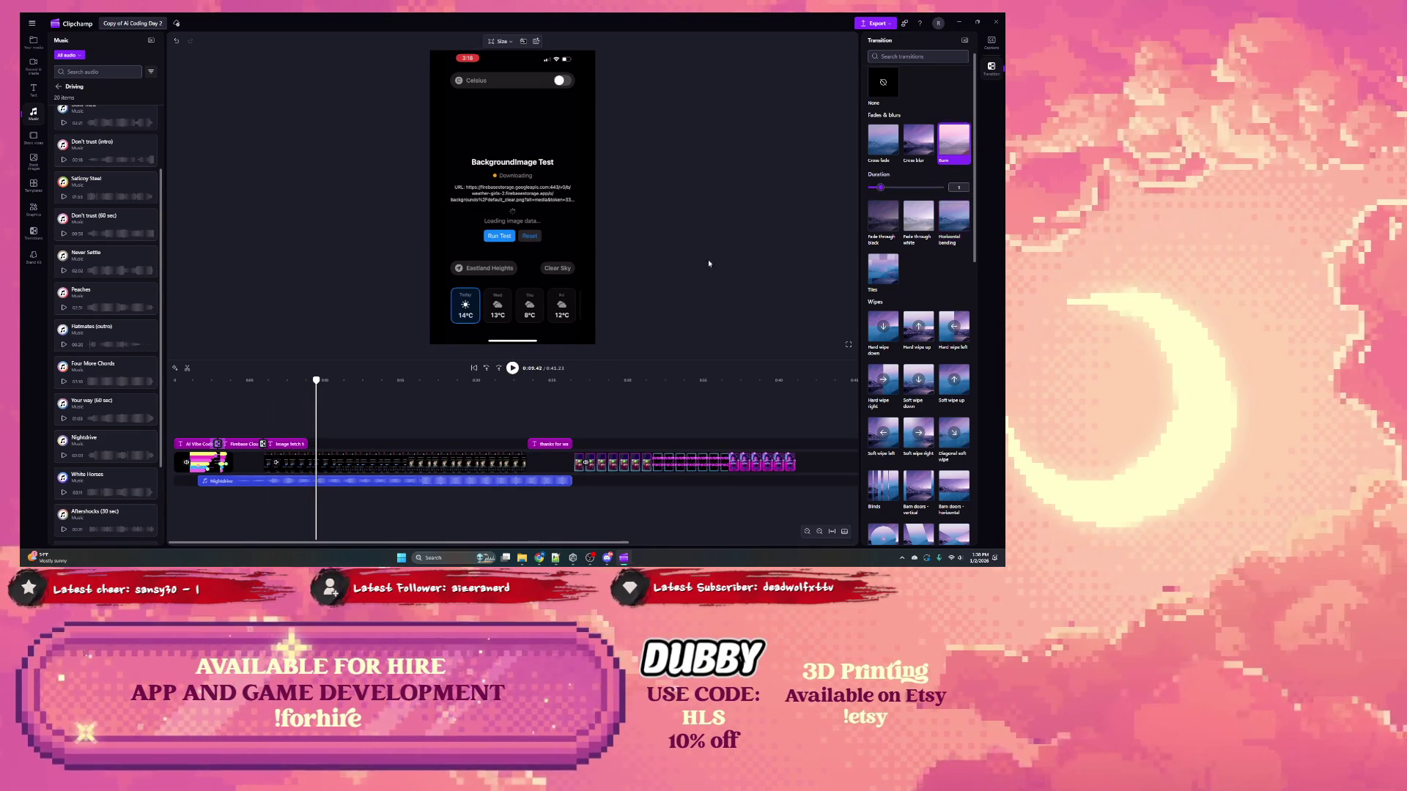
Step: Preview the Burn transition, then replace it with Liquid swirl and preview again
left_click_drag(316, 380, 213, 381)
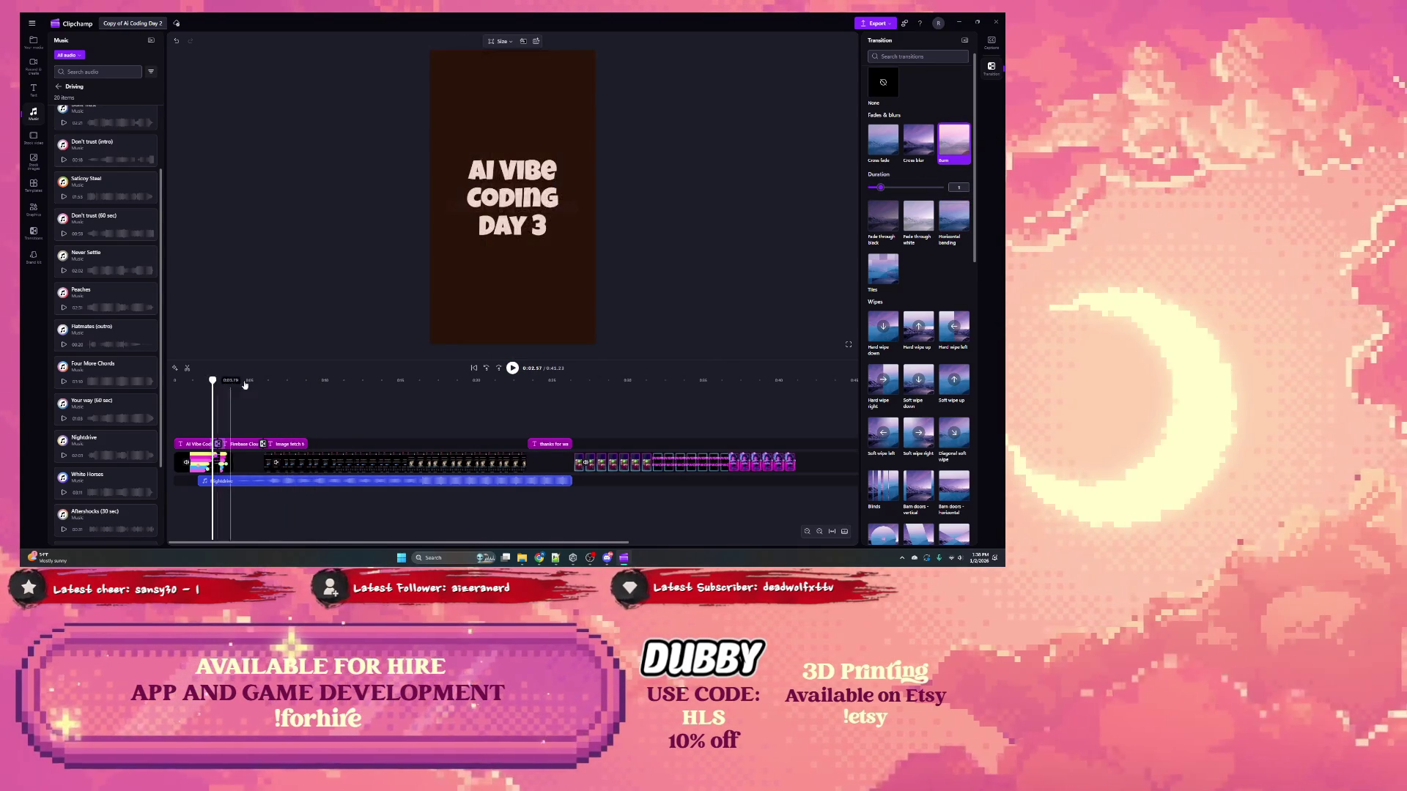
left_click(512, 369)
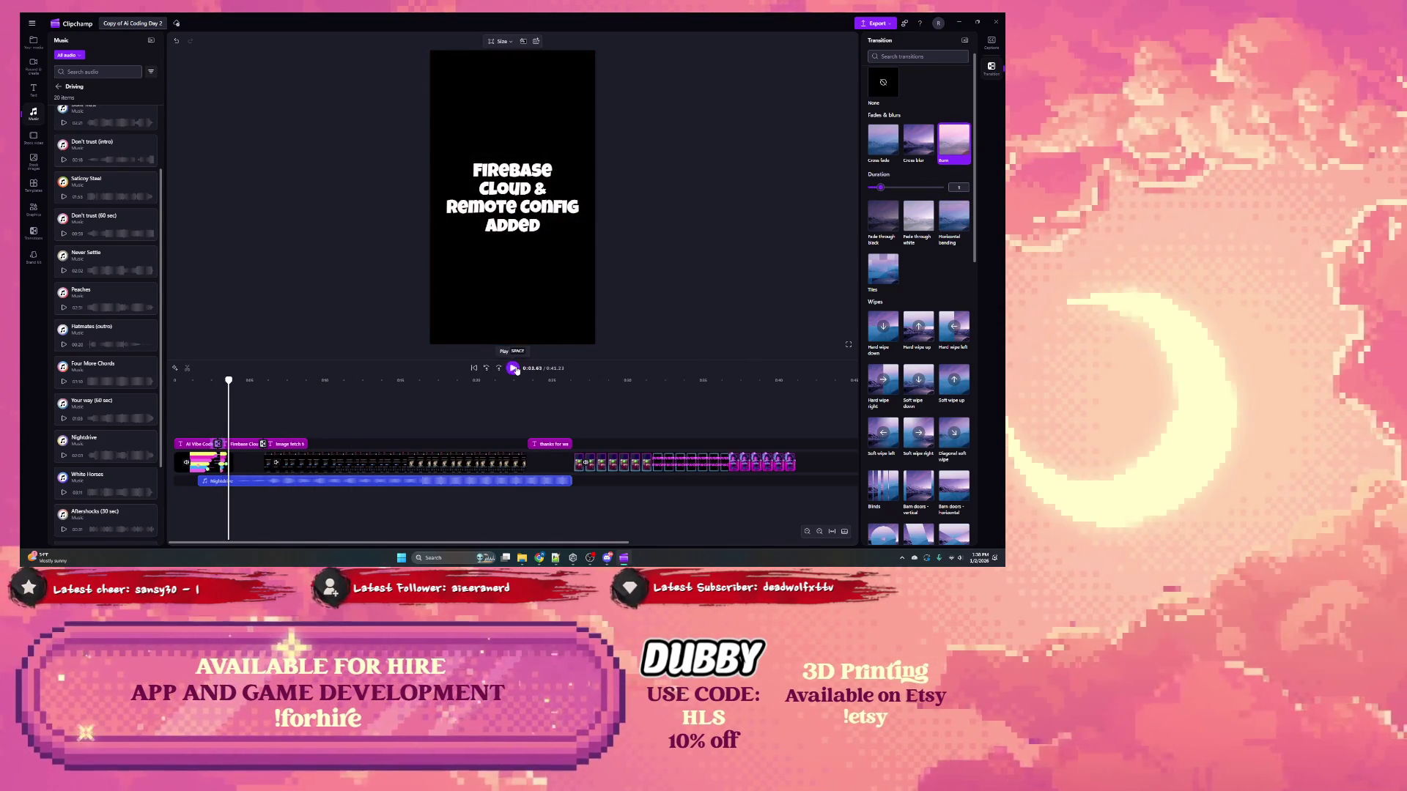
scroll(922, 195, "down", 5)
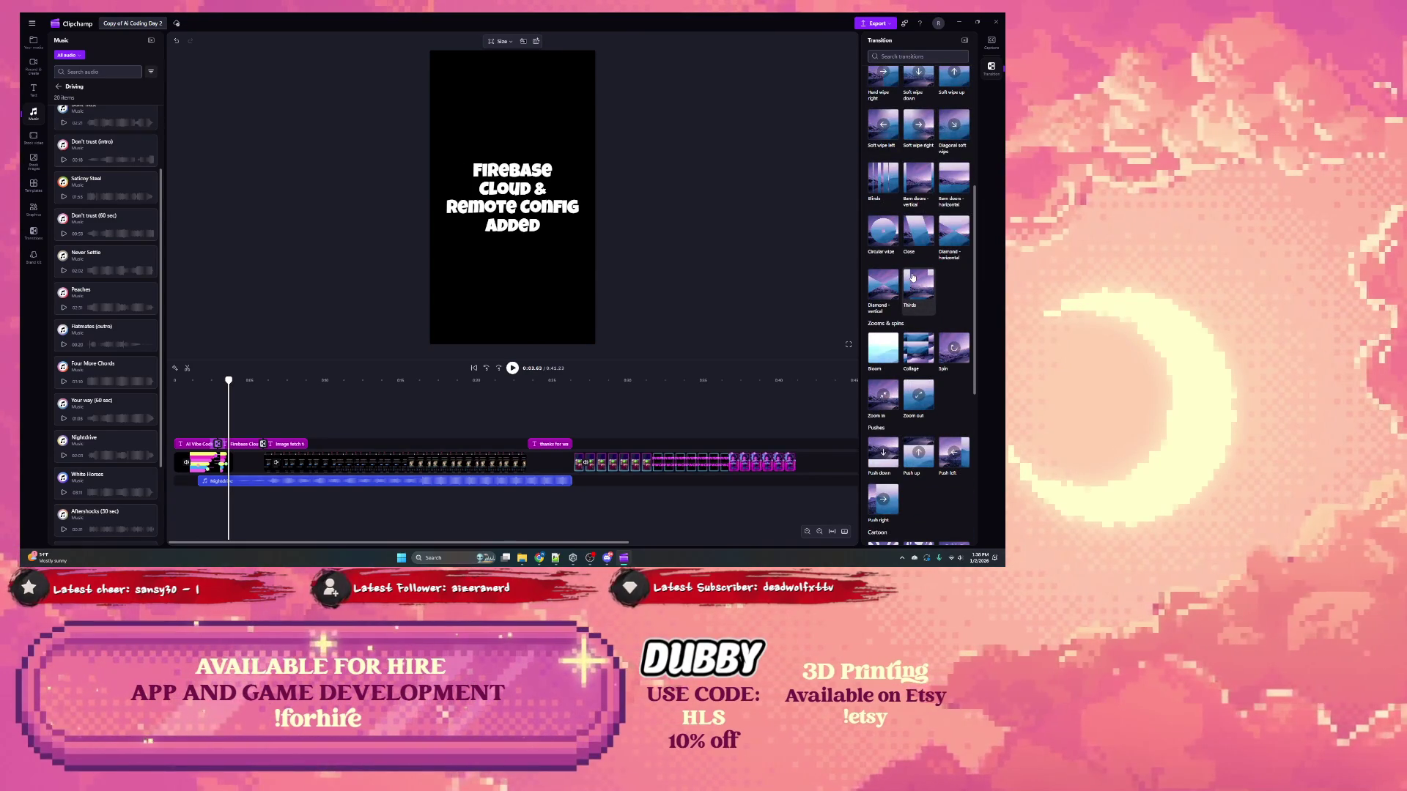
scroll(912, 277, "down", 3)
scroll(912, 277, "down", 2)
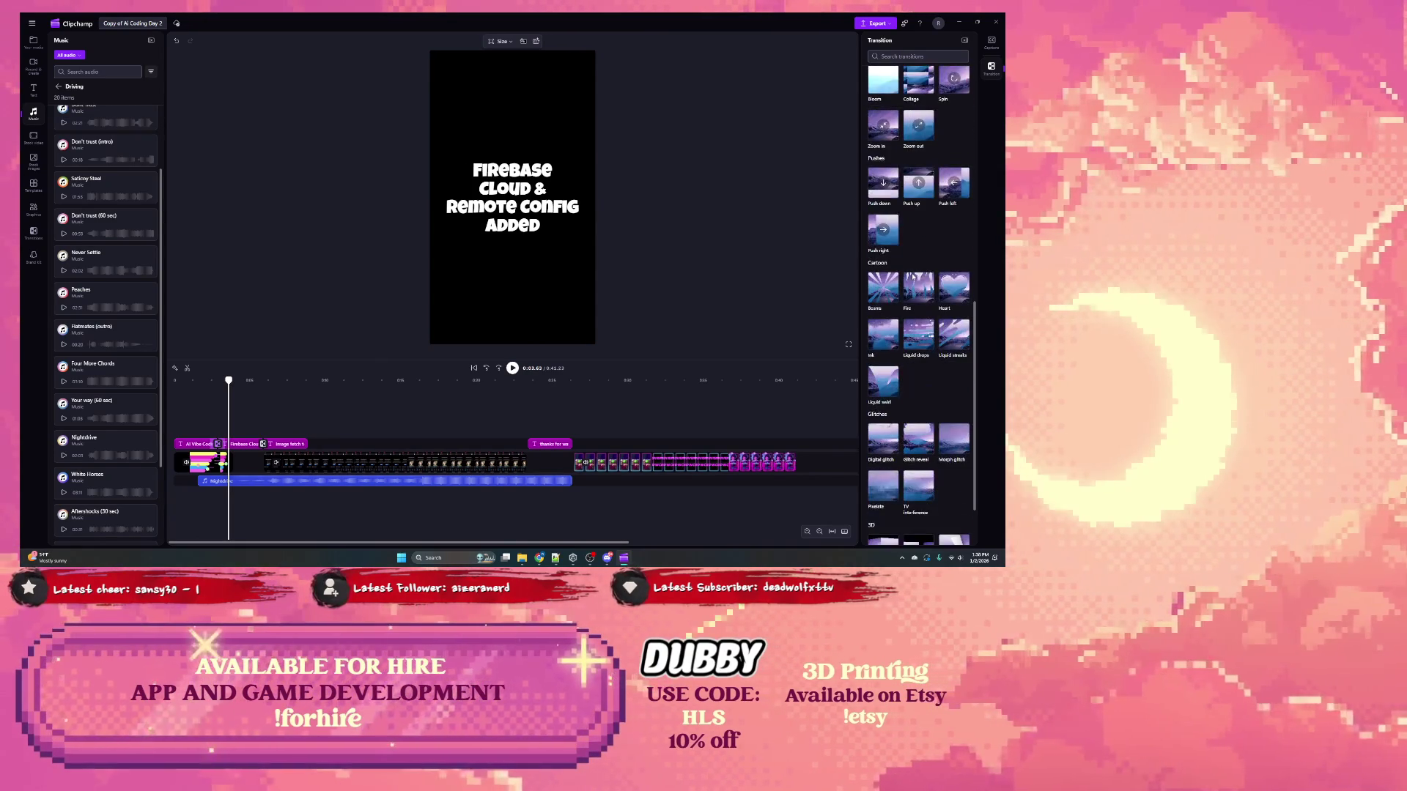
scroll(913, 277, "down", 2)
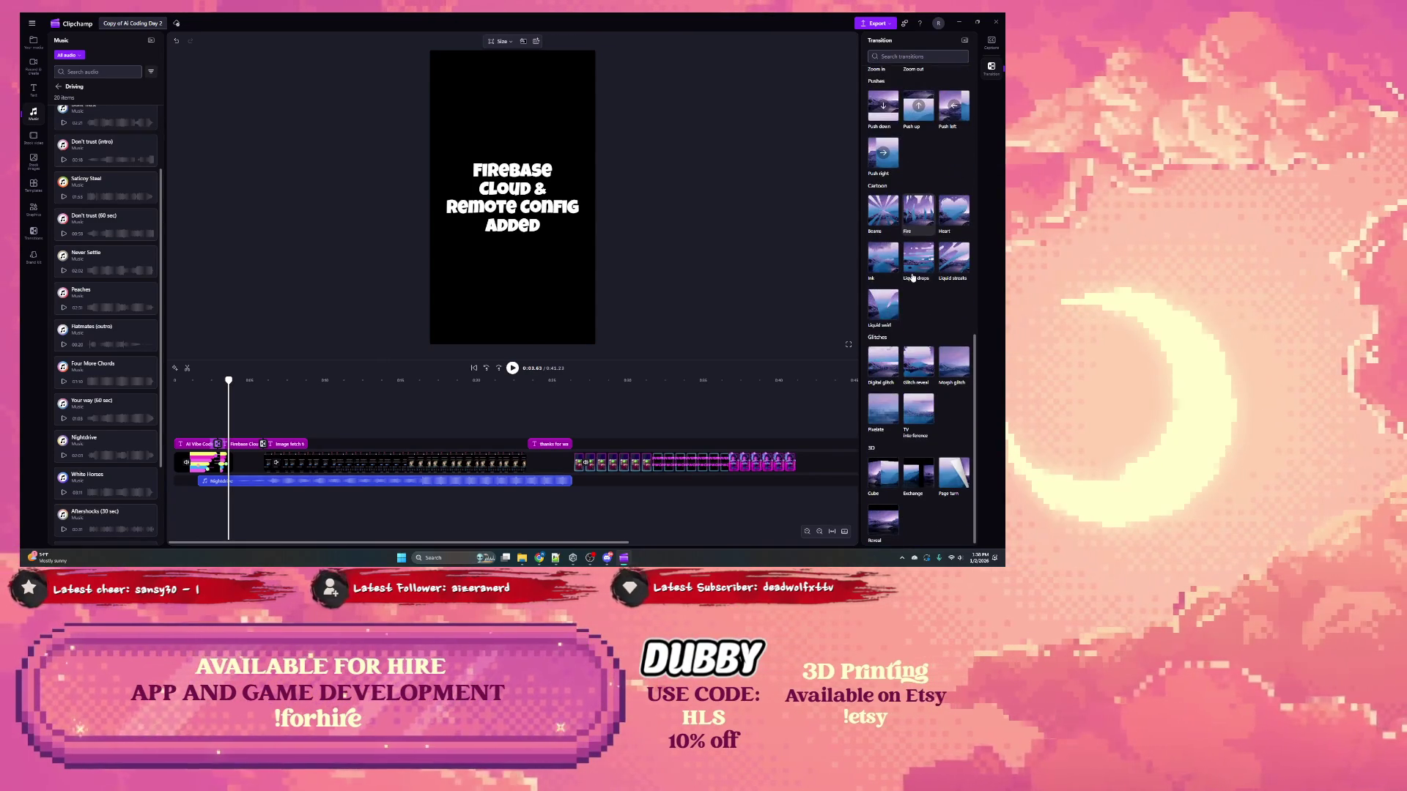
left_click(890, 309)
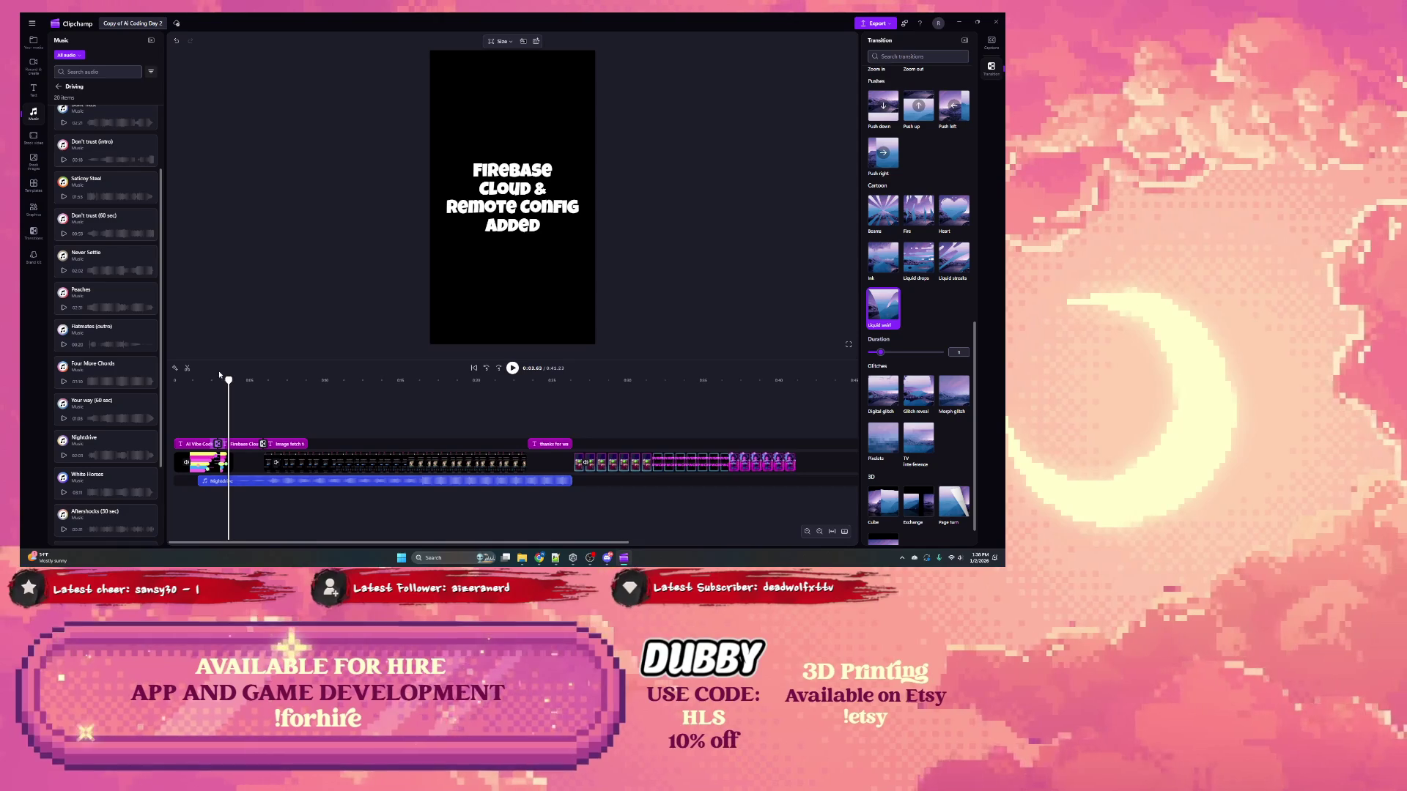
left_click_drag(228, 381, 203, 381)
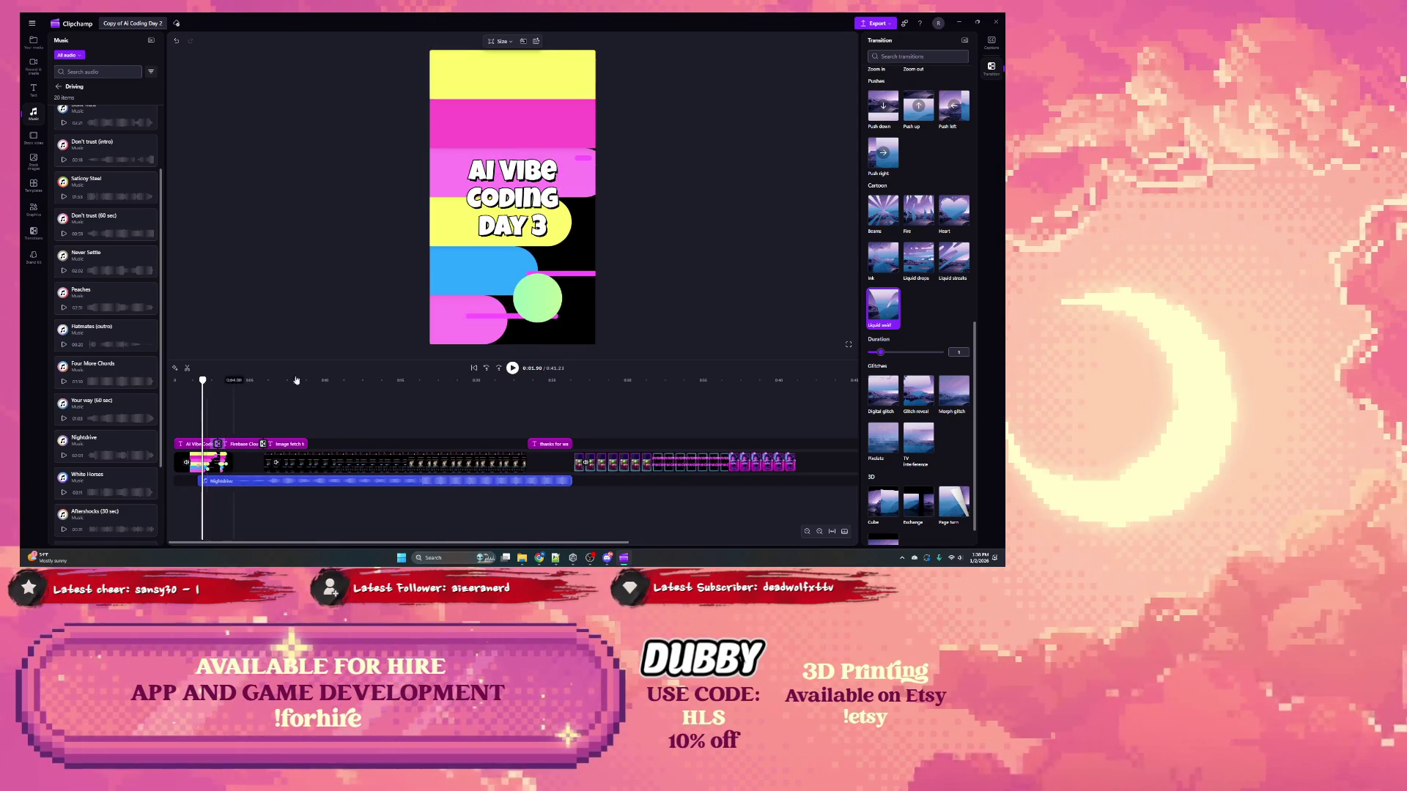
left_click(512, 368)
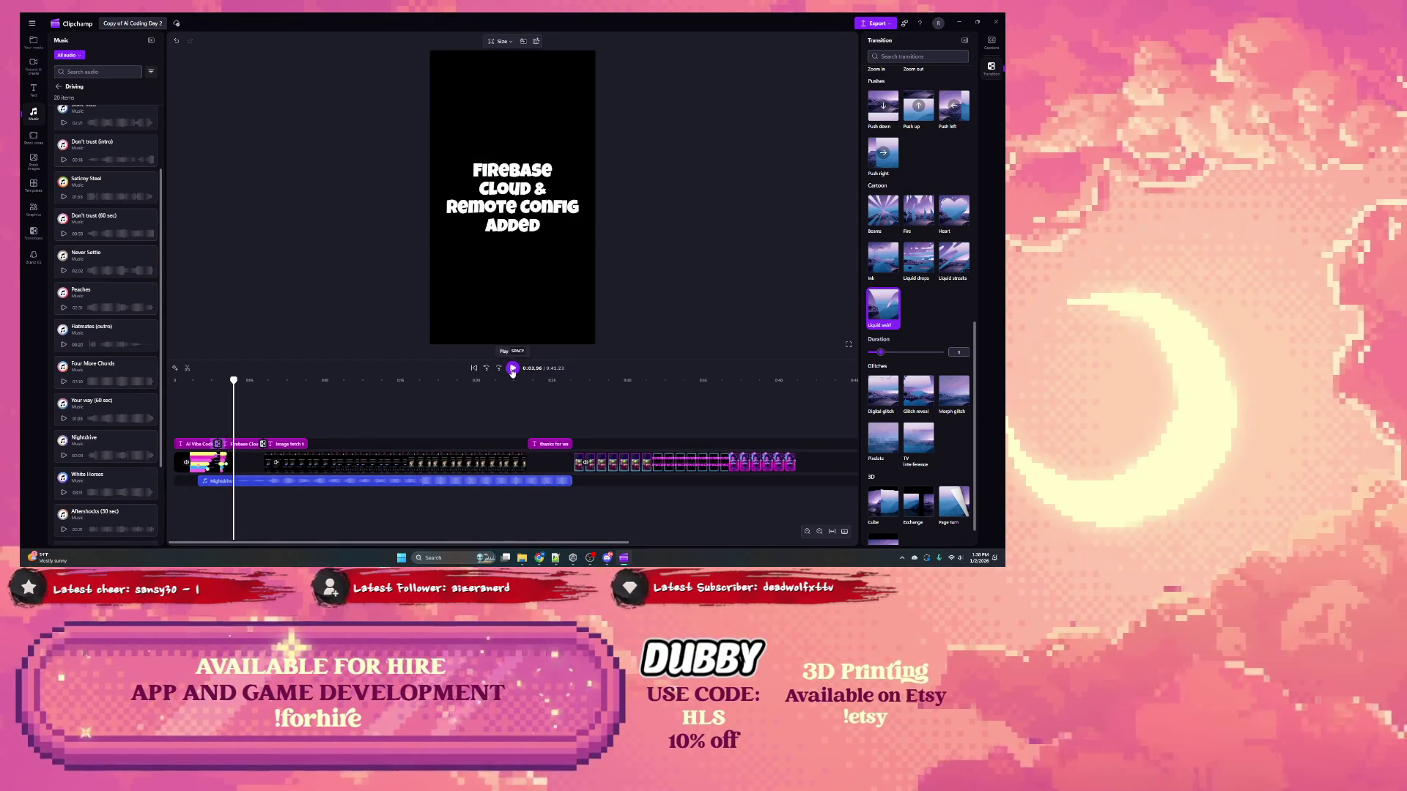
Step: Try Pixelate, then TV interference, and replay the TV interference transition twice
left_click(891, 436)
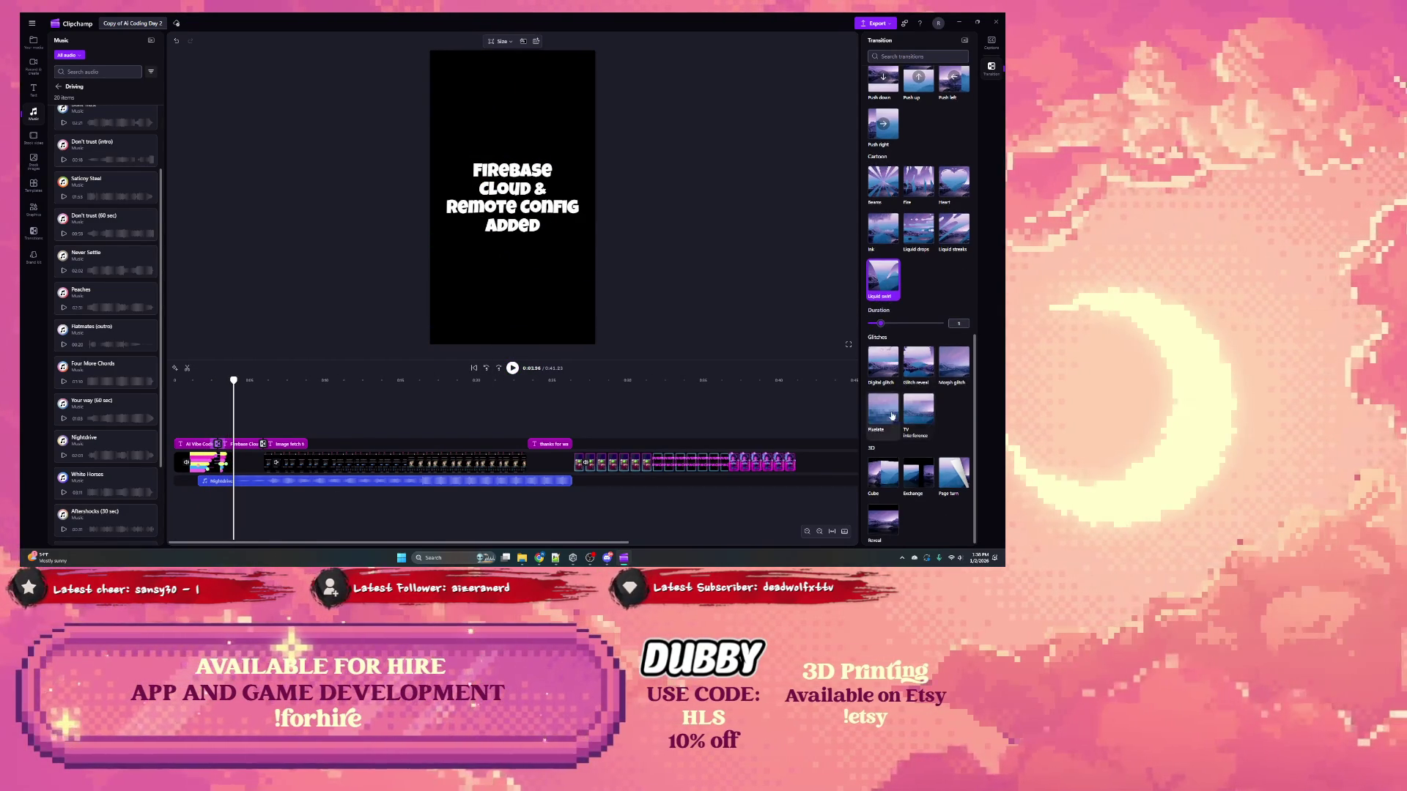
left_click(922, 382)
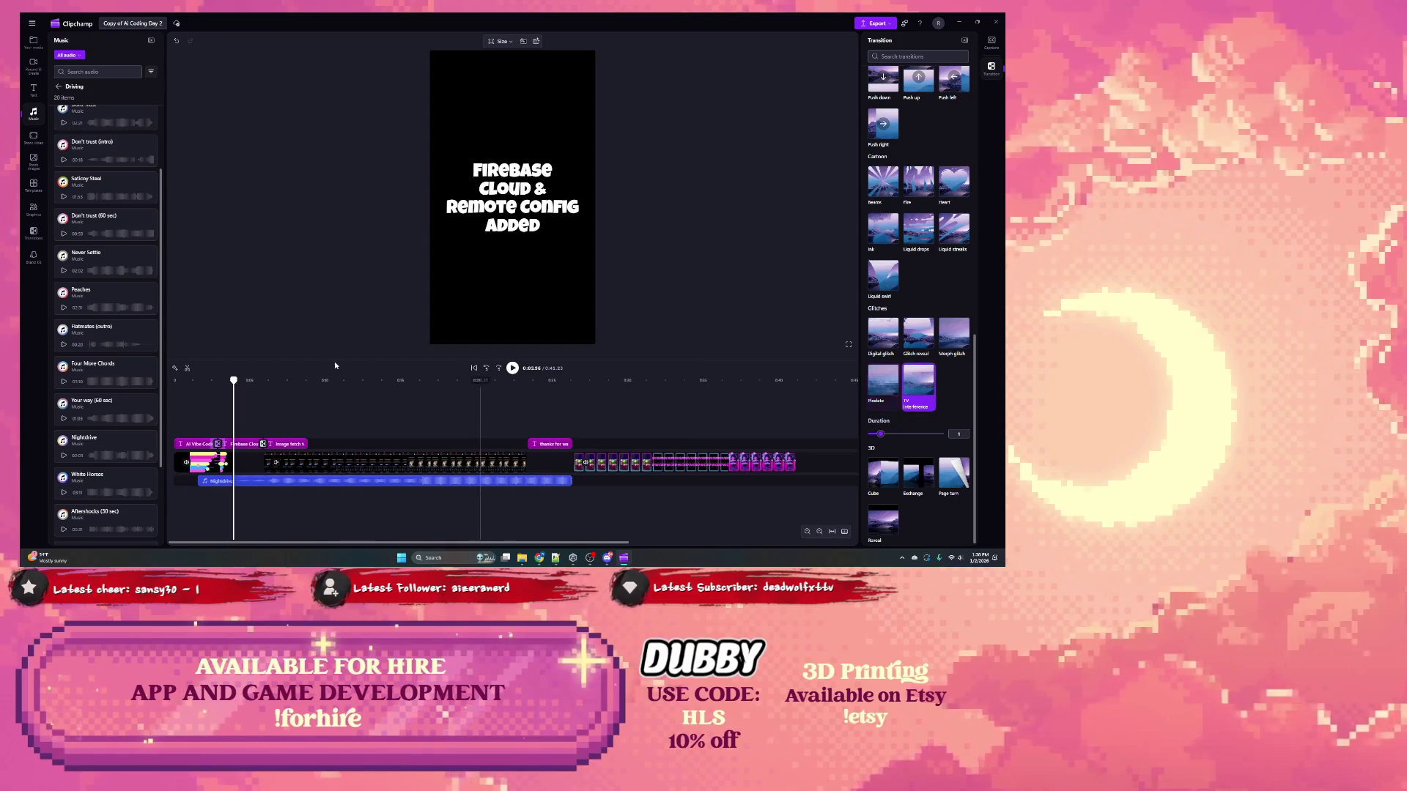
left_click_drag(230, 382, 210, 380)
left_click(512, 368)
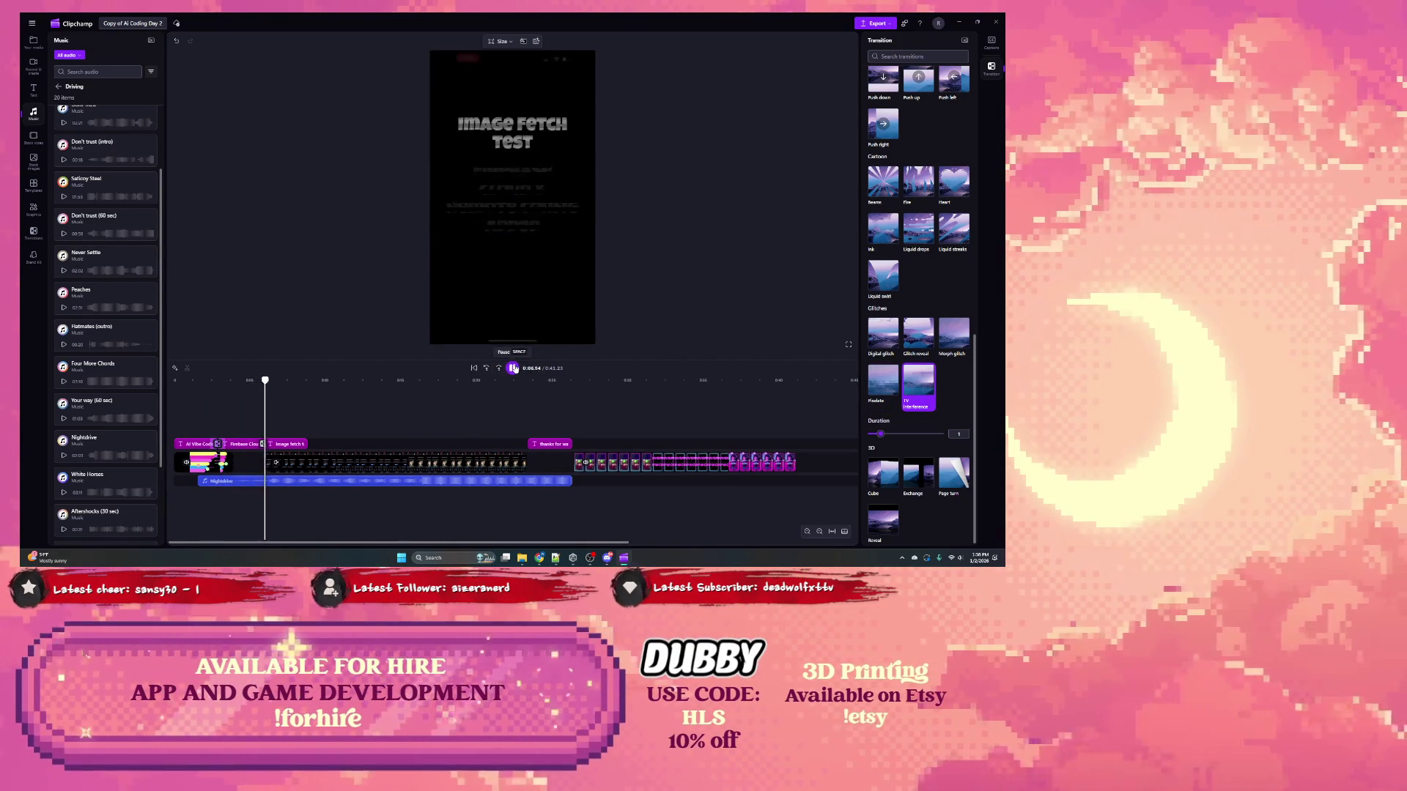
left_click(512, 369)
left_click(261, 444)
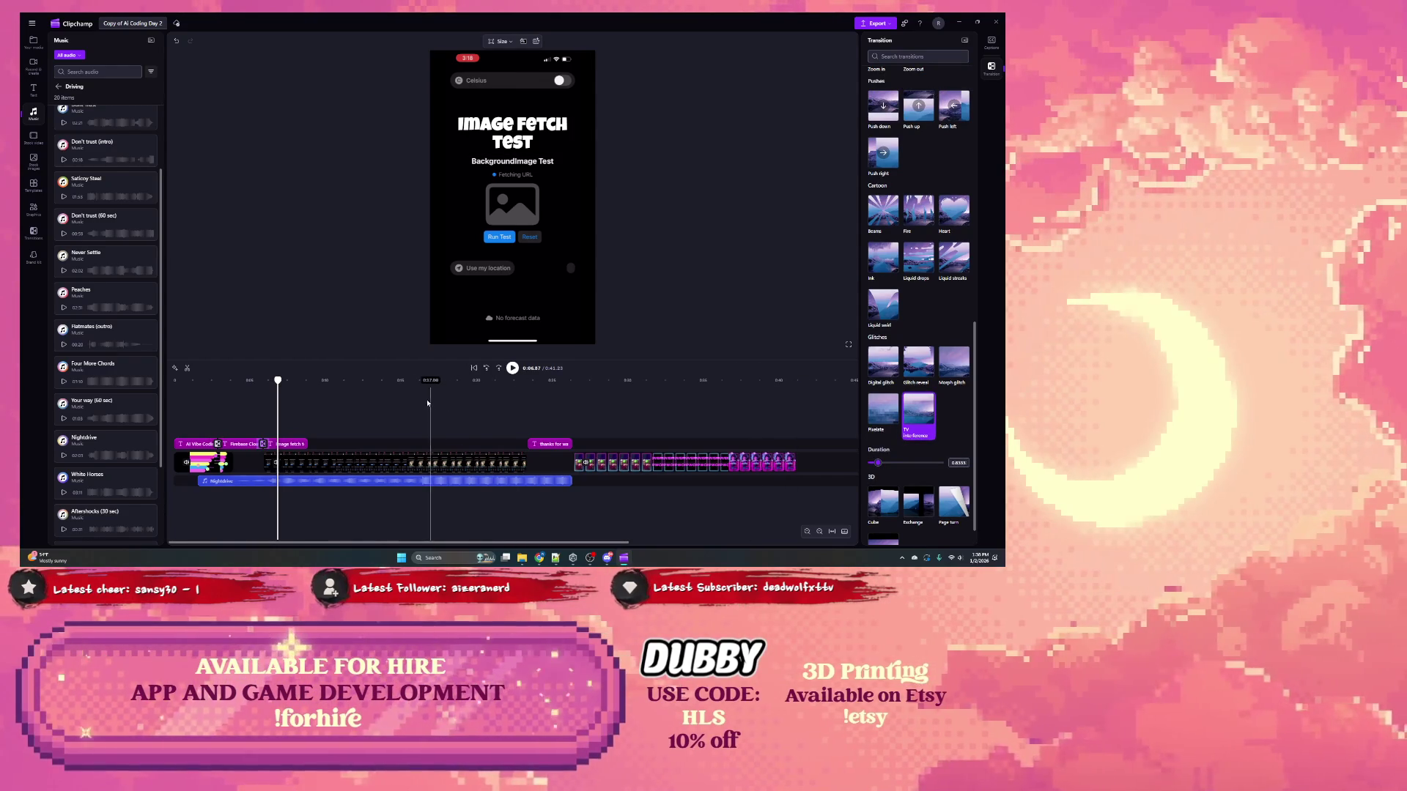
left_click_drag(278, 380, 201, 382)
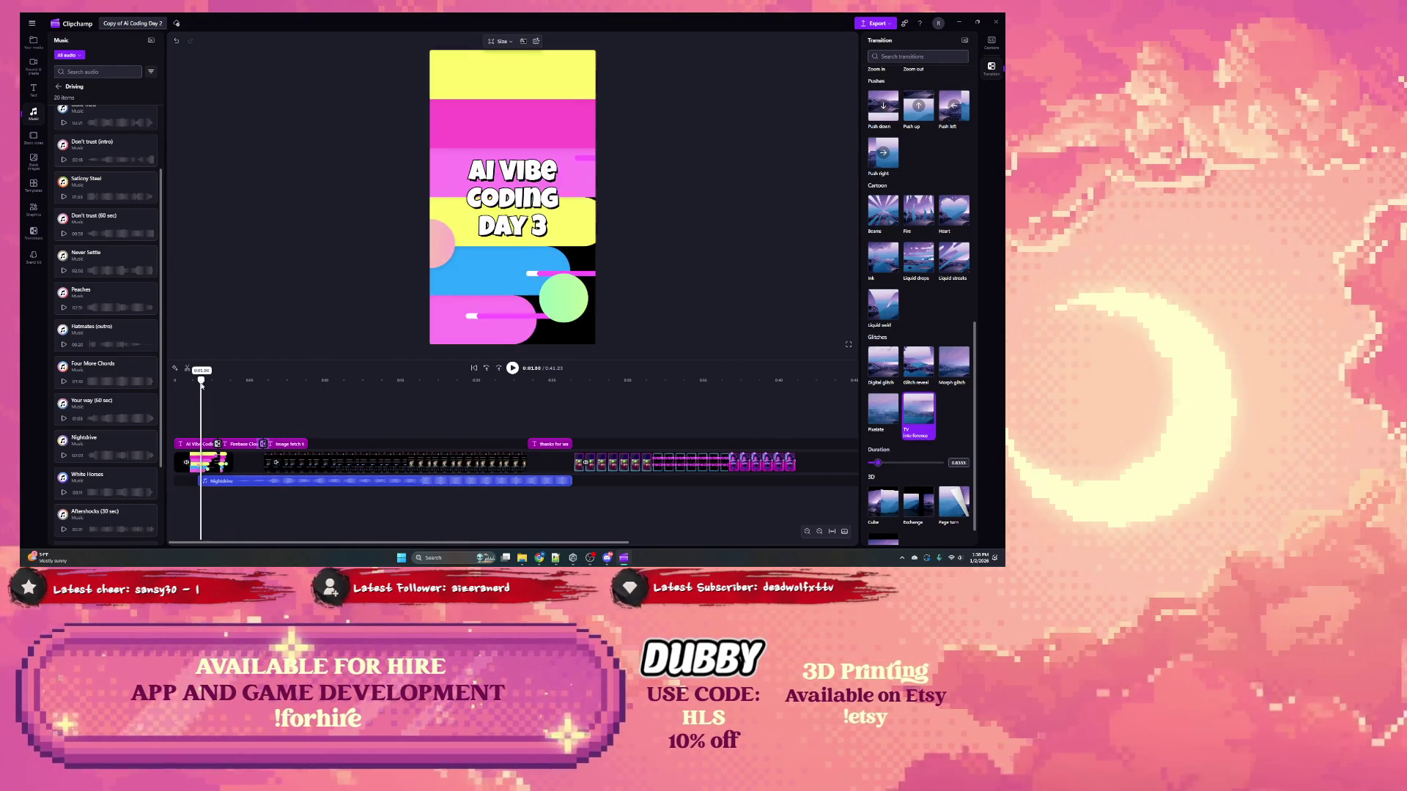
left_click(512, 368)
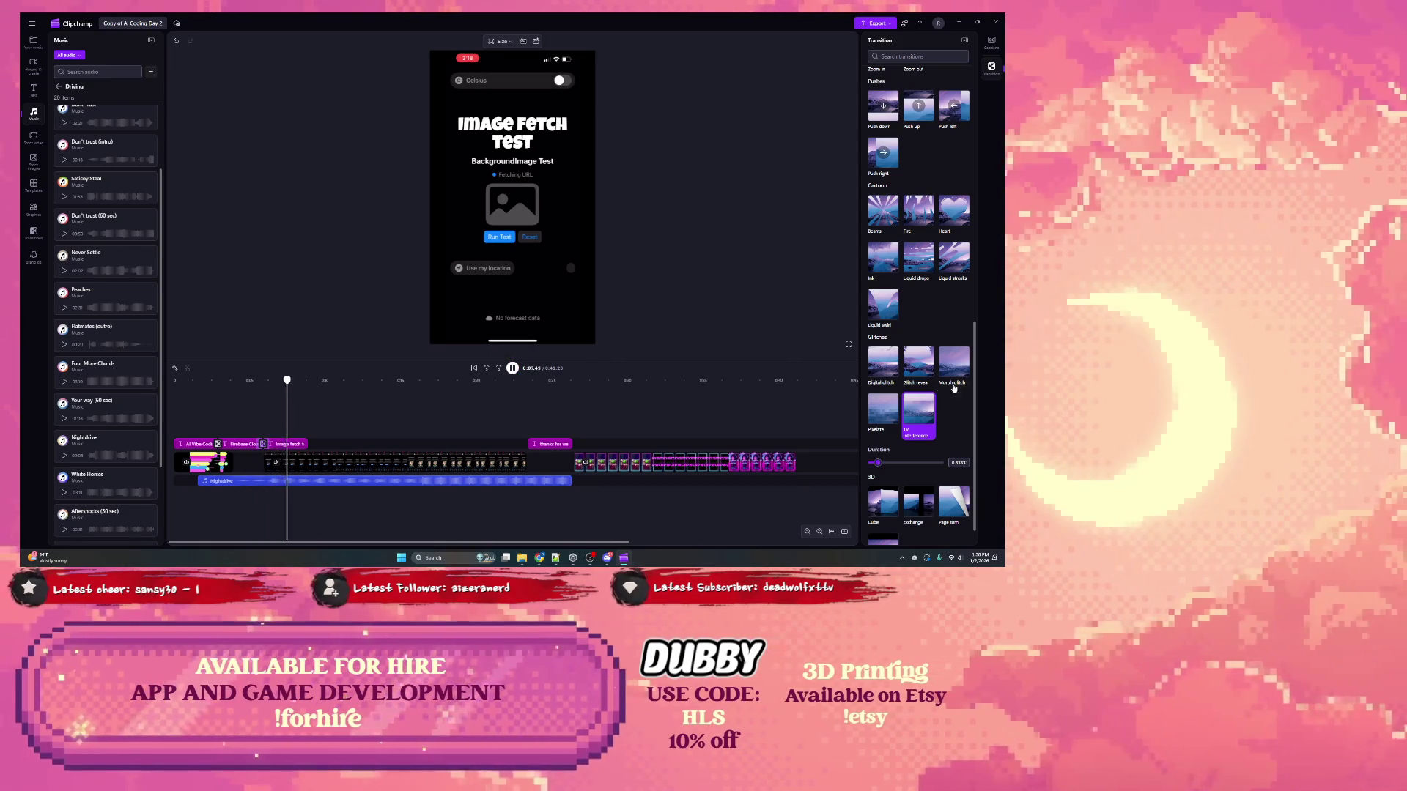
Step: Swap the transition to Reveal, then to Soft wipe down, and preview it
scroll(918, 392, "down", 1)
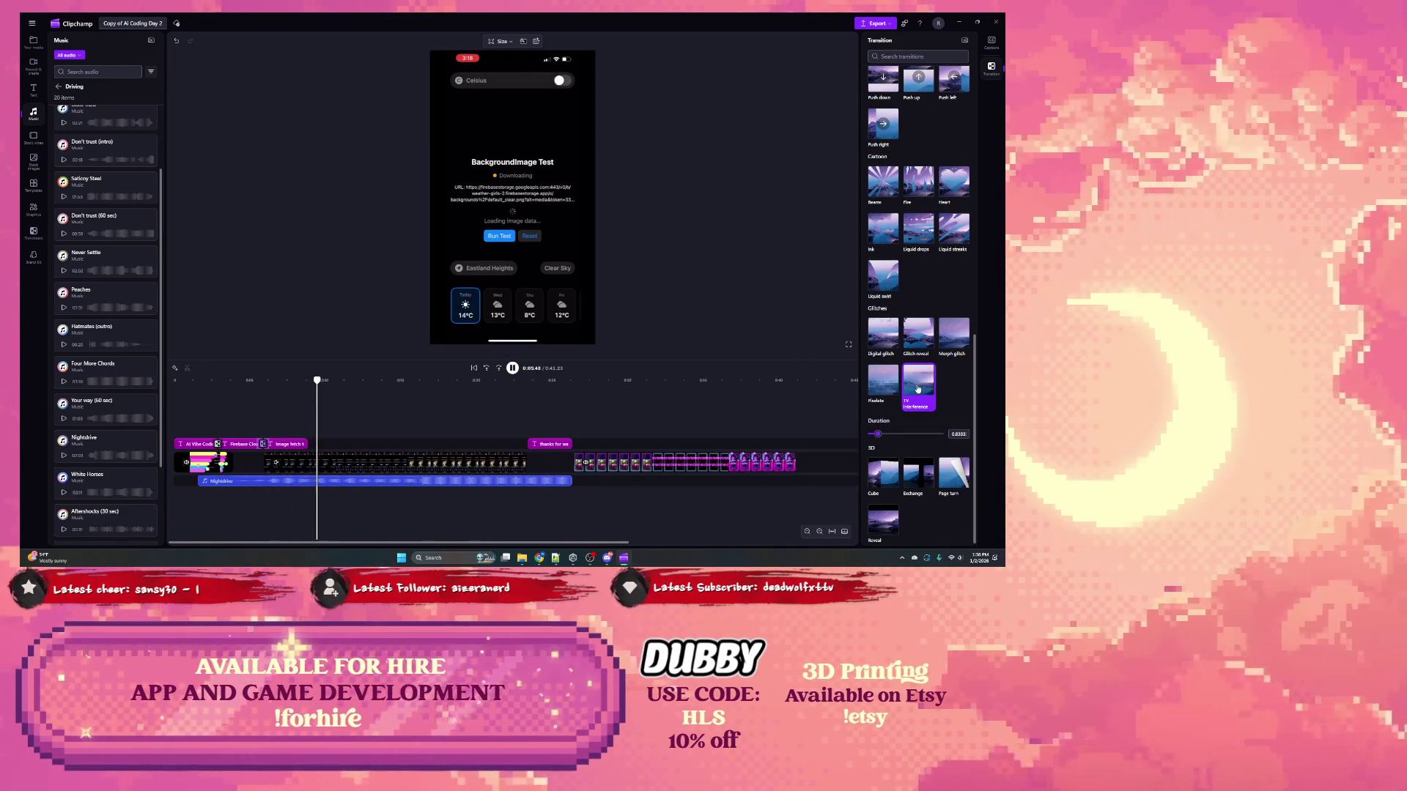
left_click(882, 521)
left_click(243, 382)
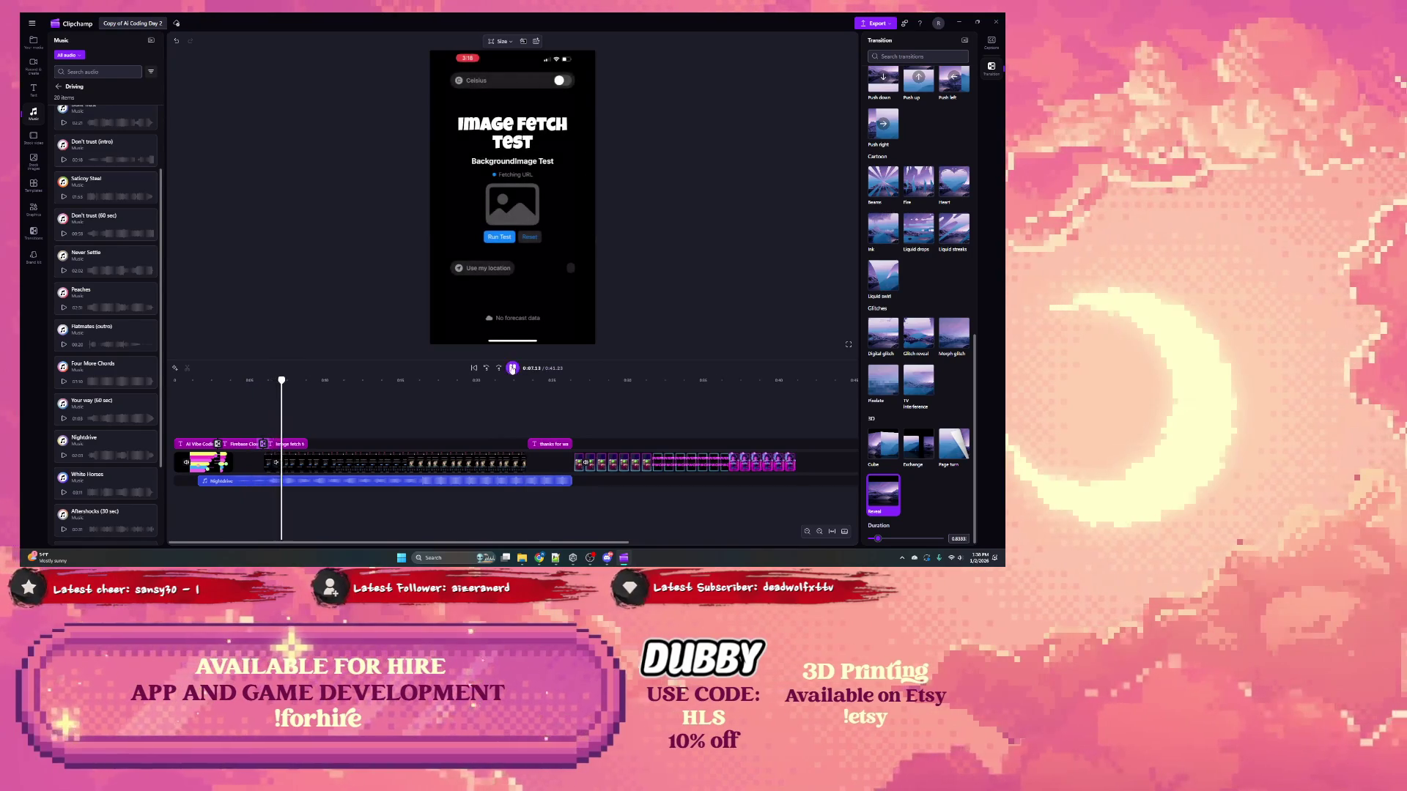
key("space")
scroll(918, 390, "up", 3)
scroll(918, 390, "up", 5)
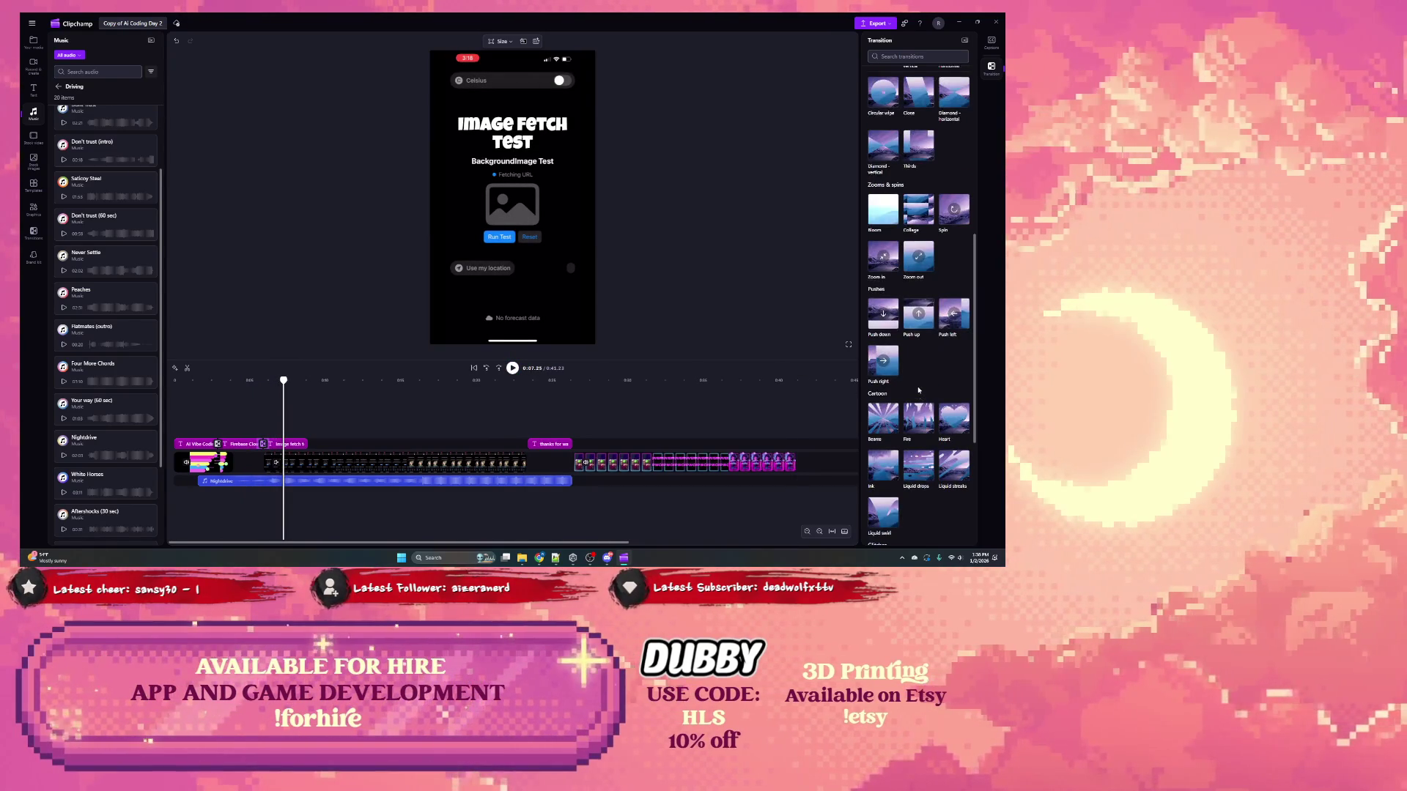
scroll(917, 201, "up", 2)
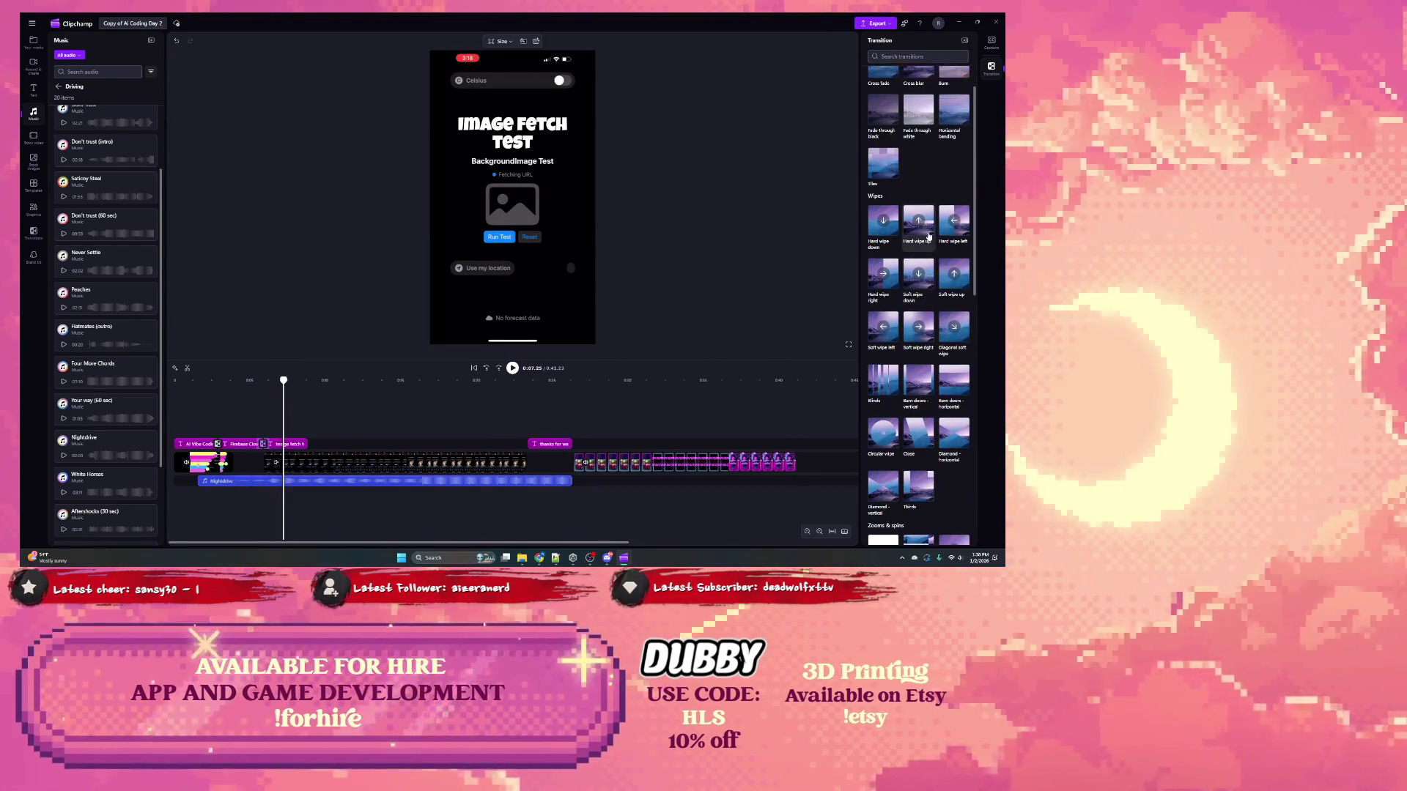
left_click(925, 298)
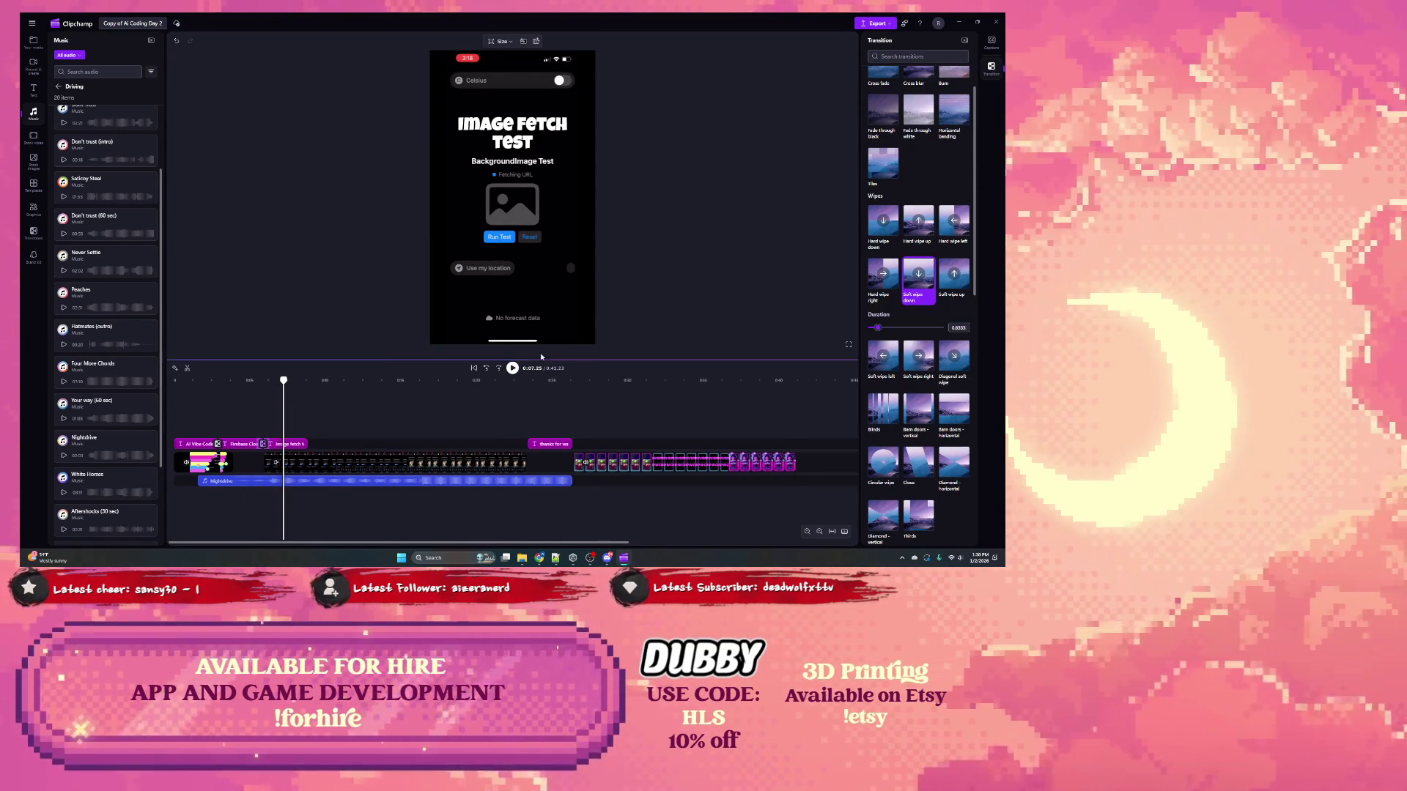
left_click(245, 382)
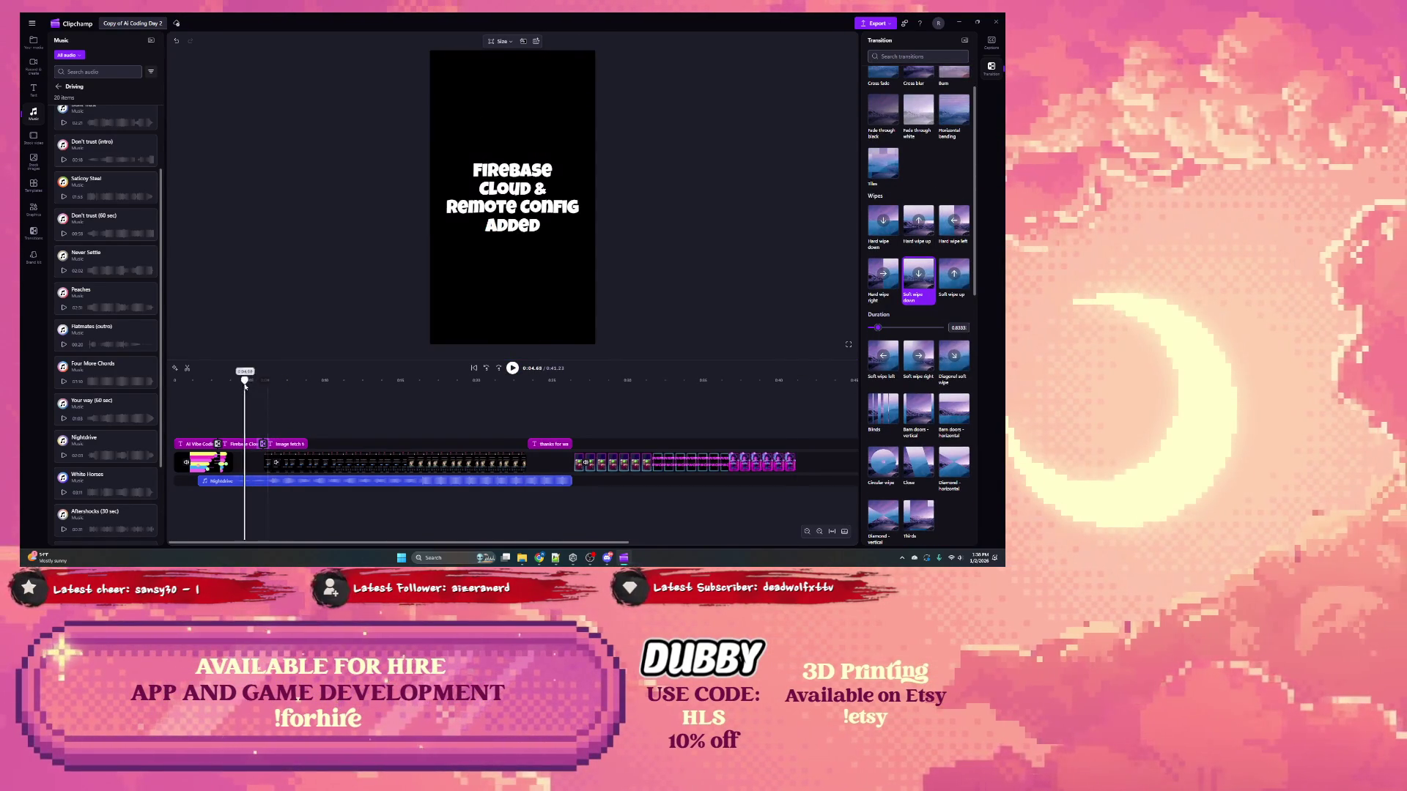
left_click(513, 368)
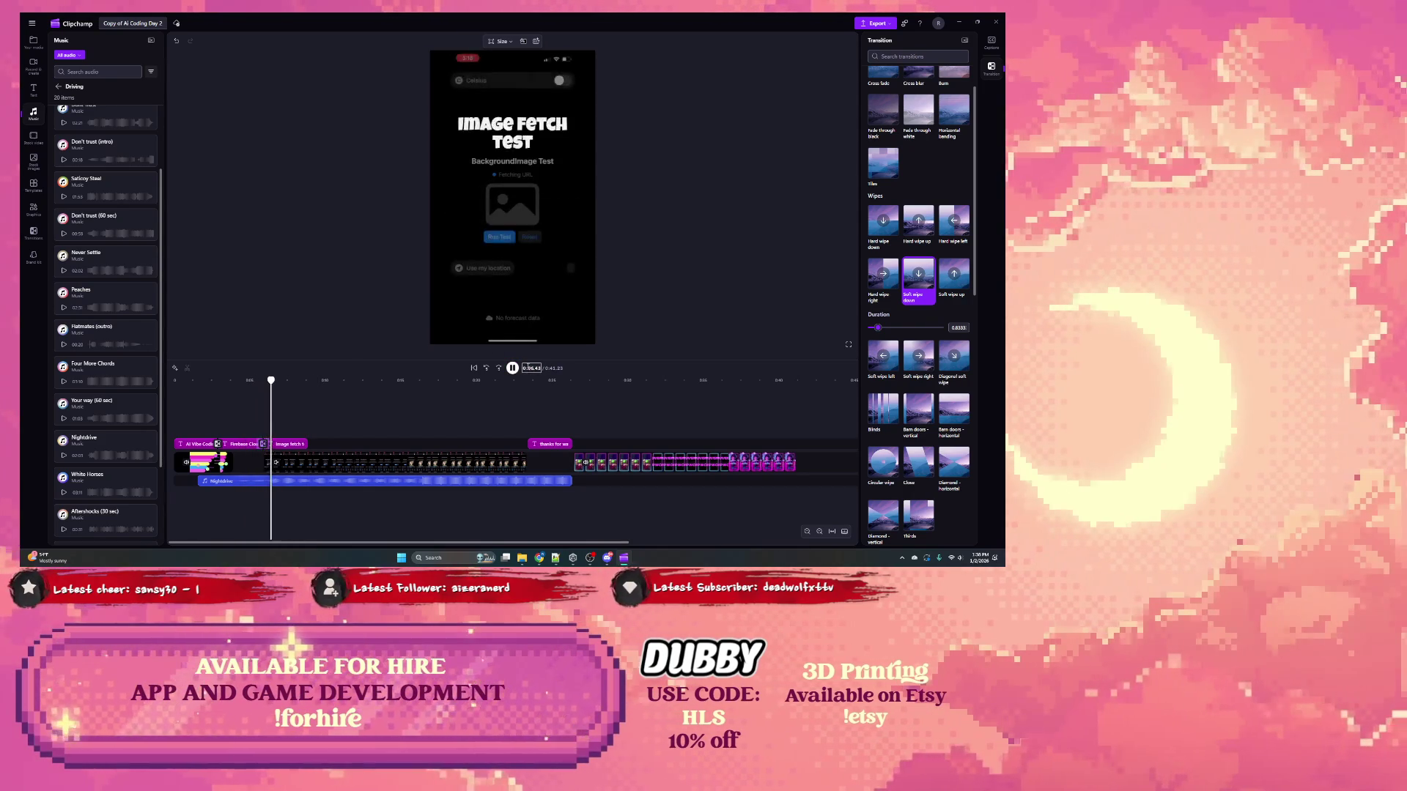
Step: Replay Soft wipe down from the start, try Hard wipe up, and settle on Hard wipe down
left_click(257, 414)
left_click(220, 423)
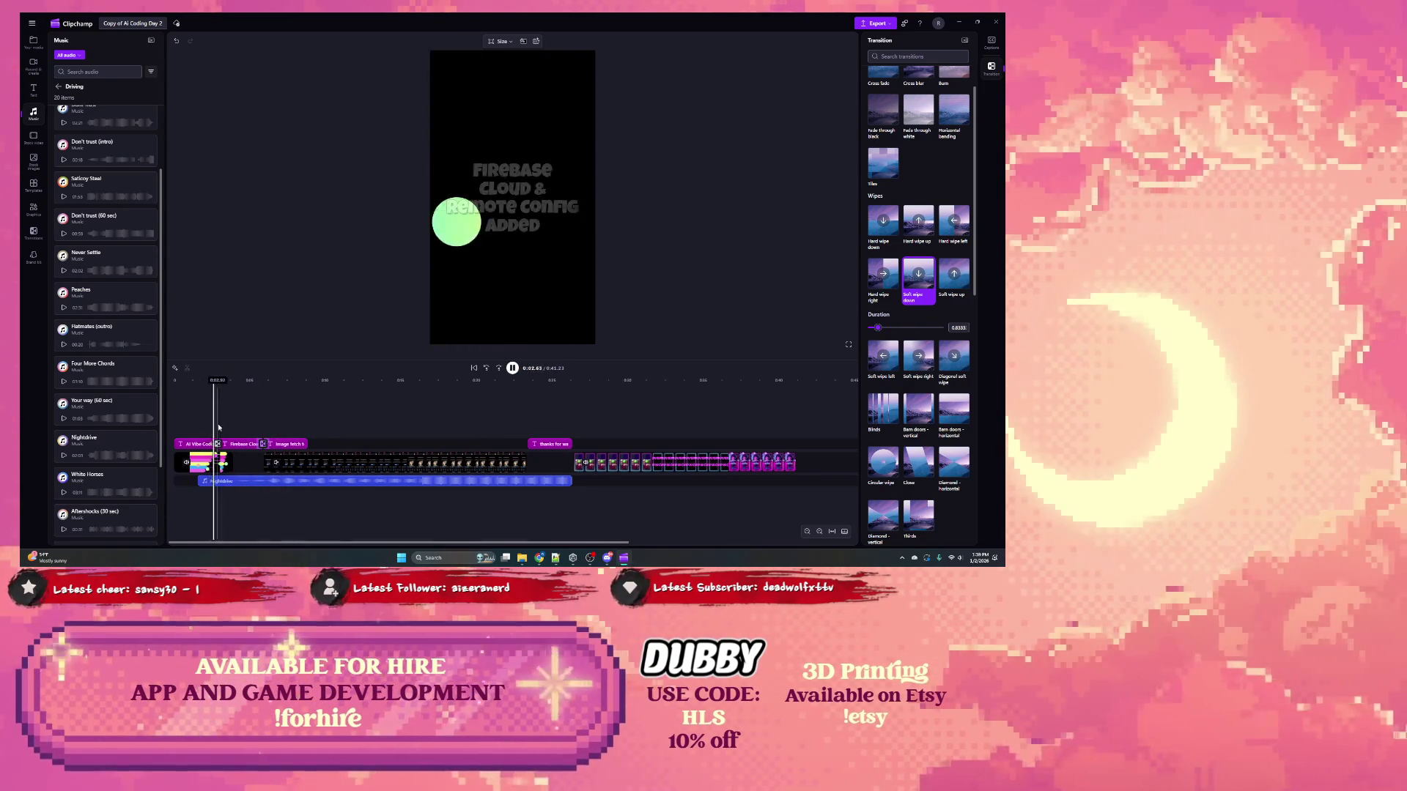
left_click(473, 367)
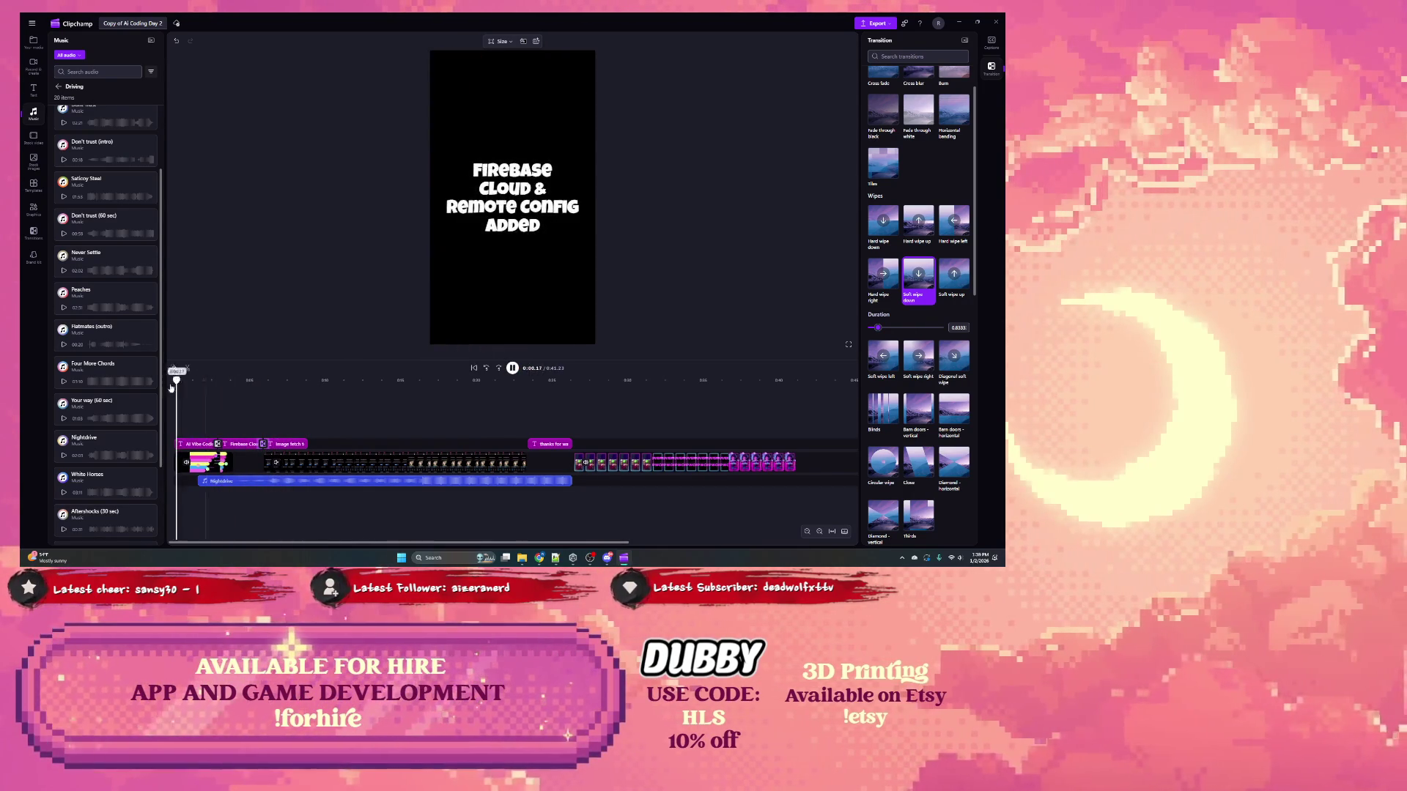
left_click(513, 368)
left_click(220, 459)
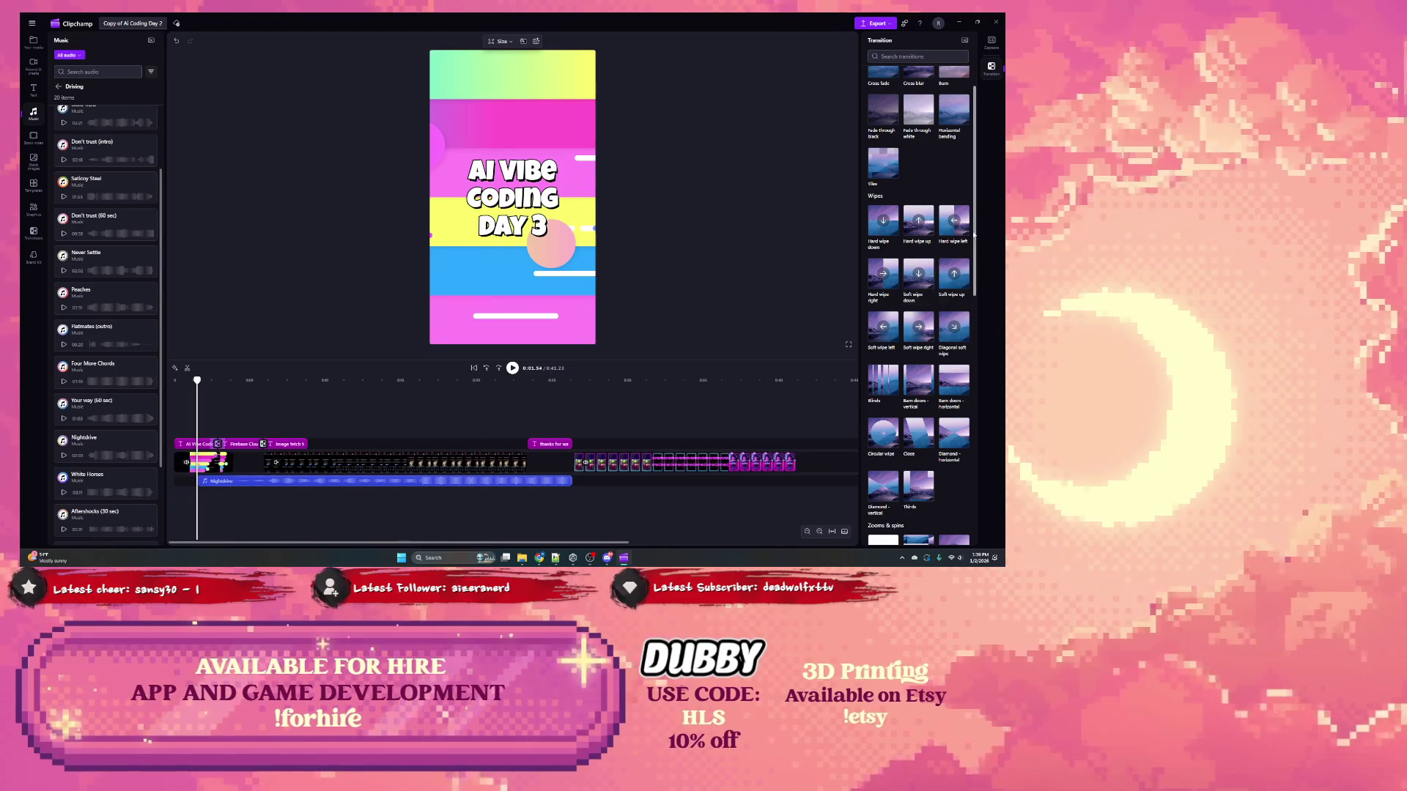
left_click(918, 277)
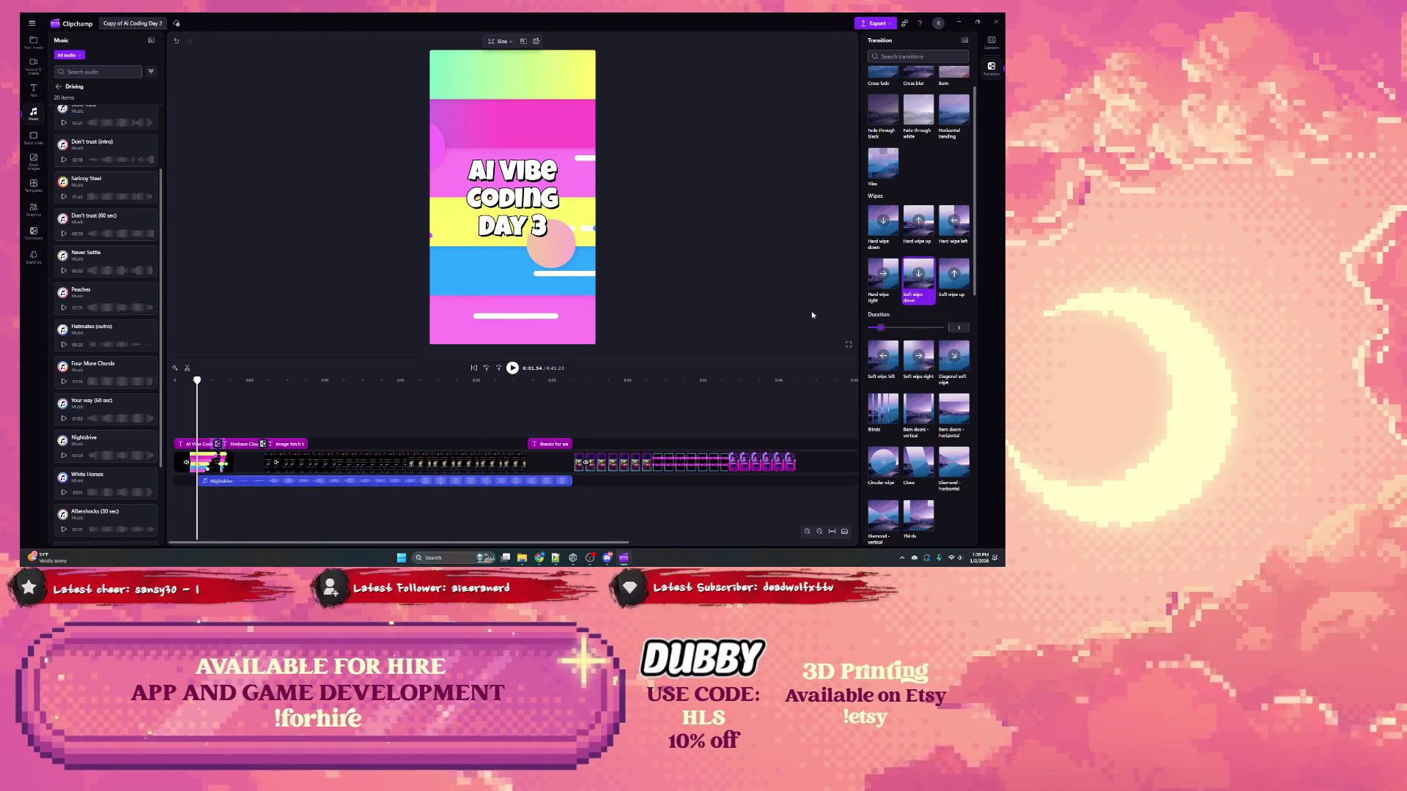
left_click(513, 369)
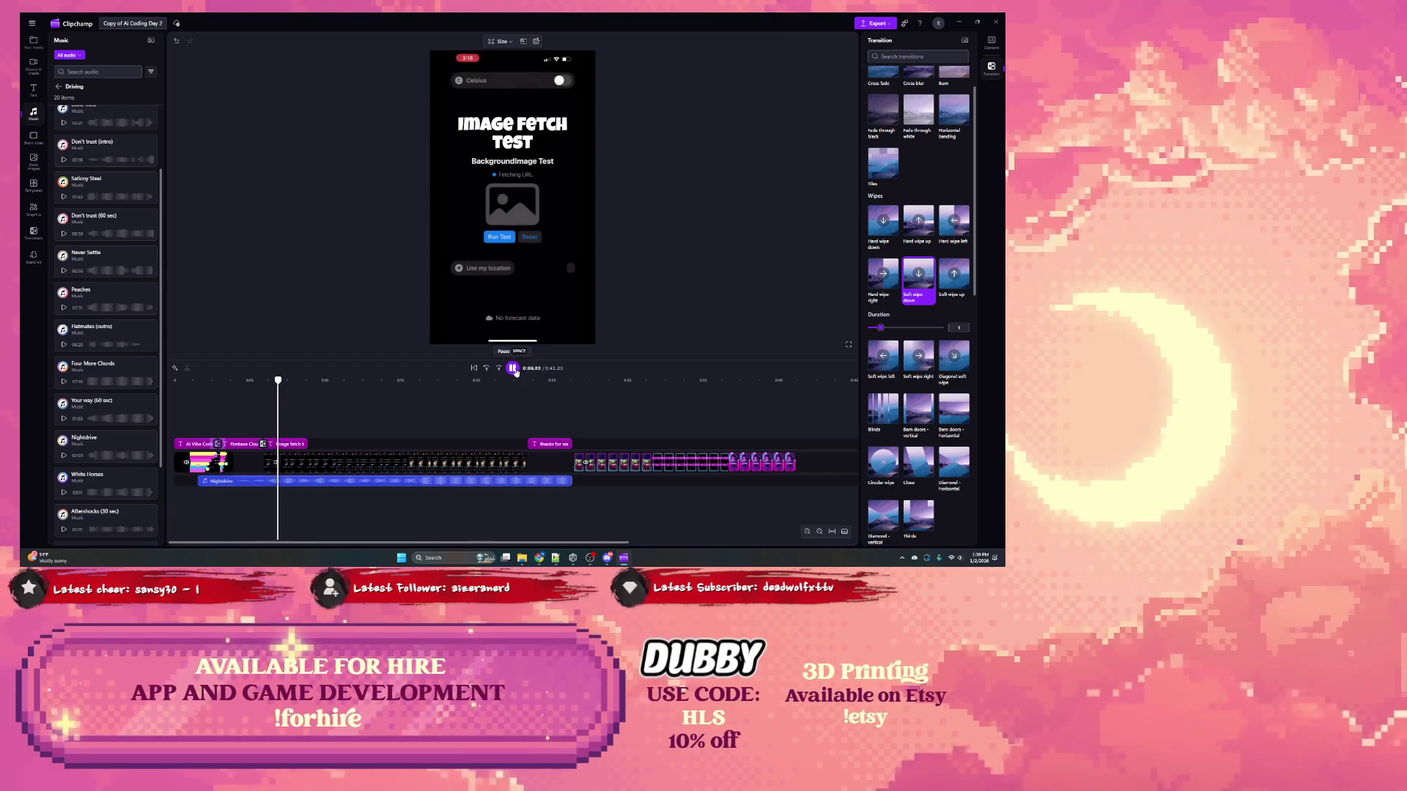
left_click(914, 237)
left_click(890, 232)
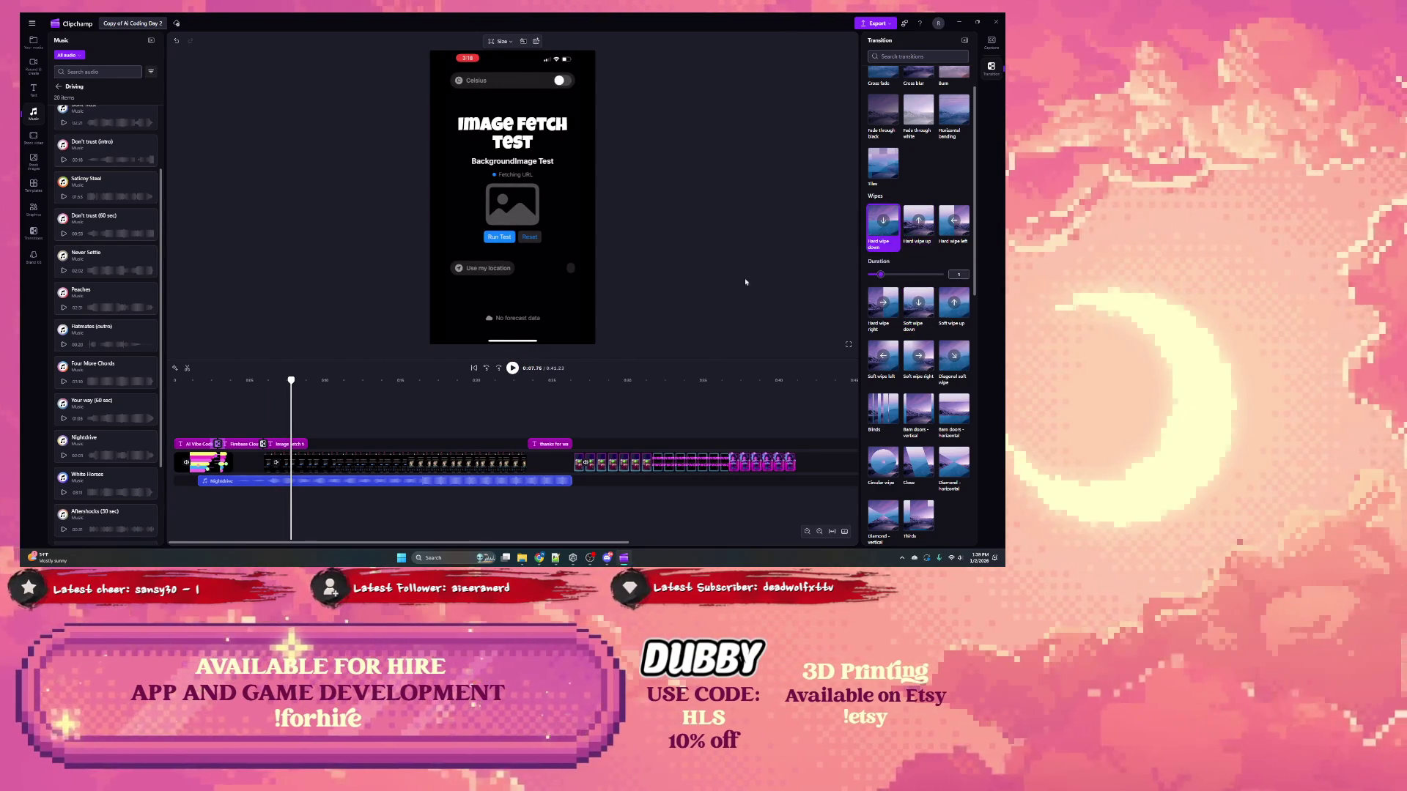
left_click_drag(215, 383, 143, 389)
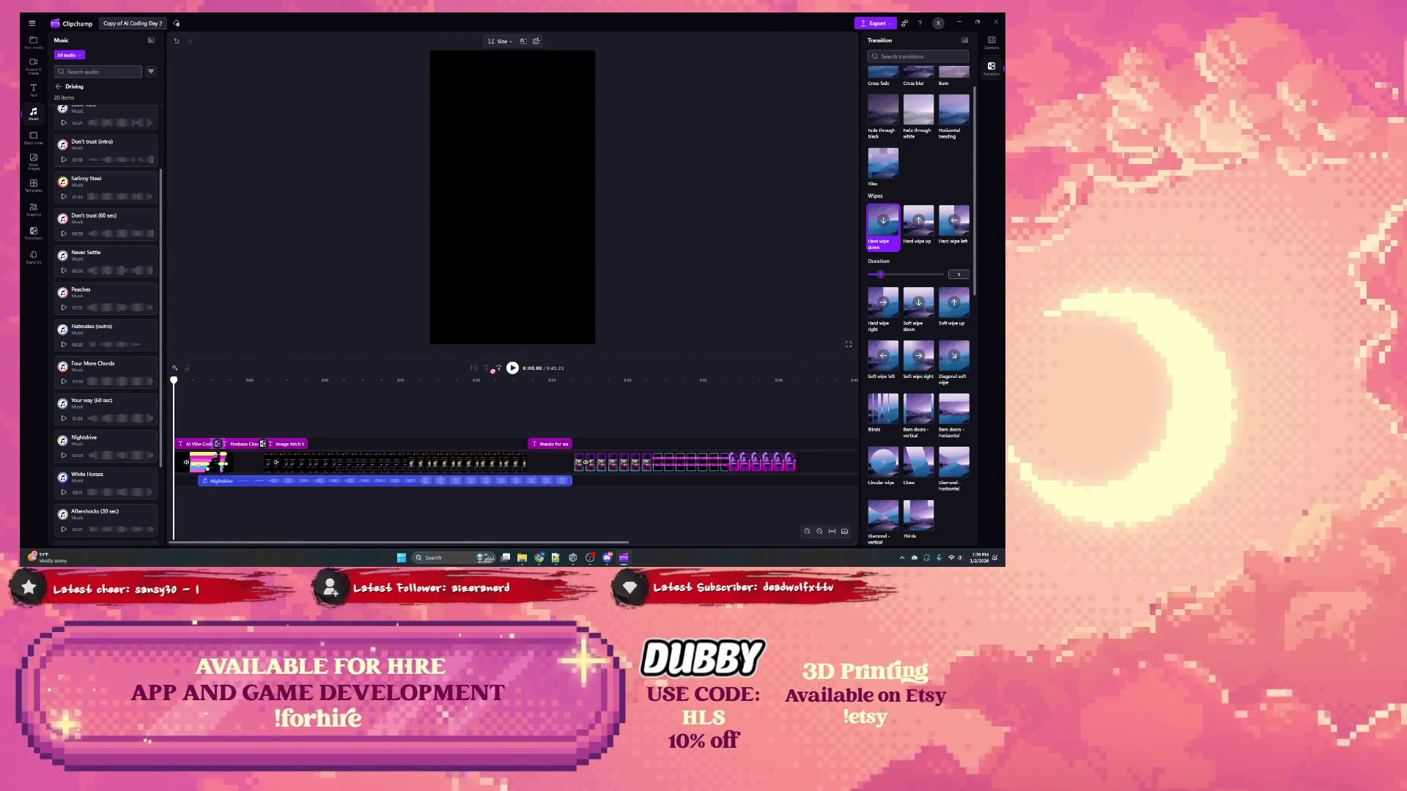
left_click(513, 369)
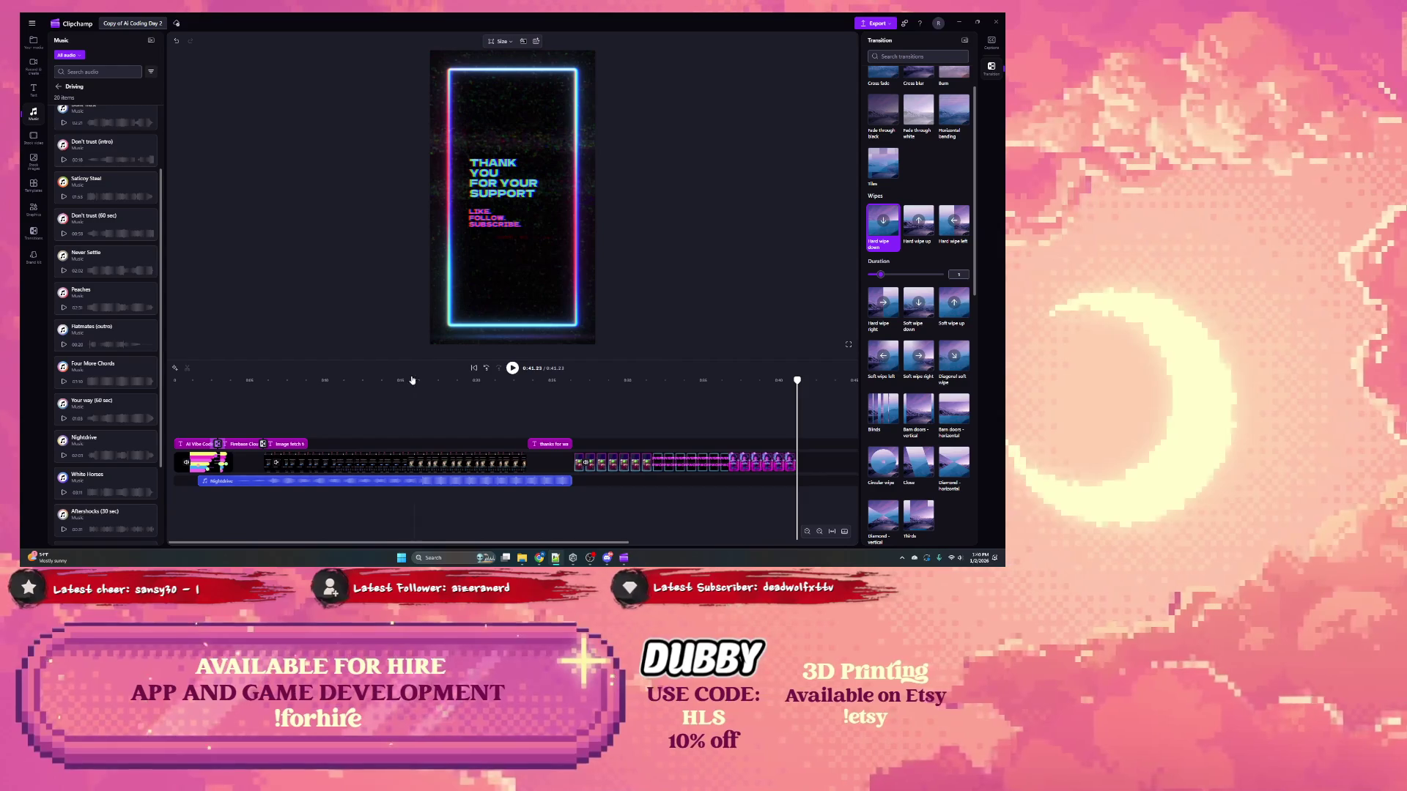
key("Home")
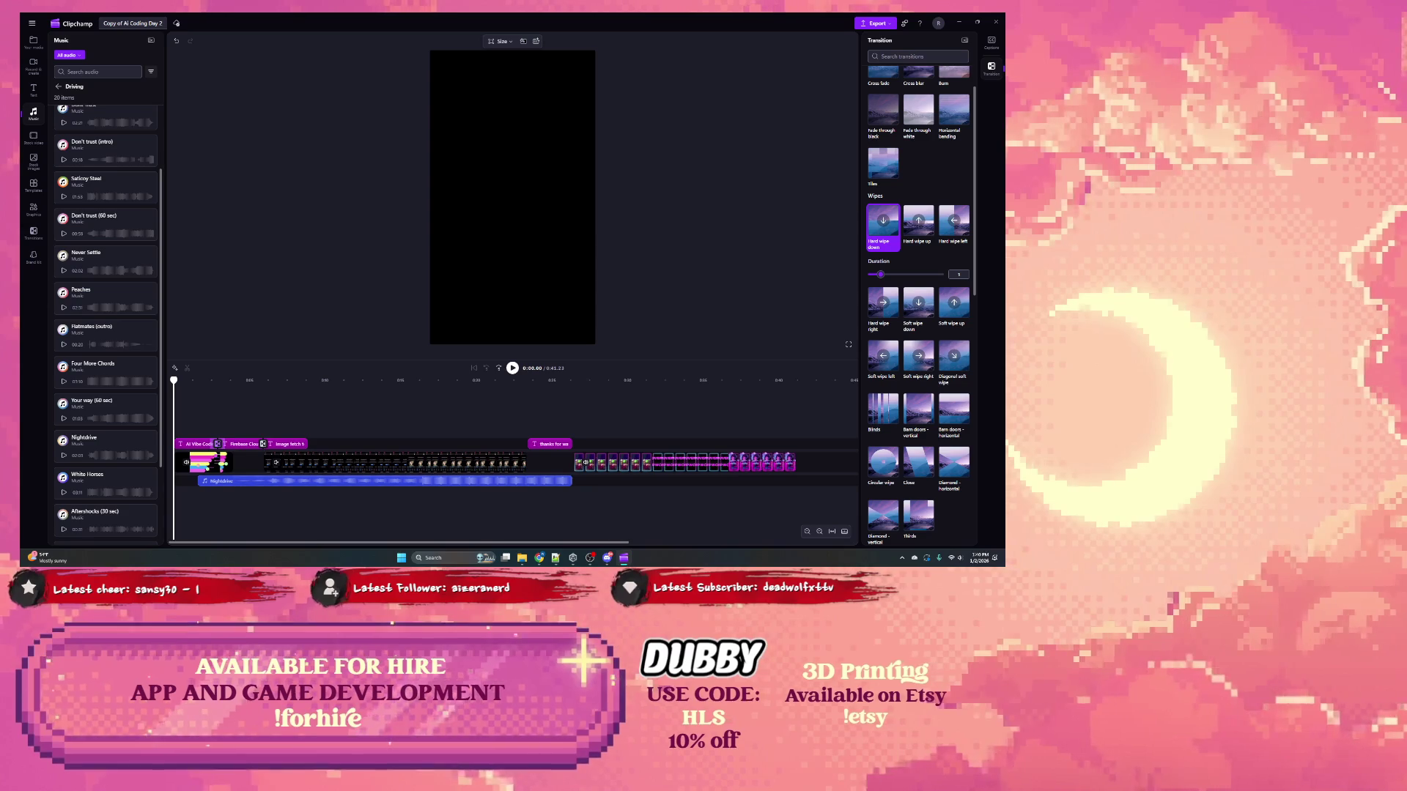
left_click(512, 367)
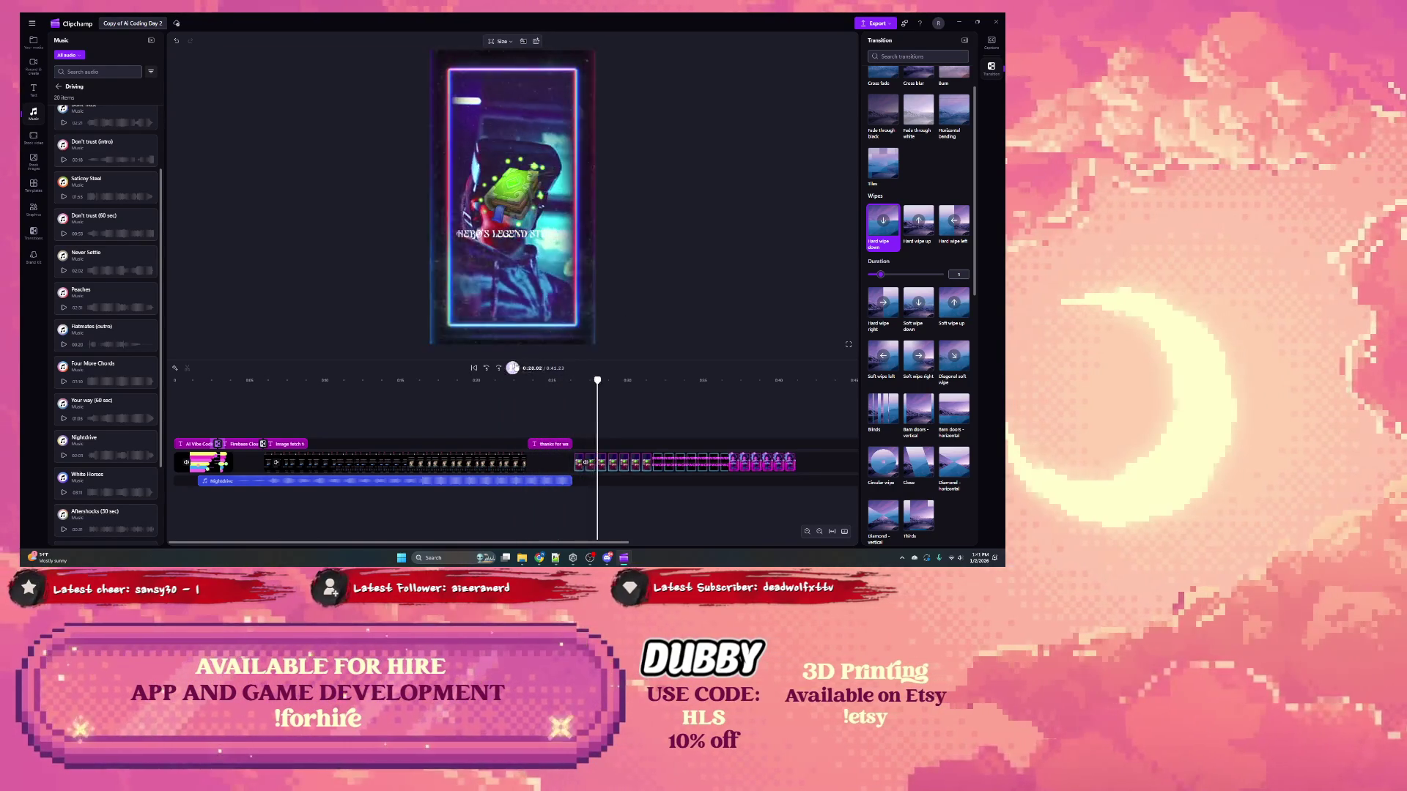
key("space")
left_click(417, 381)
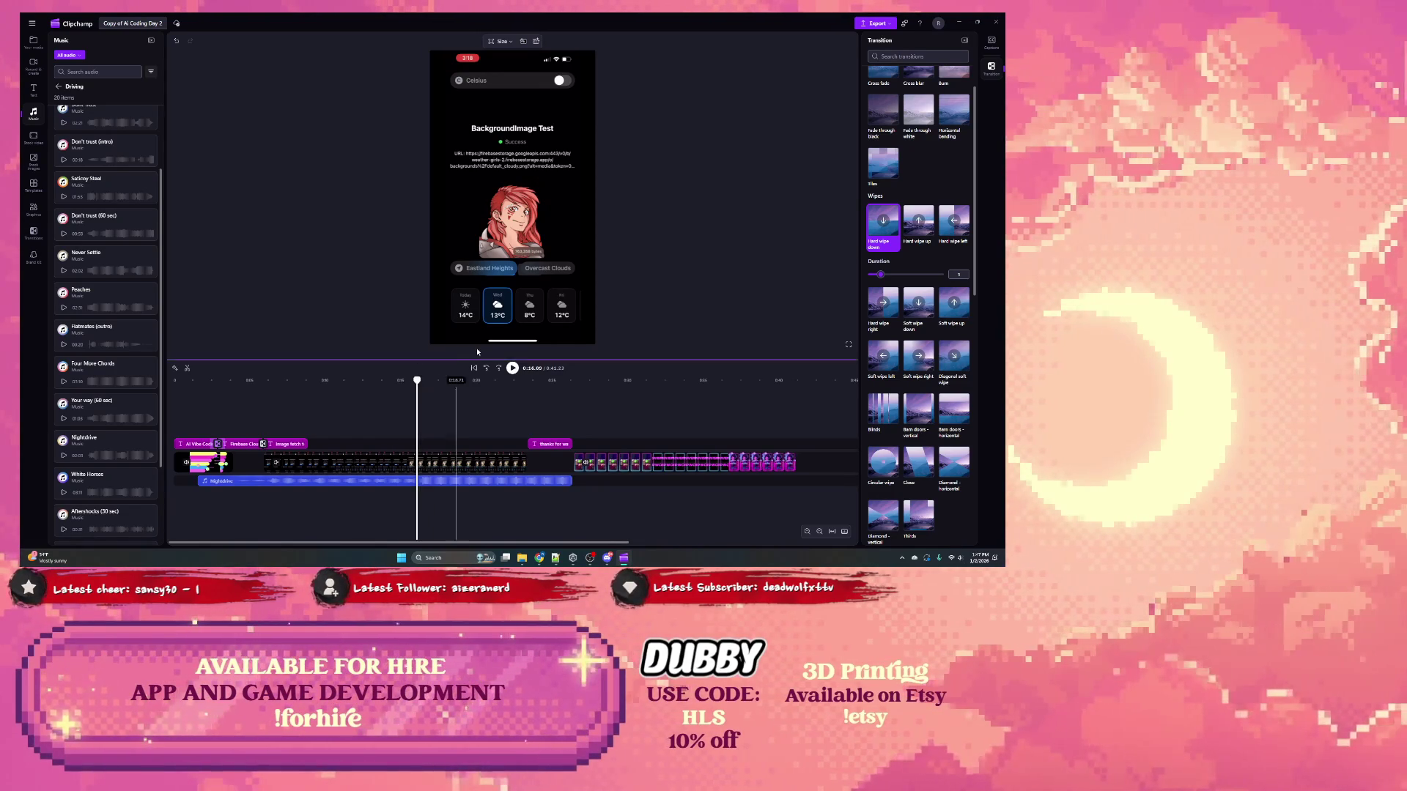
left_click_drag(351, 380, 168, 381)
left_click(729, 381)
key("space")
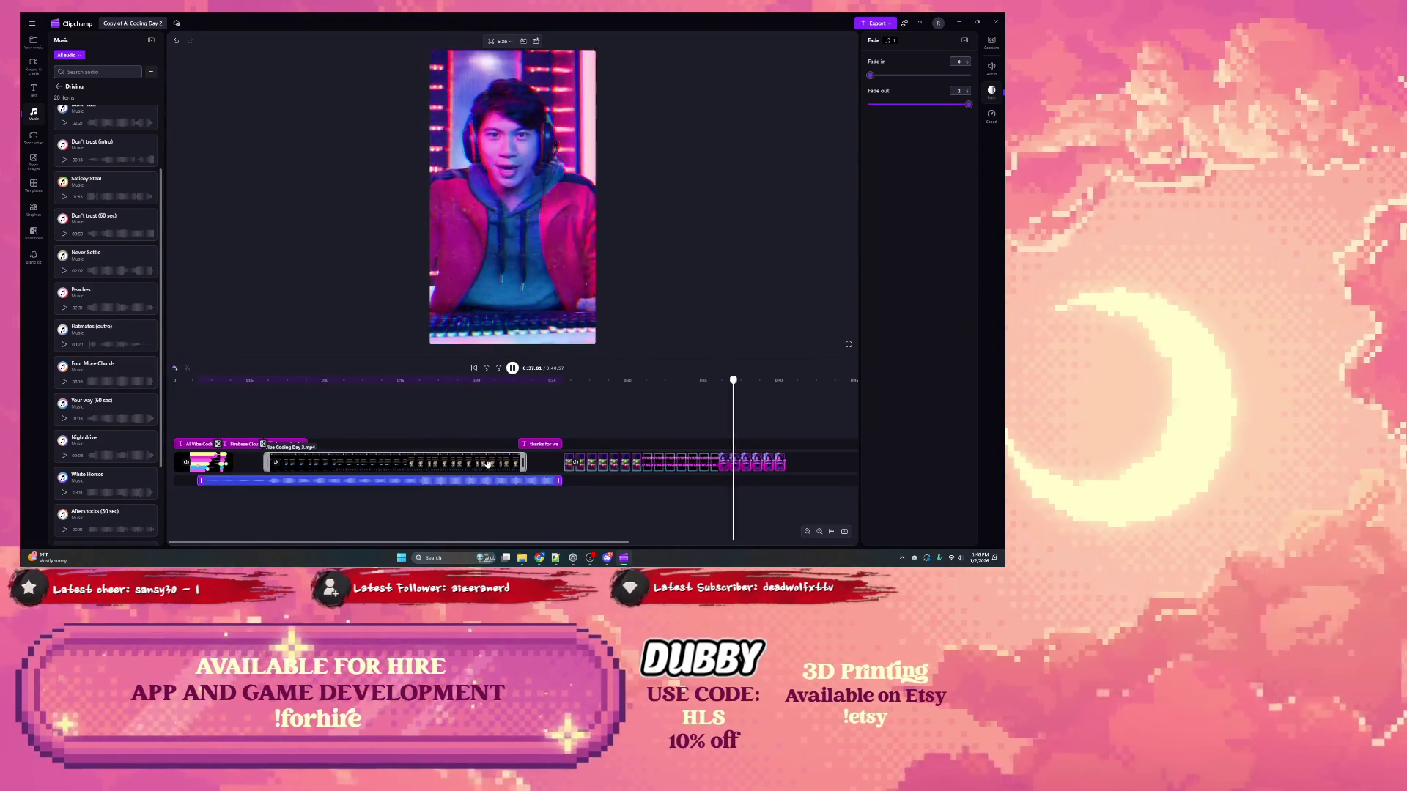
left_click(512, 369)
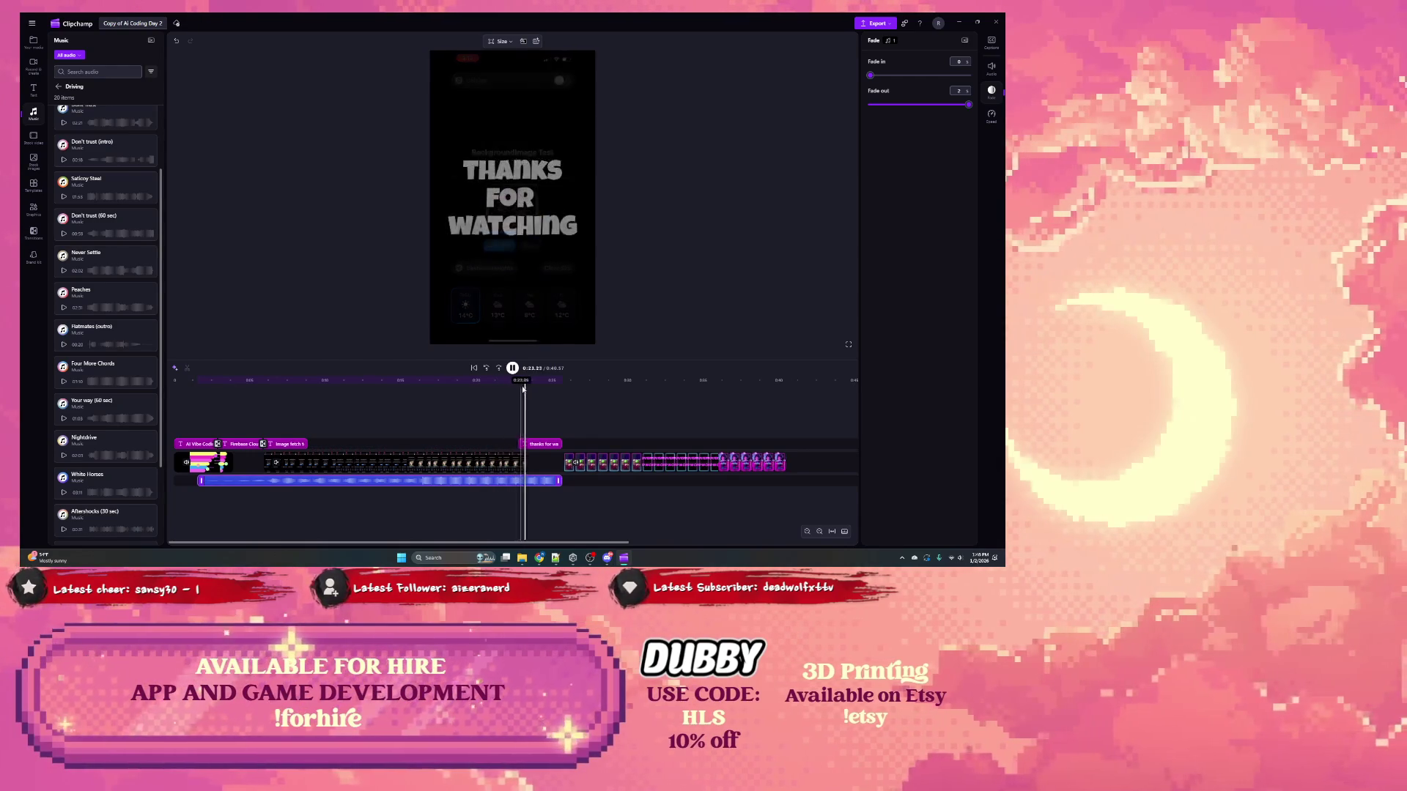
left_click(352, 380)
key("Left")
key("space")
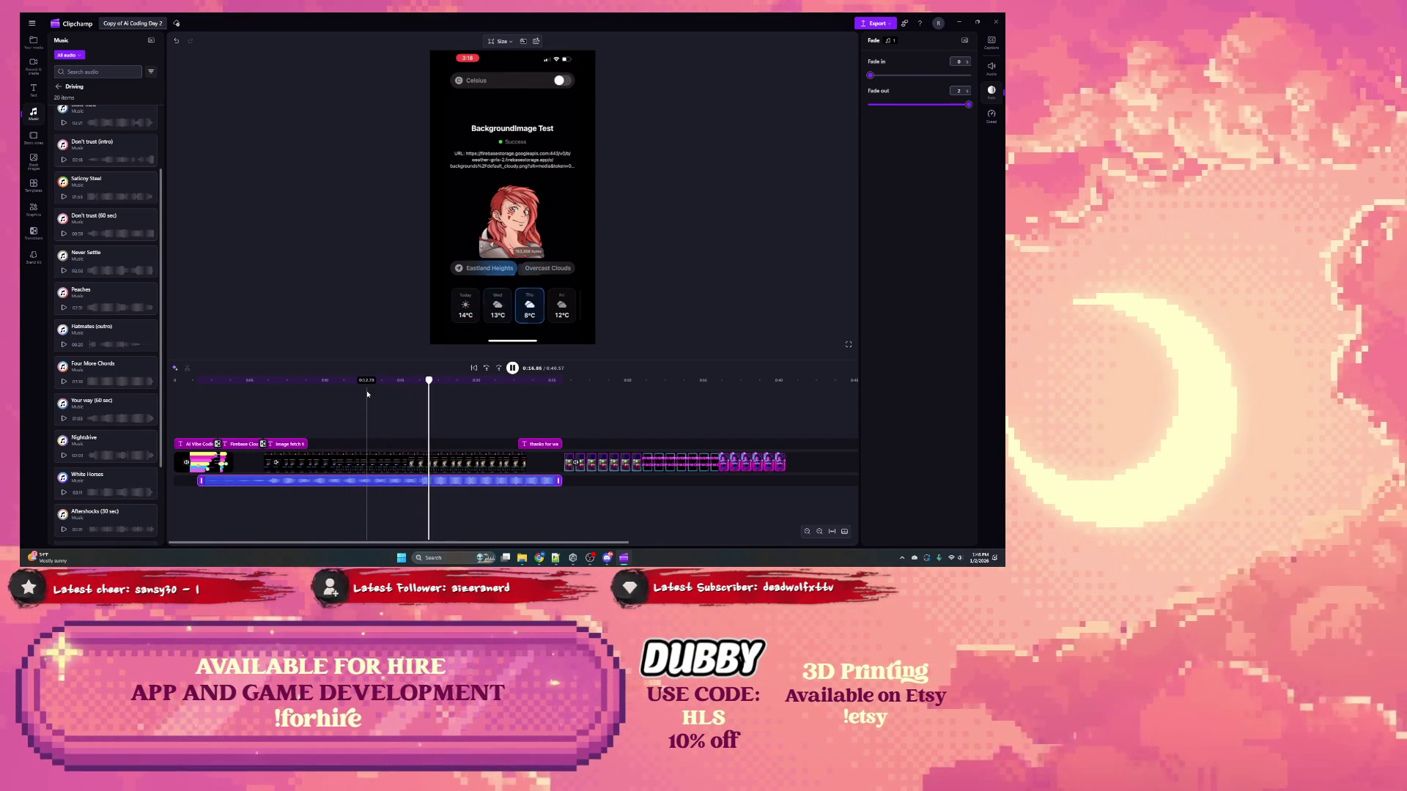
left_click(513, 367)
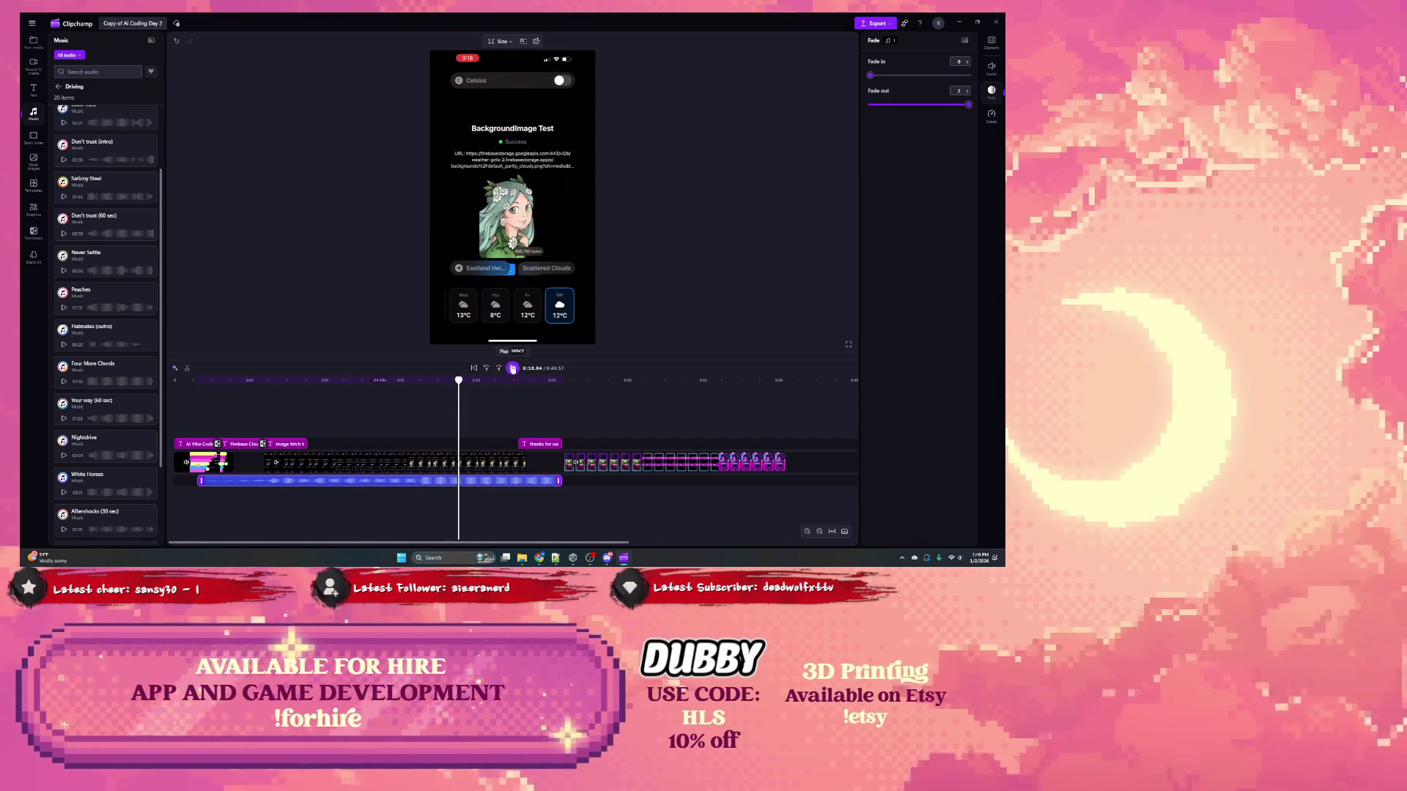
Step: Replay the short from the Firebase title card, then select the phone recording clip
left_click(253, 380)
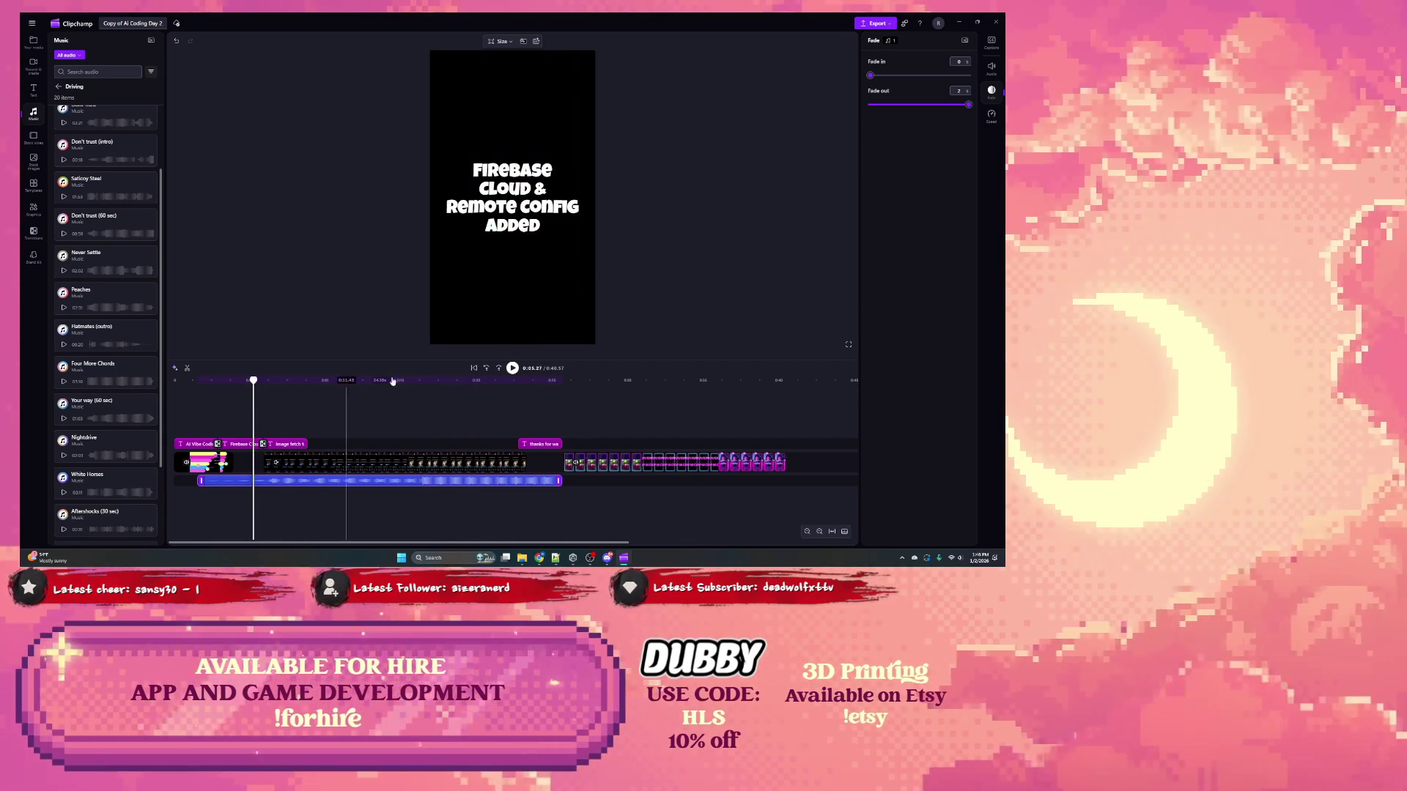
left_click(510, 369)
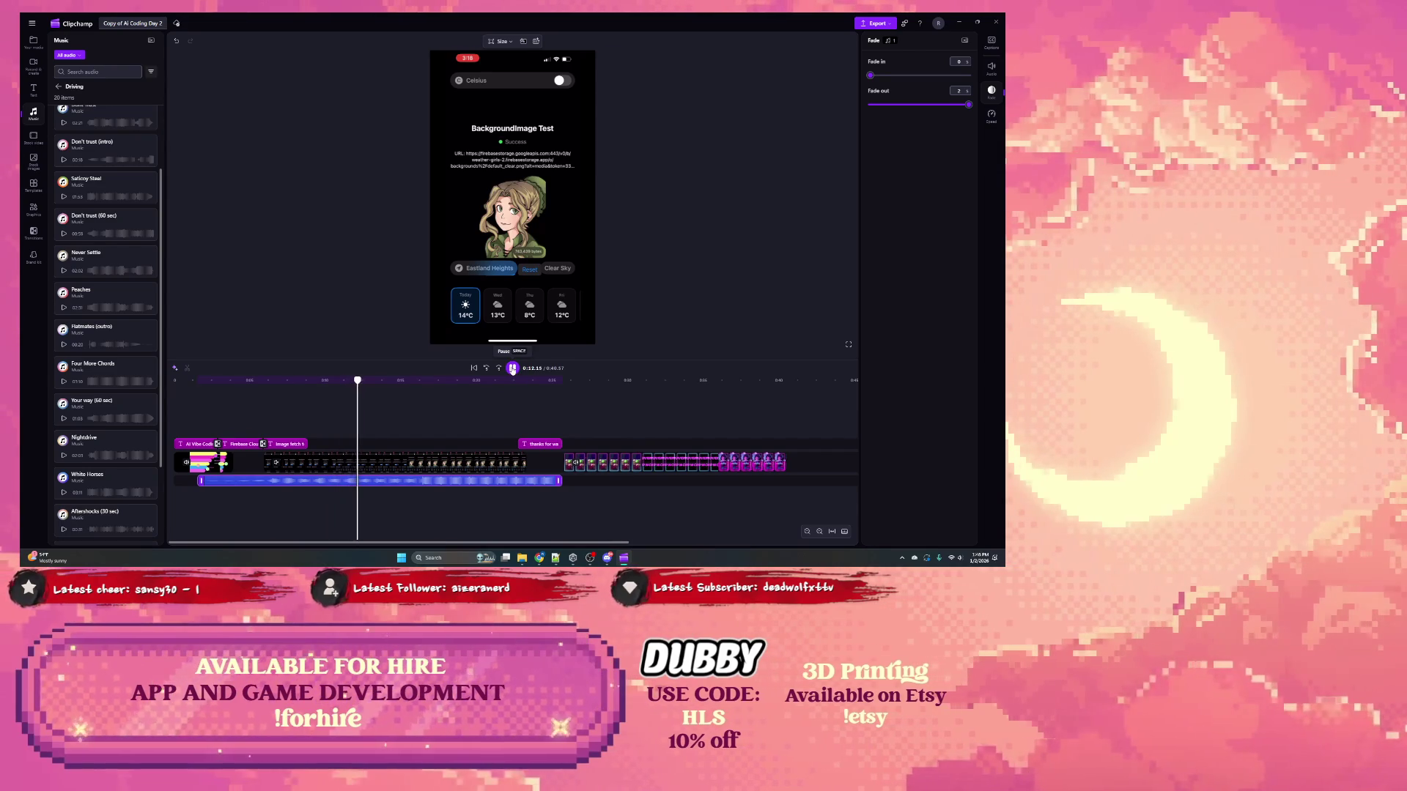
left_click(373, 460)
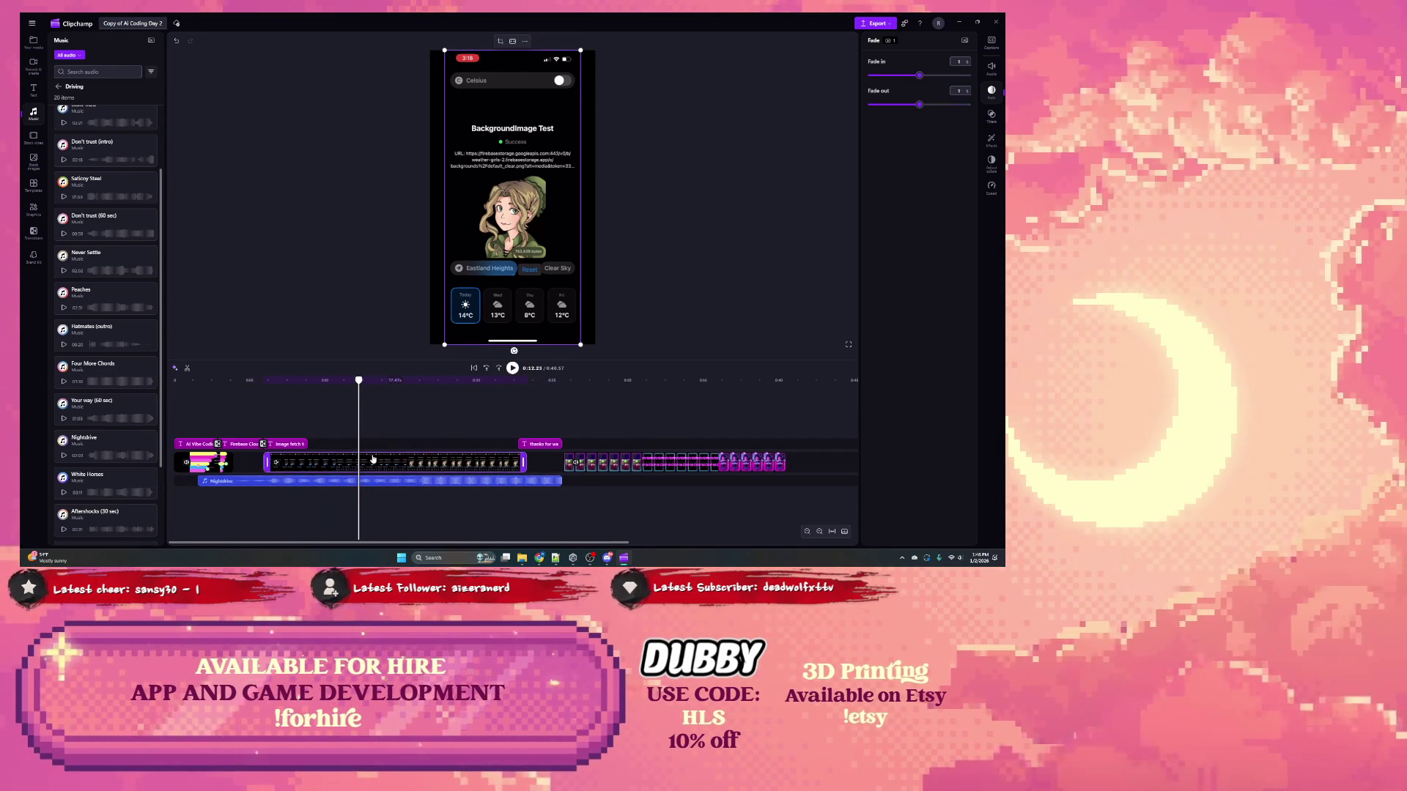
Step: Split the phone recording at 0:12.25 and again near 0:16.67, where the image appears
left_click(188, 369)
left_click(513, 369)
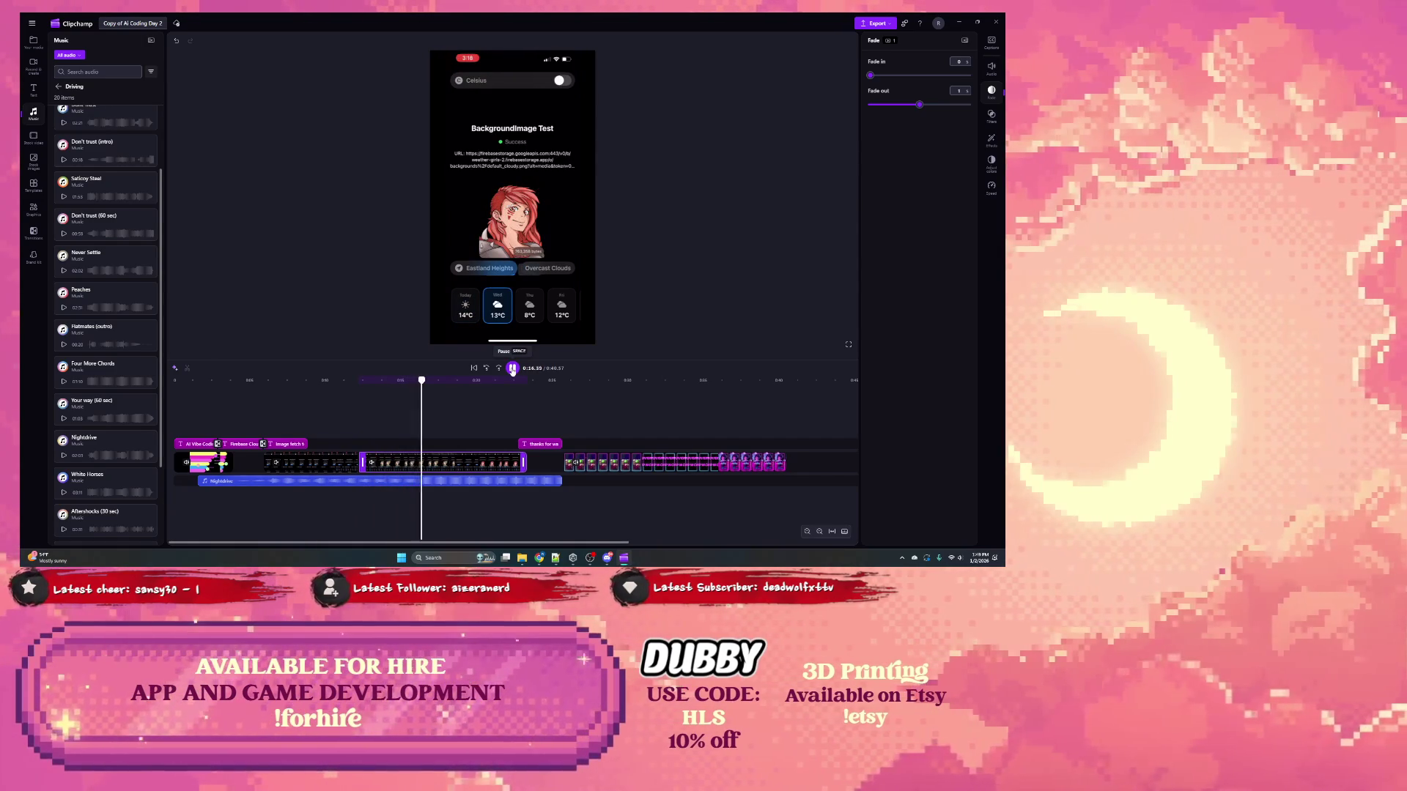
left_click(512, 368)
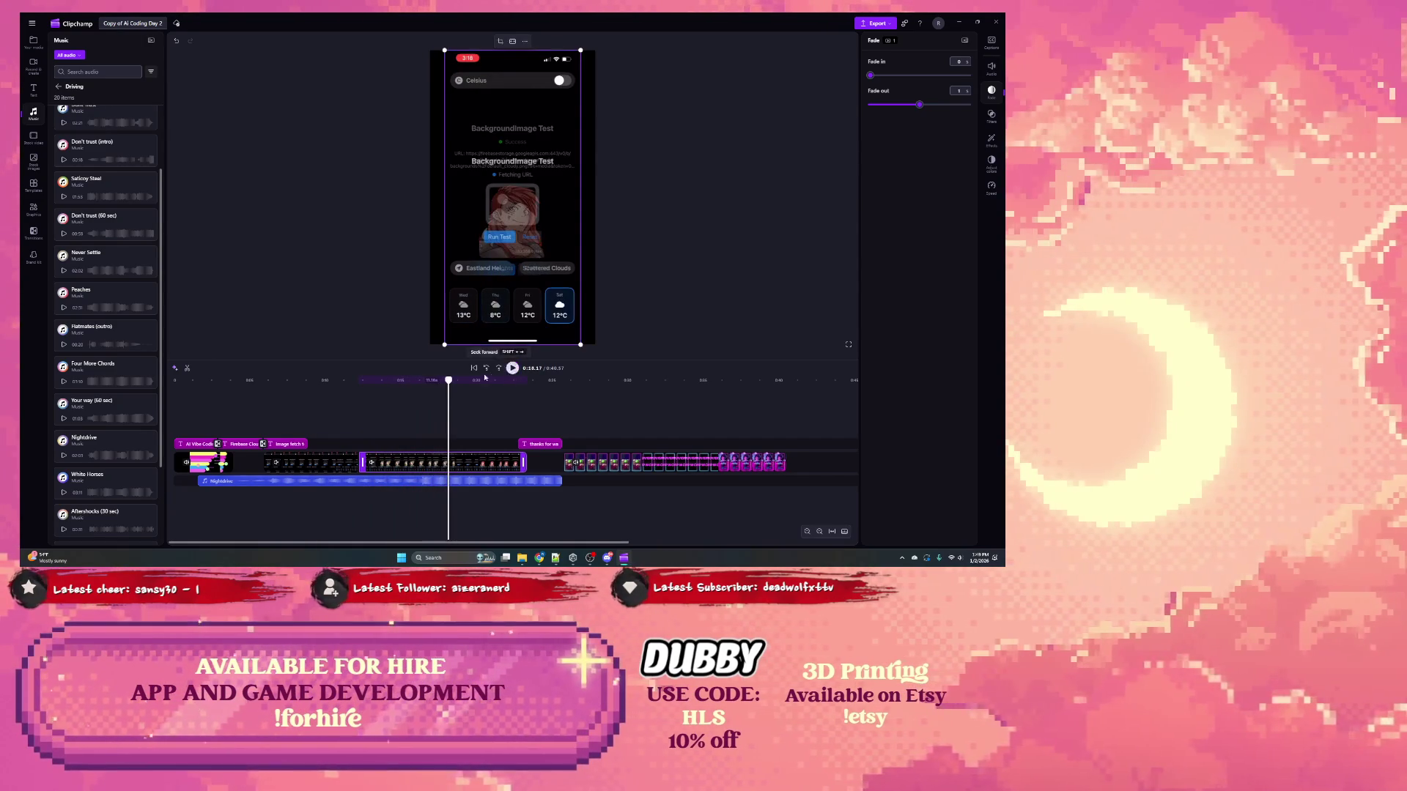
left_click(430, 381)
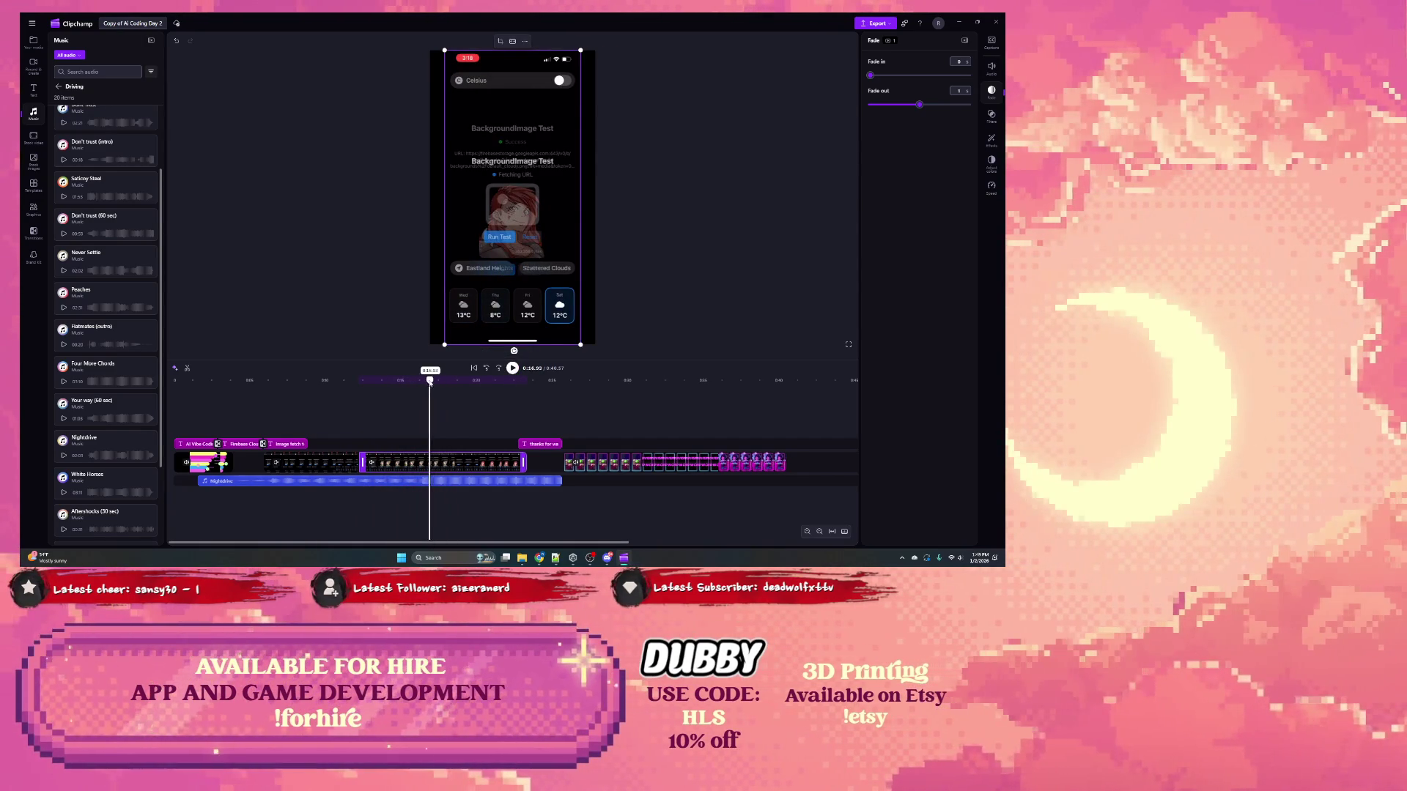
left_click(414, 381)
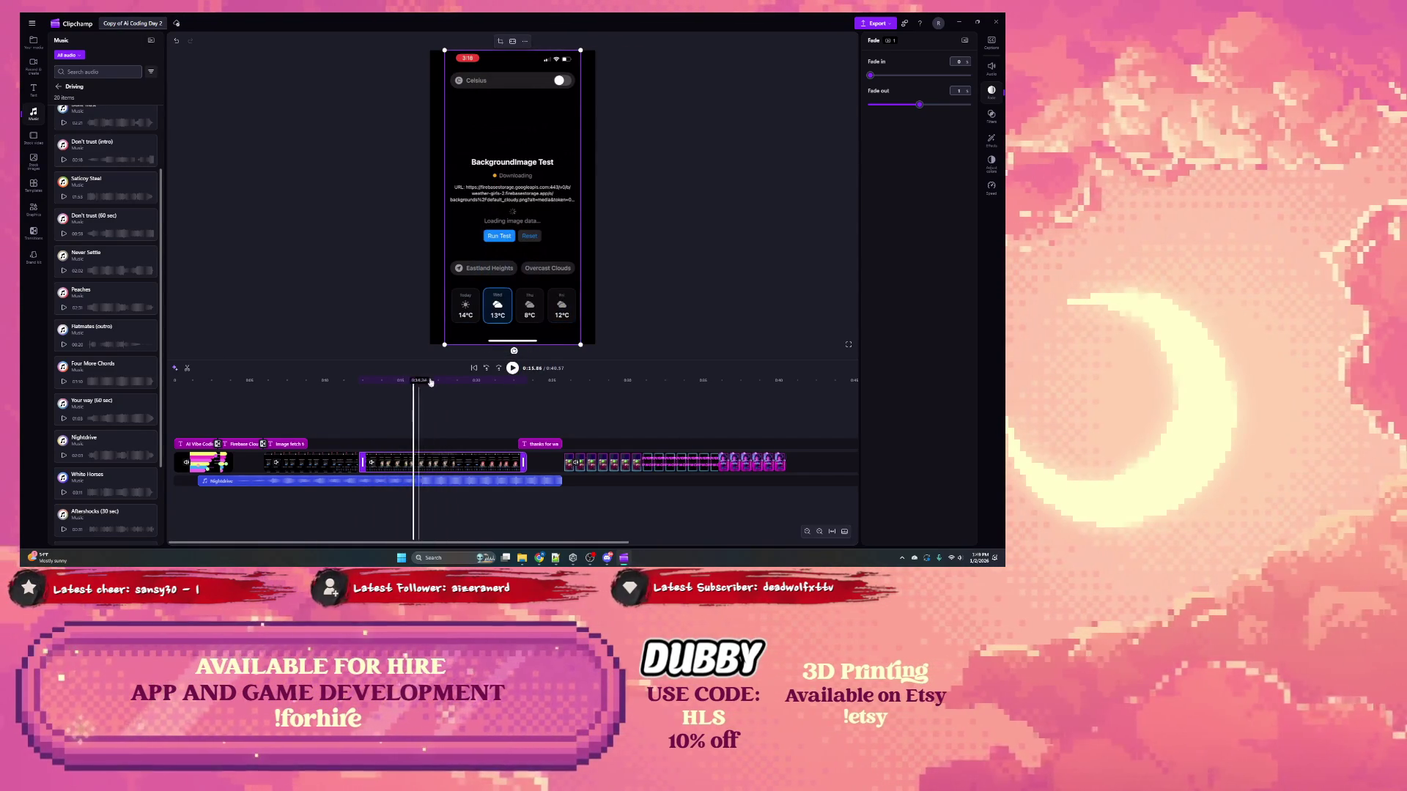
left_click(512, 370)
left_click(511, 371)
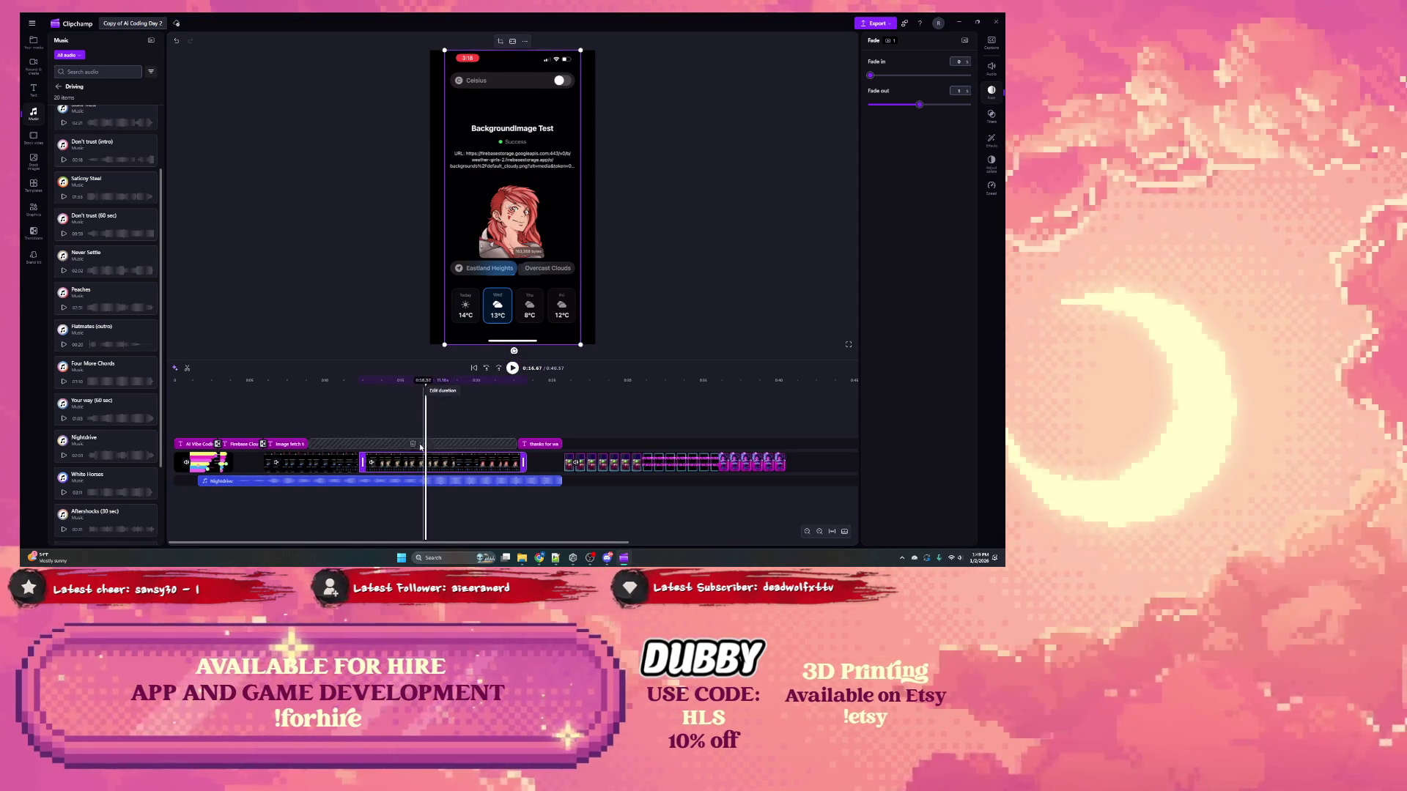
left_click(188, 370)
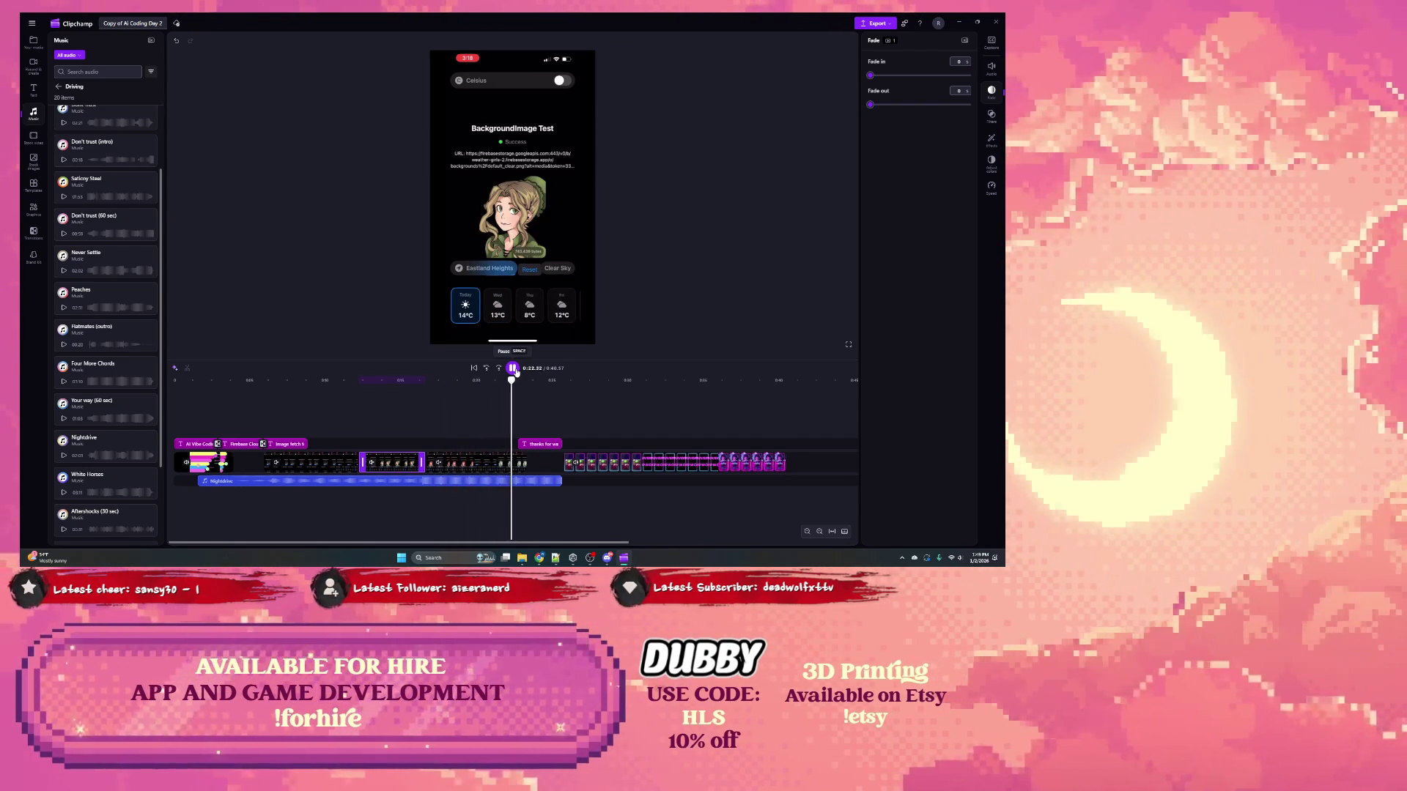
left_click(513, 368)
Step: Review the image-fetch footage around the cuts and right-click the isolated loading clip
right_click(409, 466)
left_click_drag(527, 382, 262, 386)
left_click(512, 369)
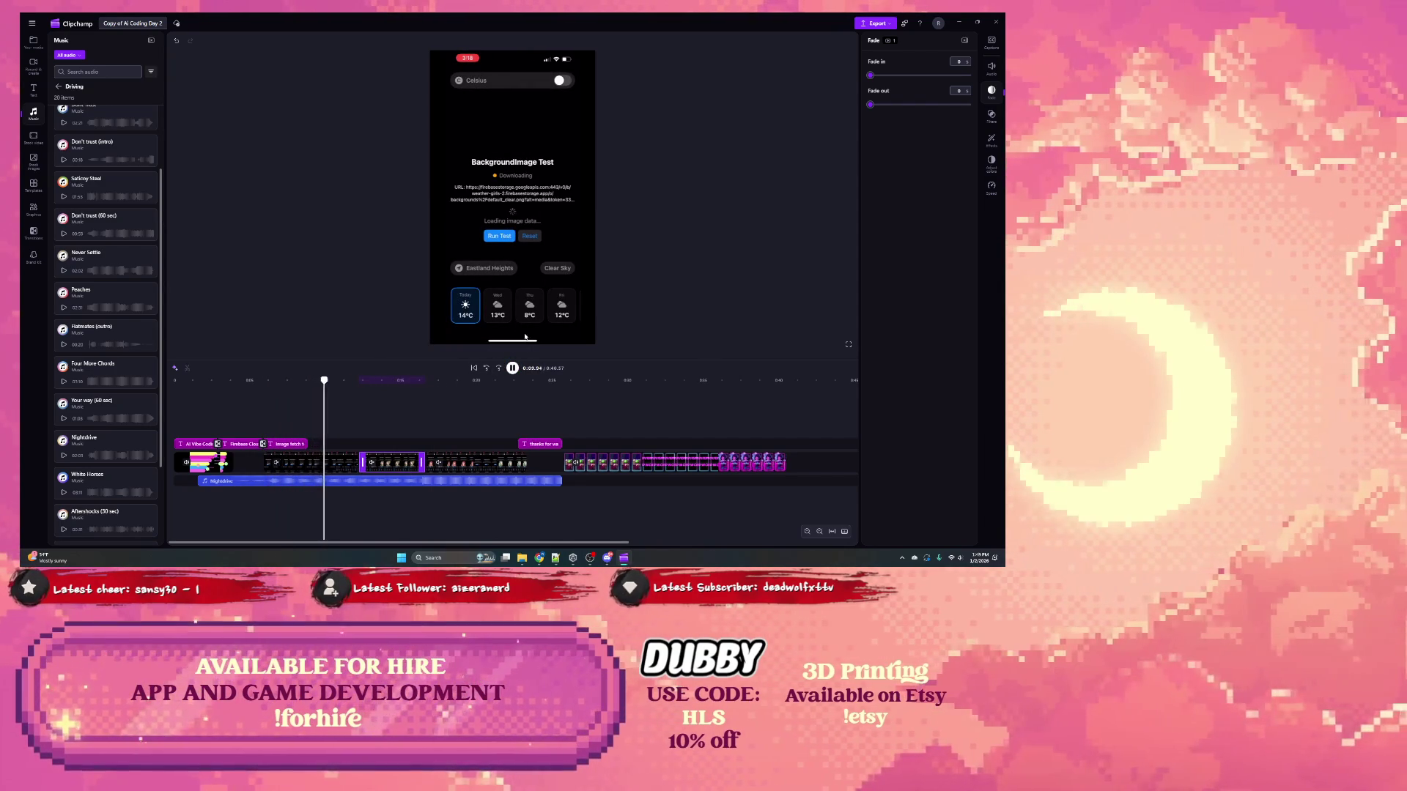
left_click(512, 370)
left_click_drag(370, 382, 422, 382)
left_click(512, 369)
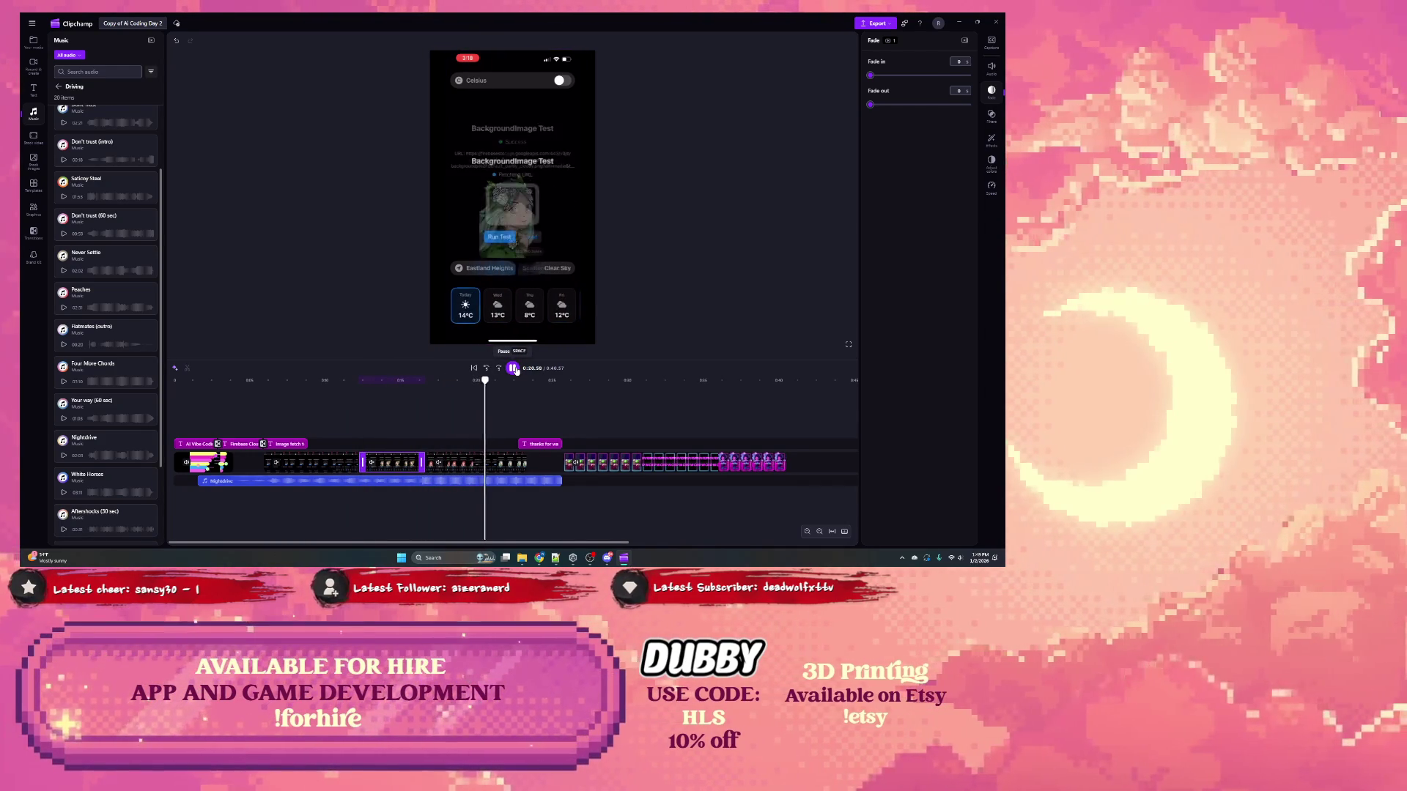
right_click(391, 462)
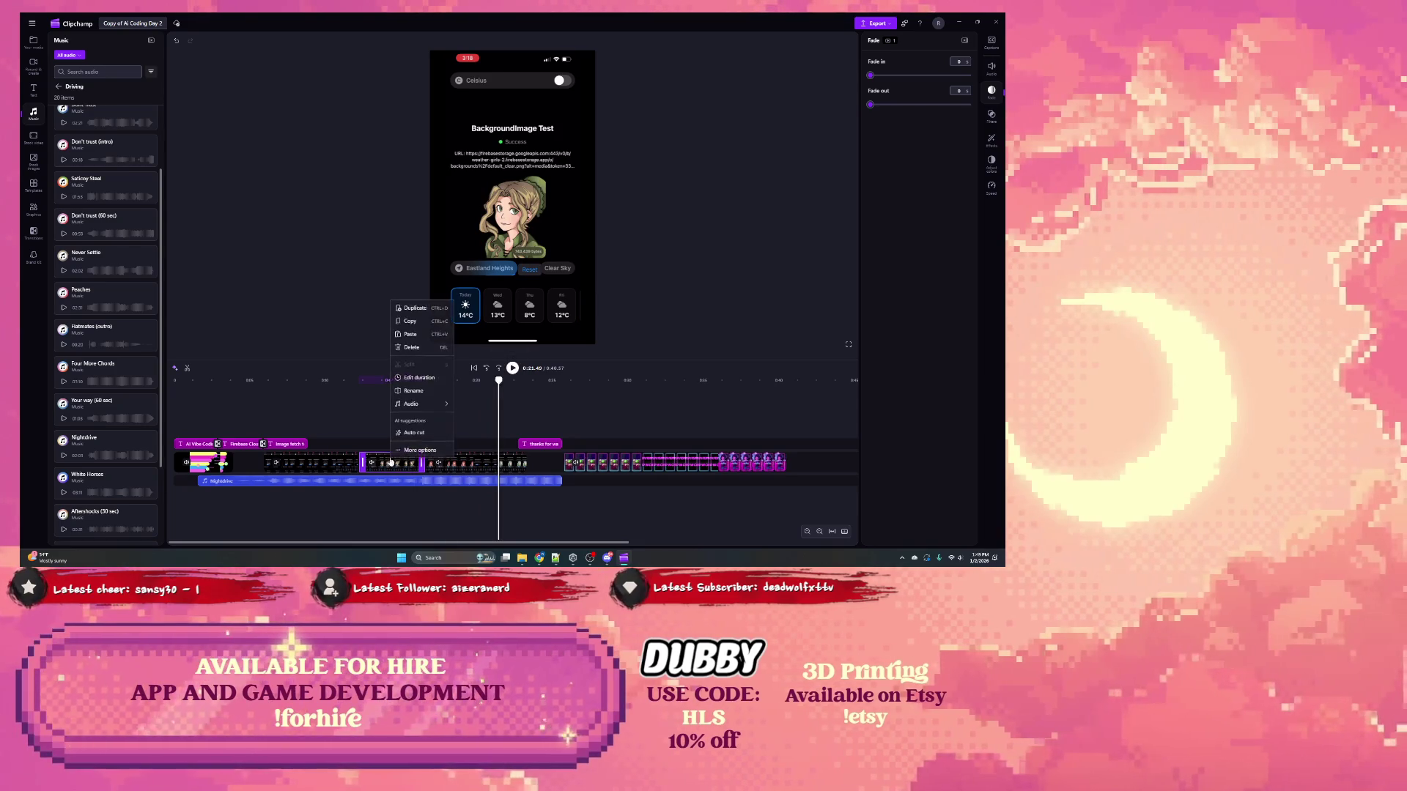
Step: Delete the image-loading clip, close the gap it leaves, and rewind the playhead to 0:00
left_click(407, 347)
left_click(392, 464)
left_click(504, 445)
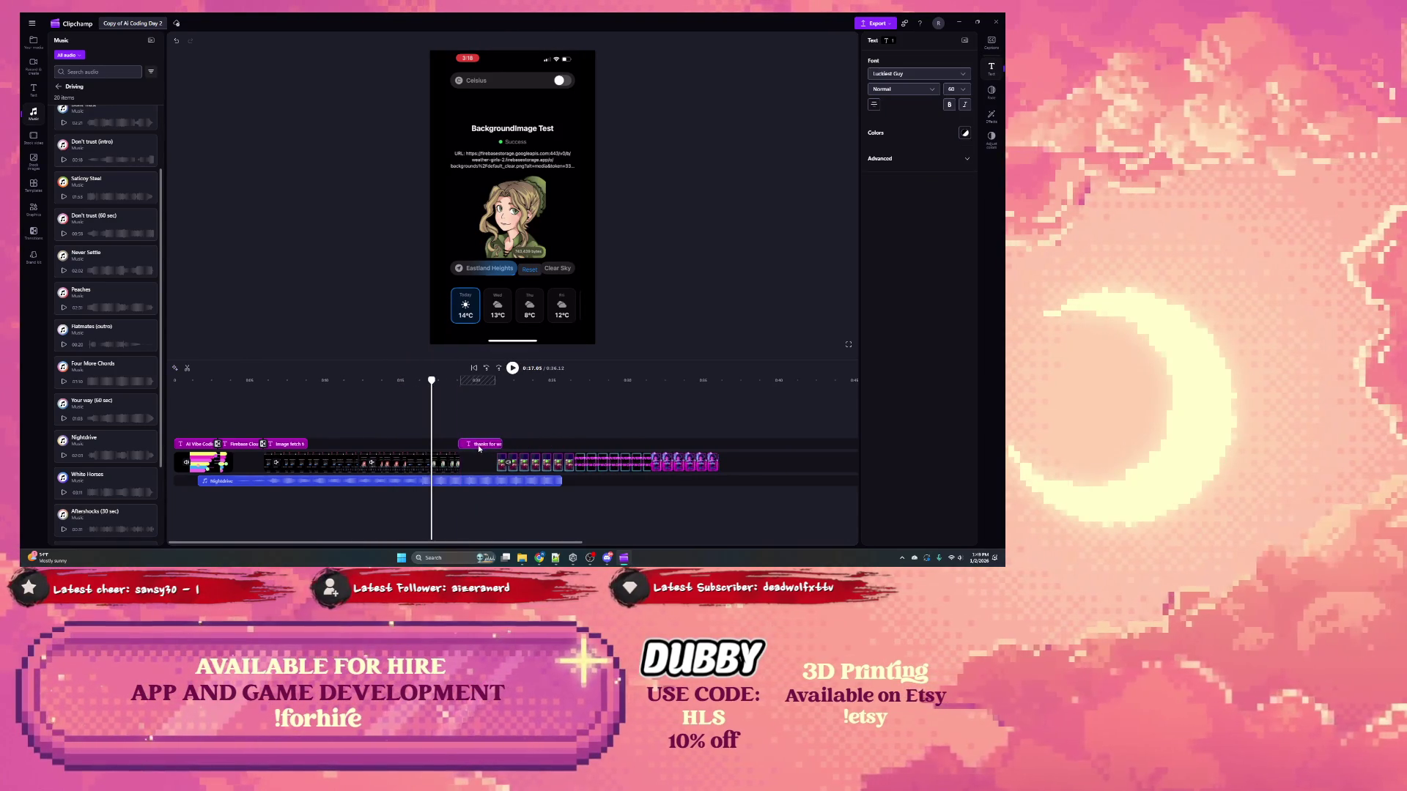
left_click_drag(538, 469, 502, 481)
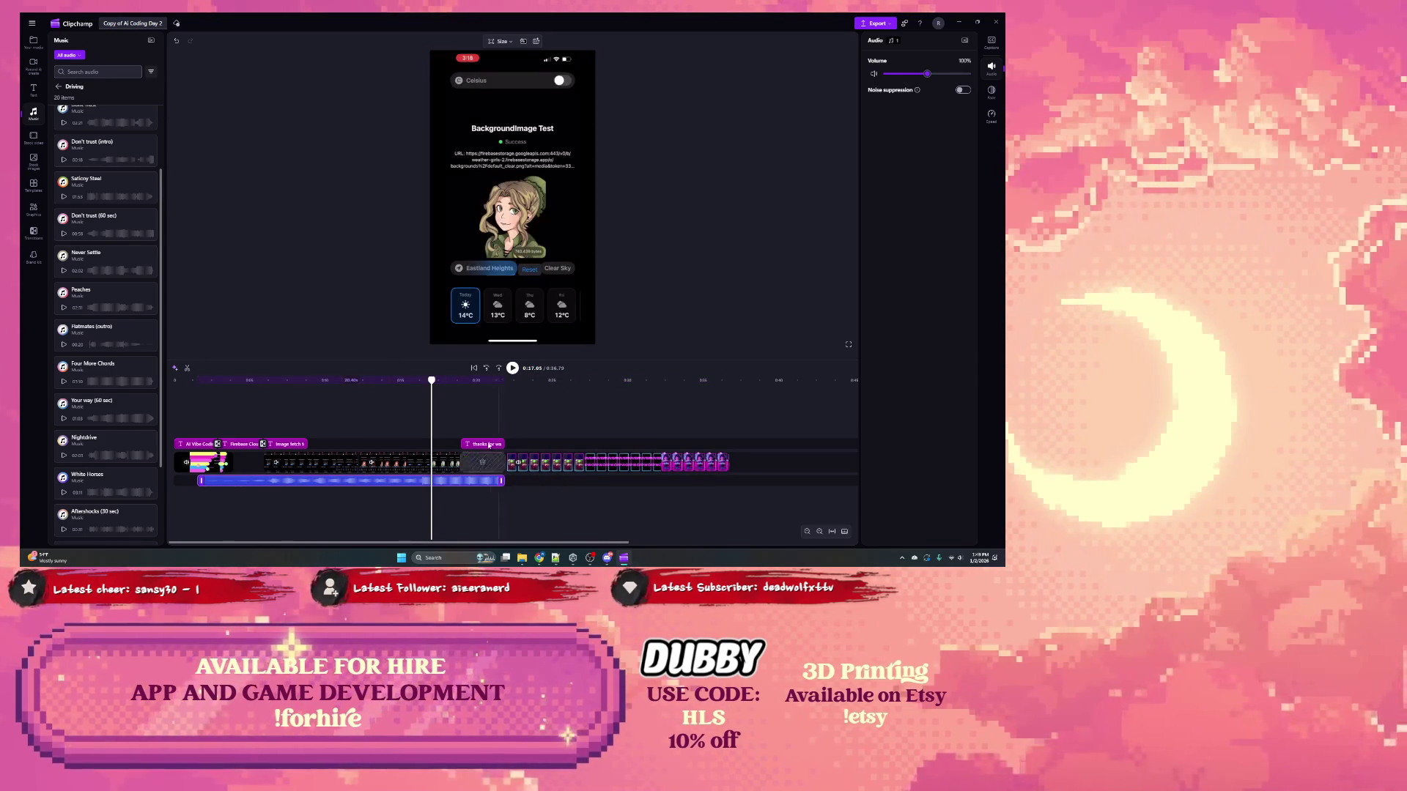
left_click_drag(431, 382, 173, 380)
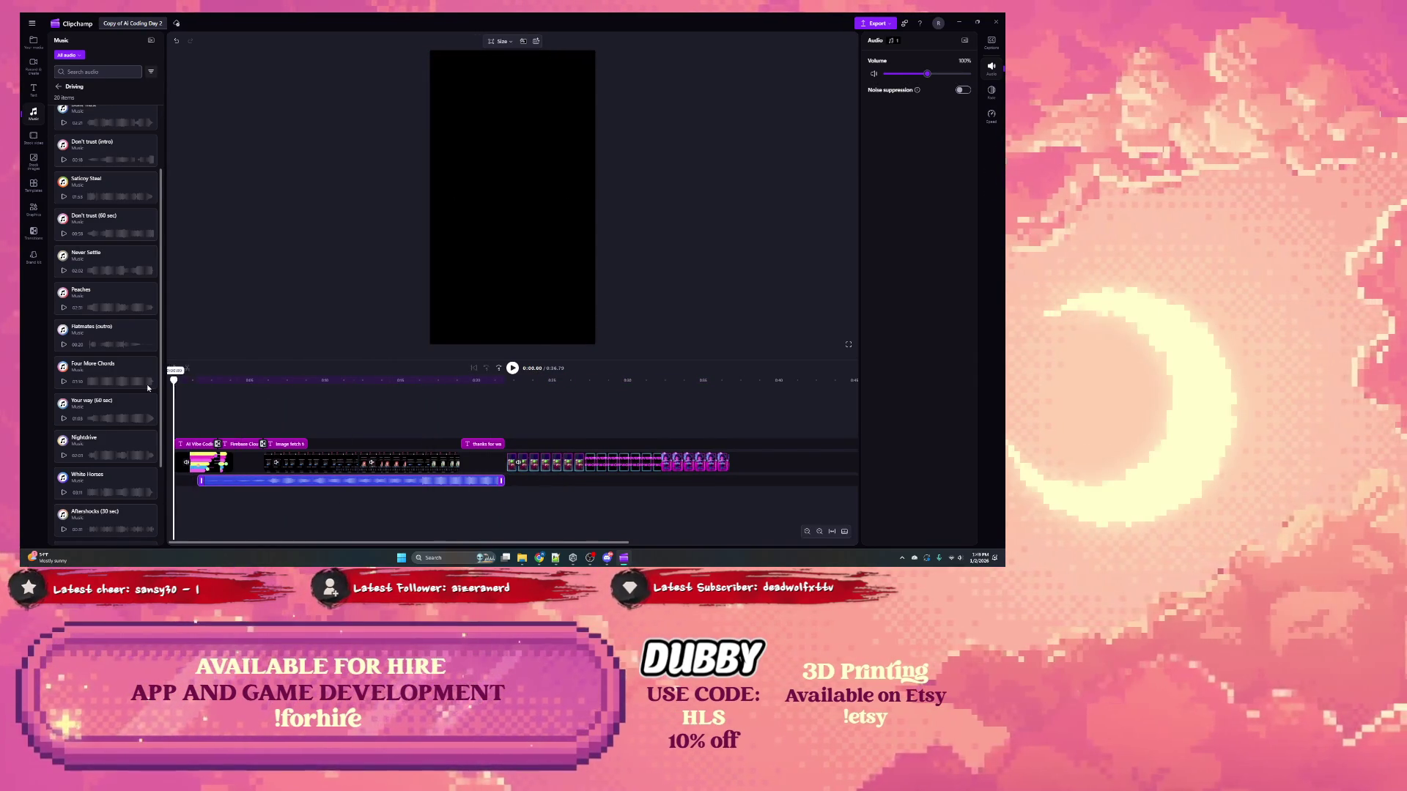
Step: Trim the music to end before the Thanks for watching card and replay the short from the start
left_click(513, 369)
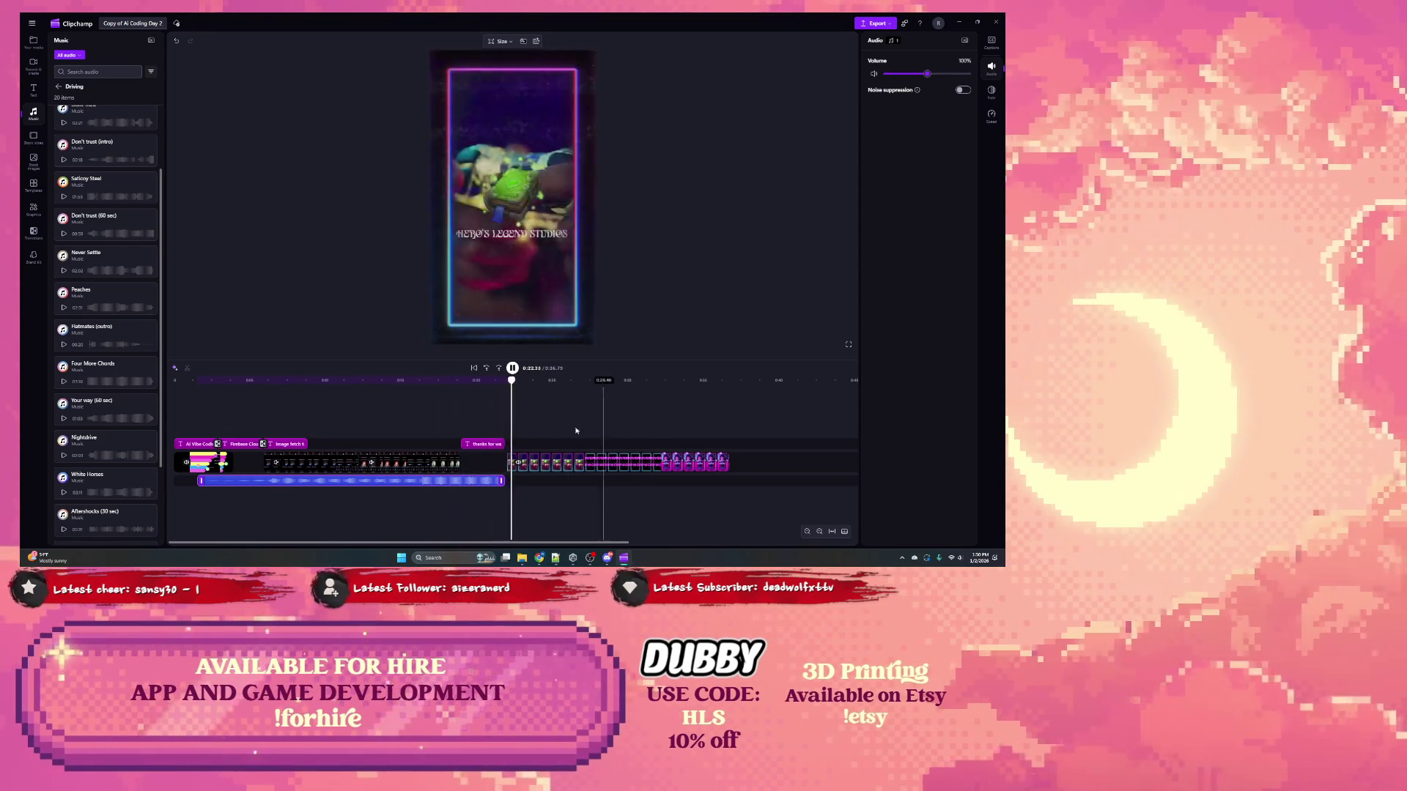
left_click_drag(501, 481, 482, 481)
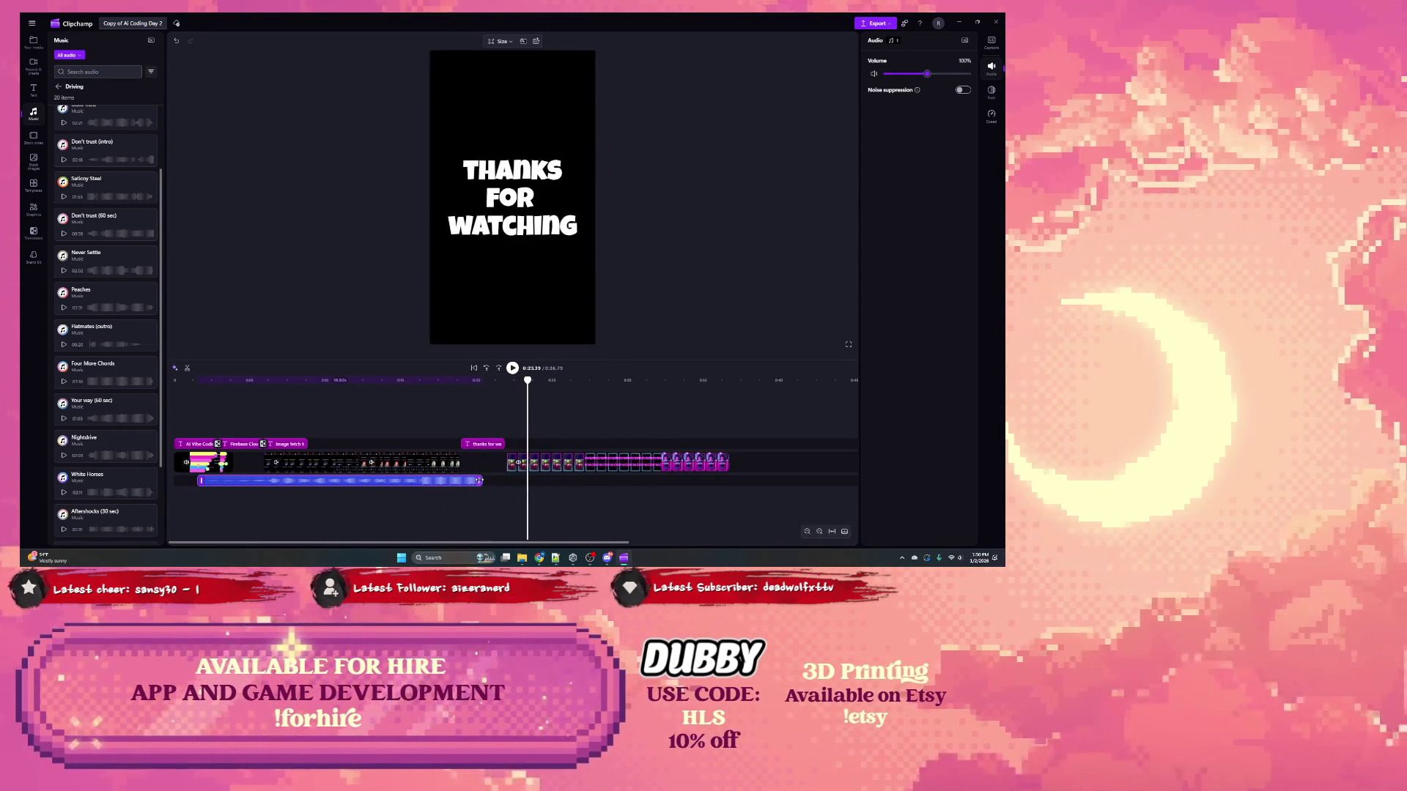
key("Home")
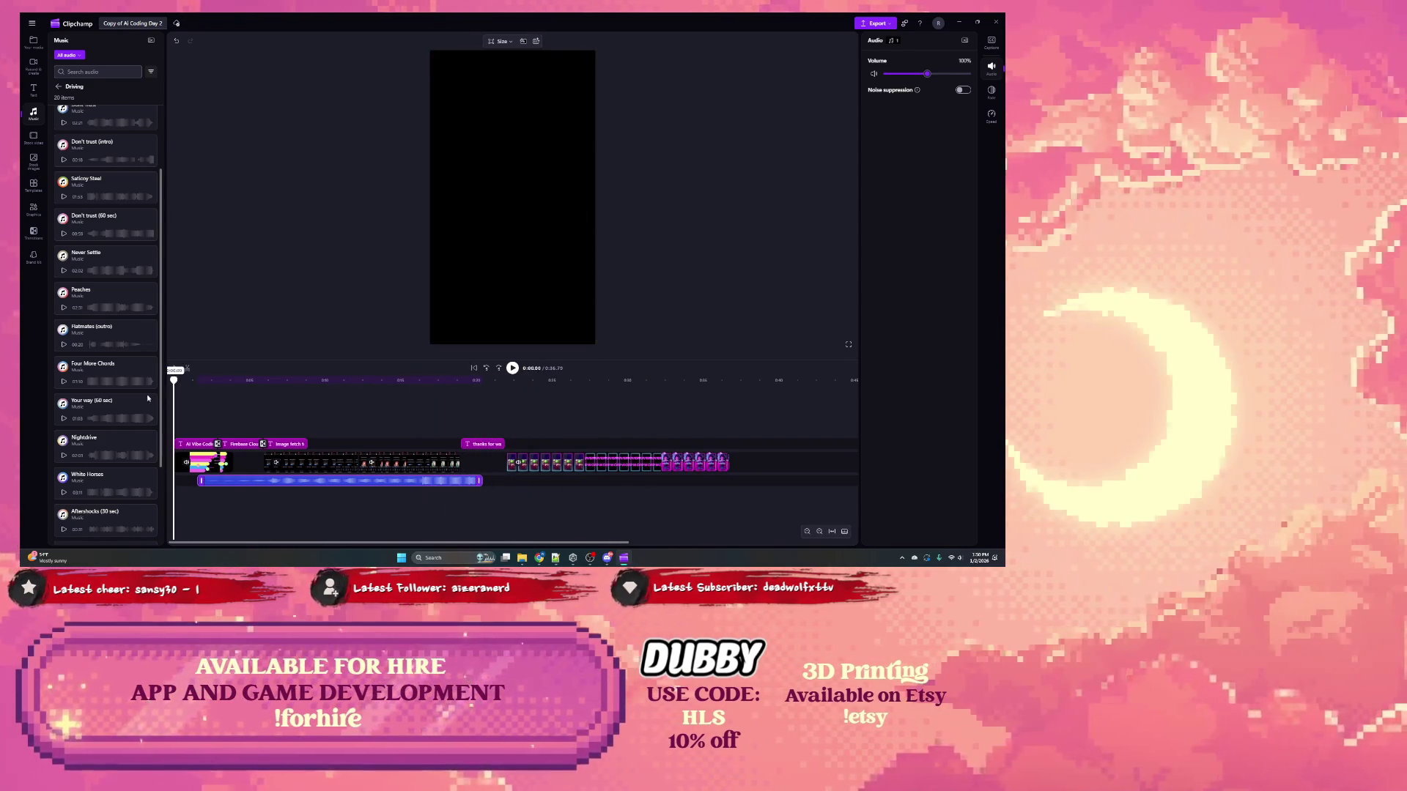
key("space")
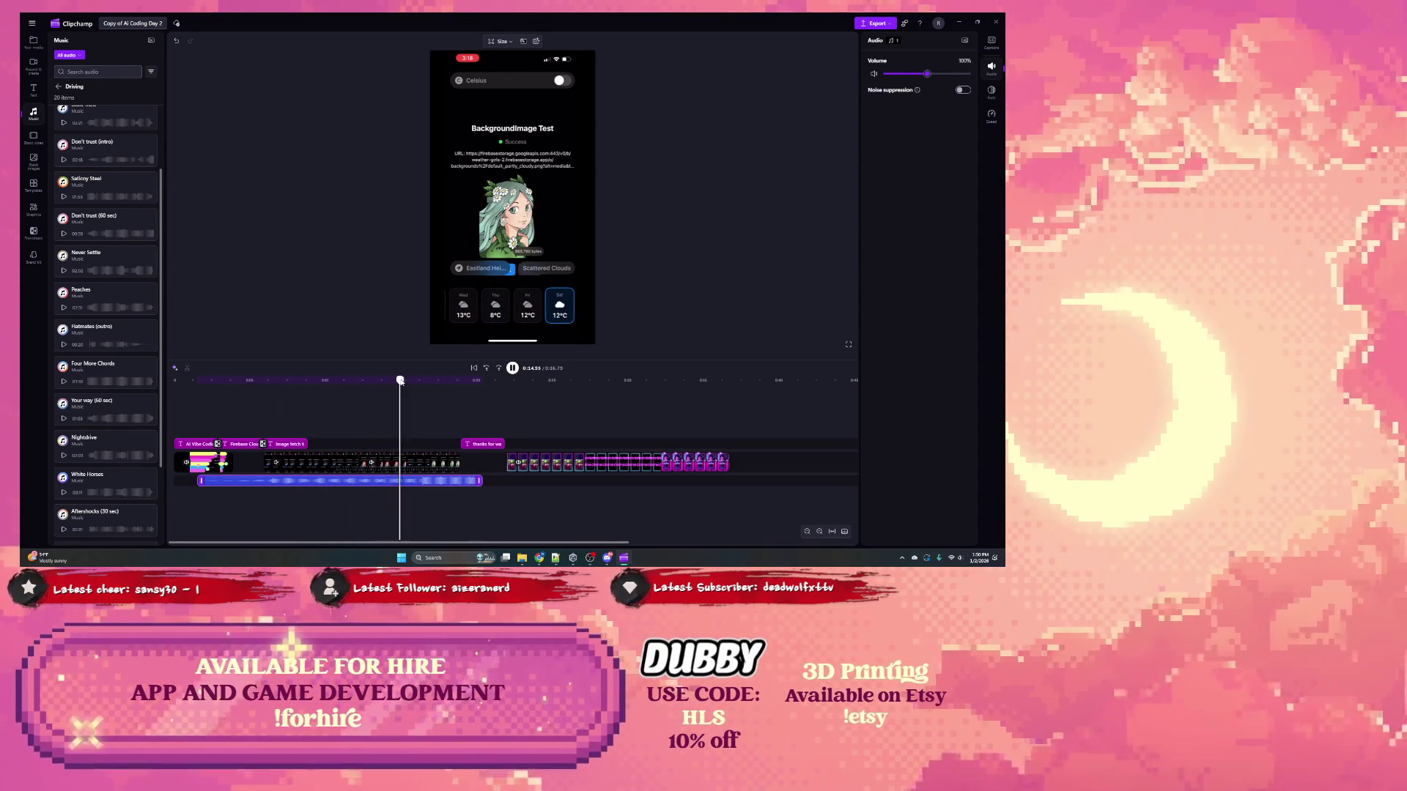
left_click(222, 380)
left_click(179, 380)
key("space")
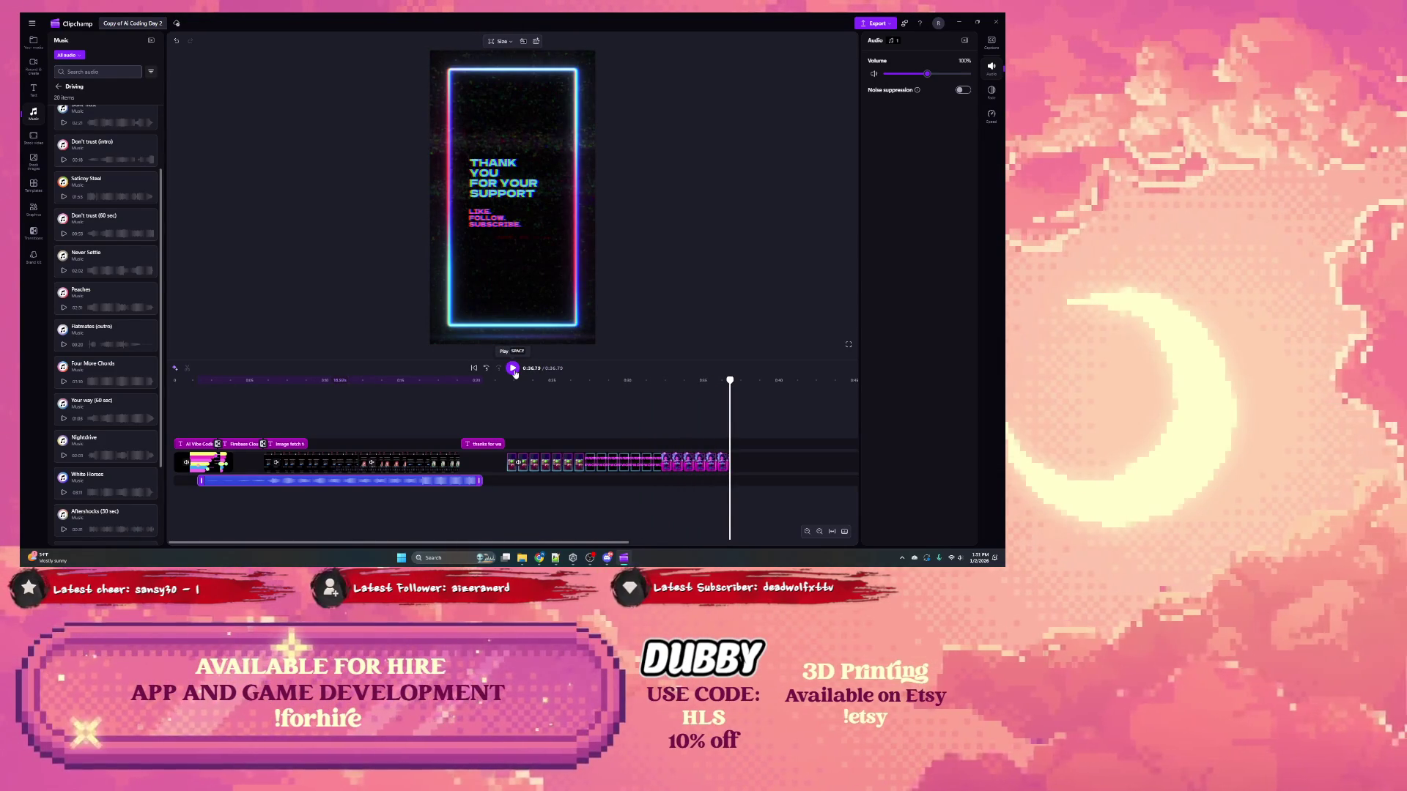
Step: Play the short from the start in a full-screen preview
left_click(624, 470)
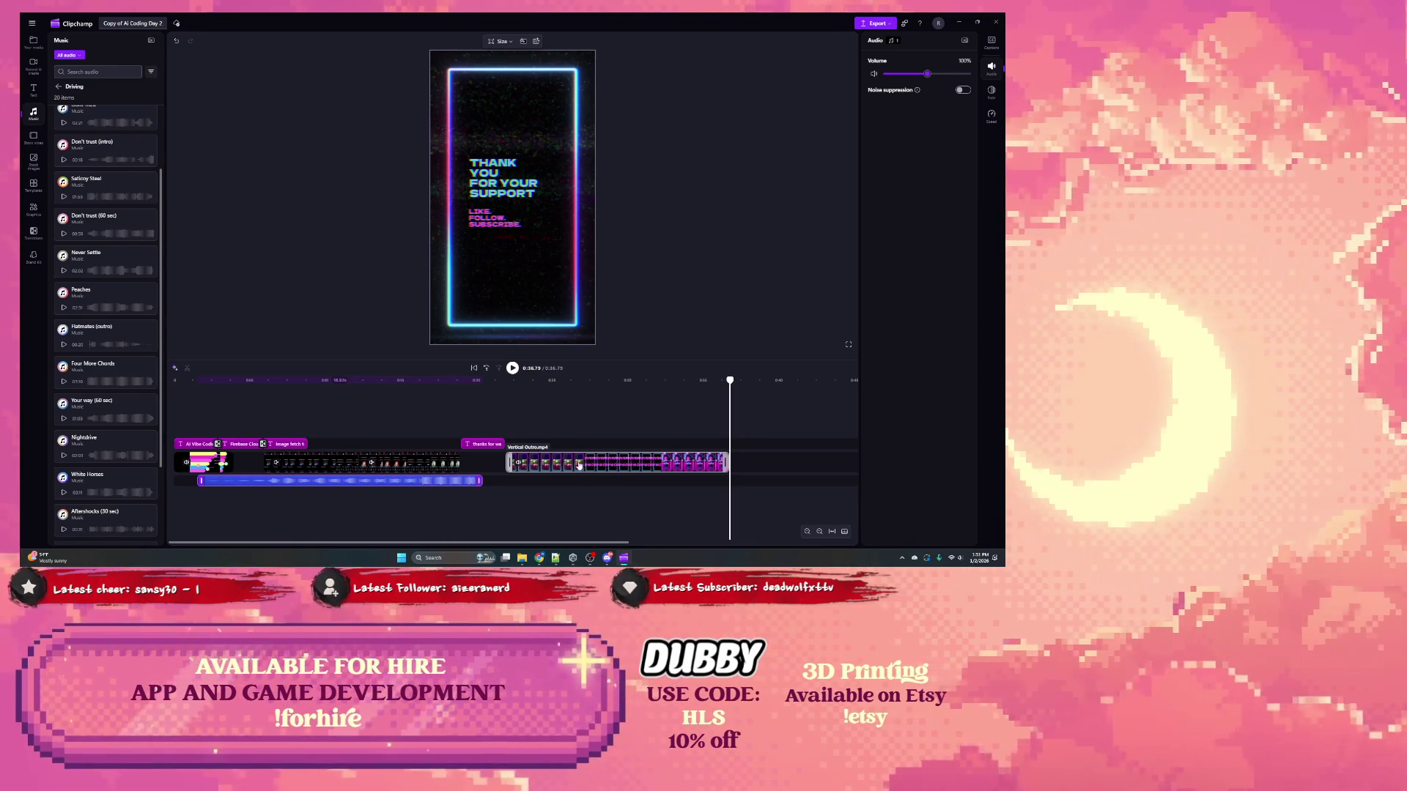
left_click(549, 453)
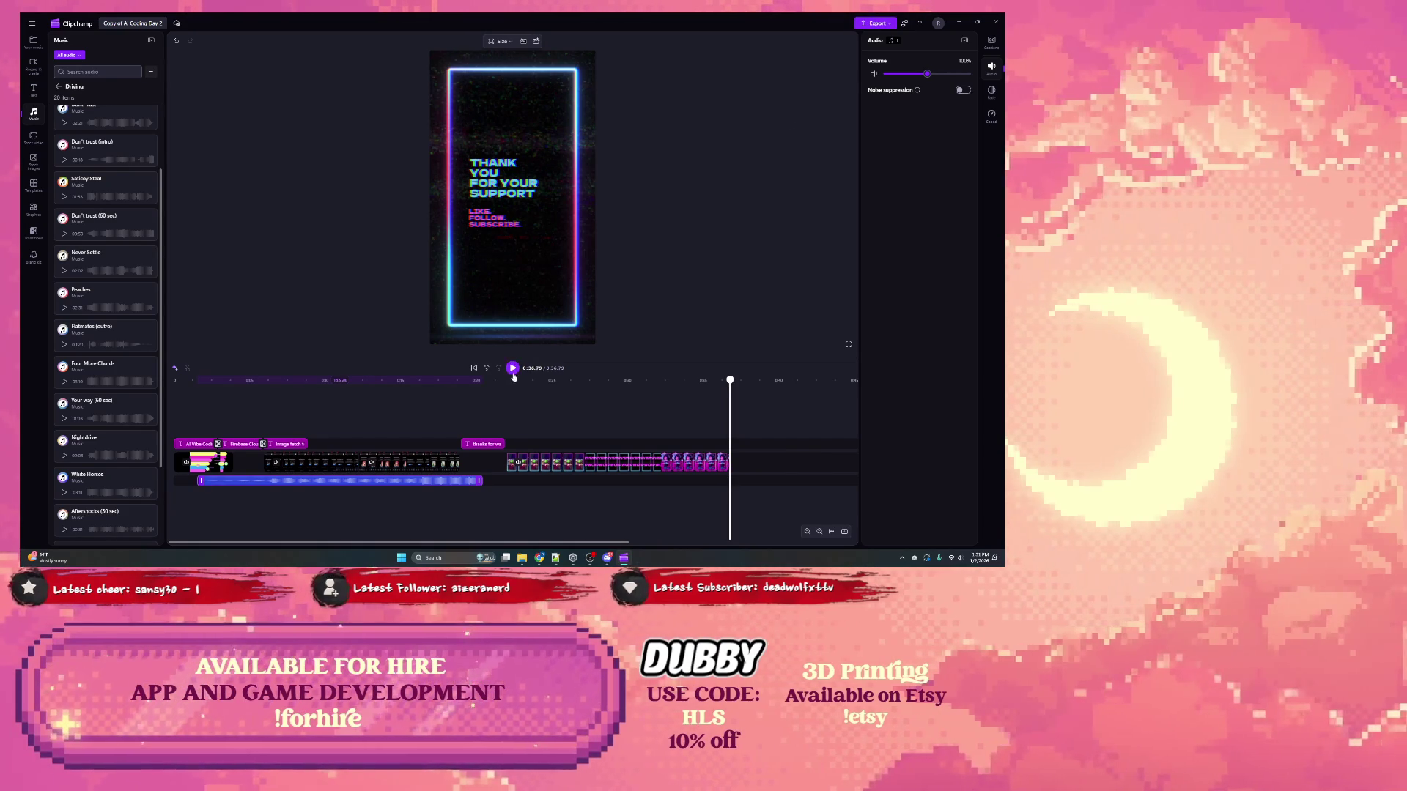
left_click(513, 368)
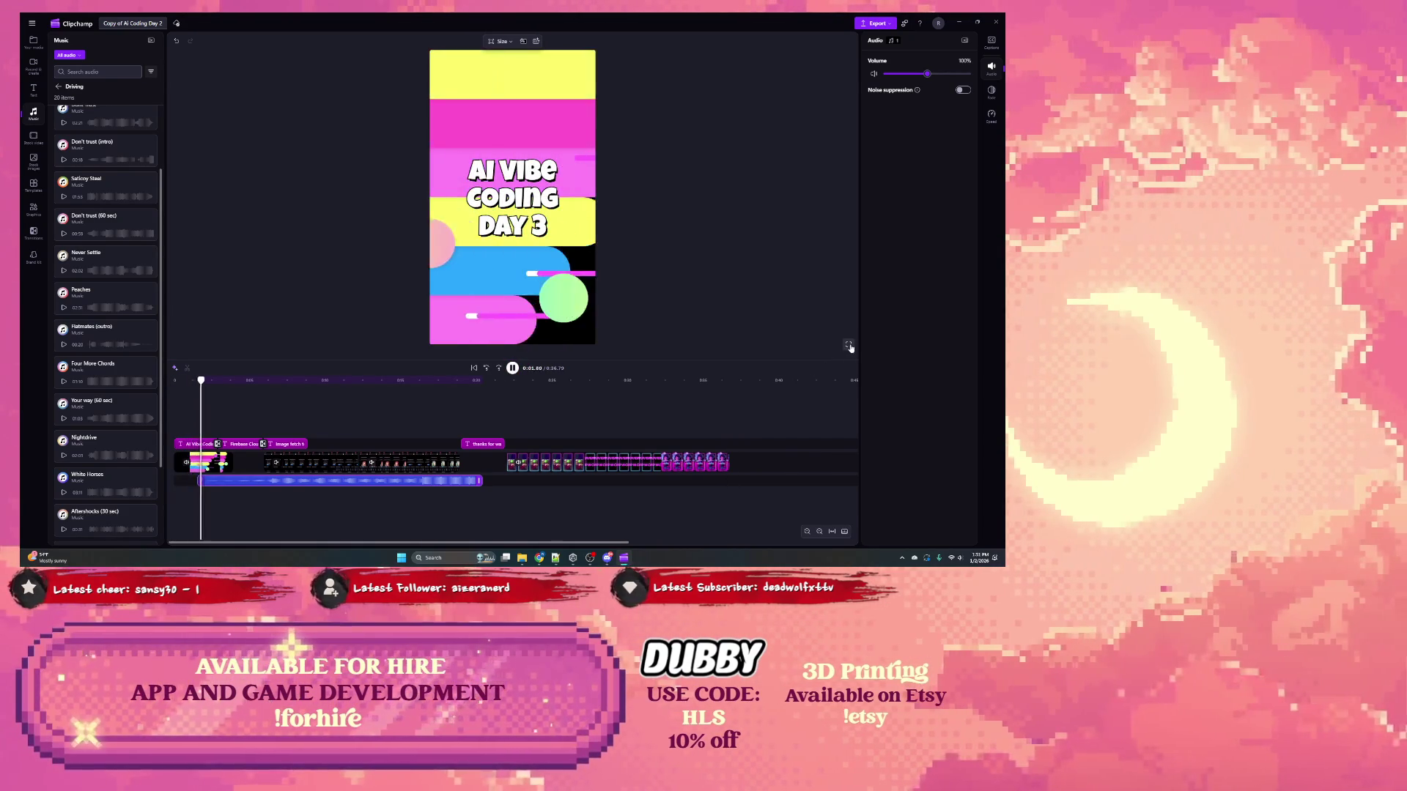
left_click(849, 346)
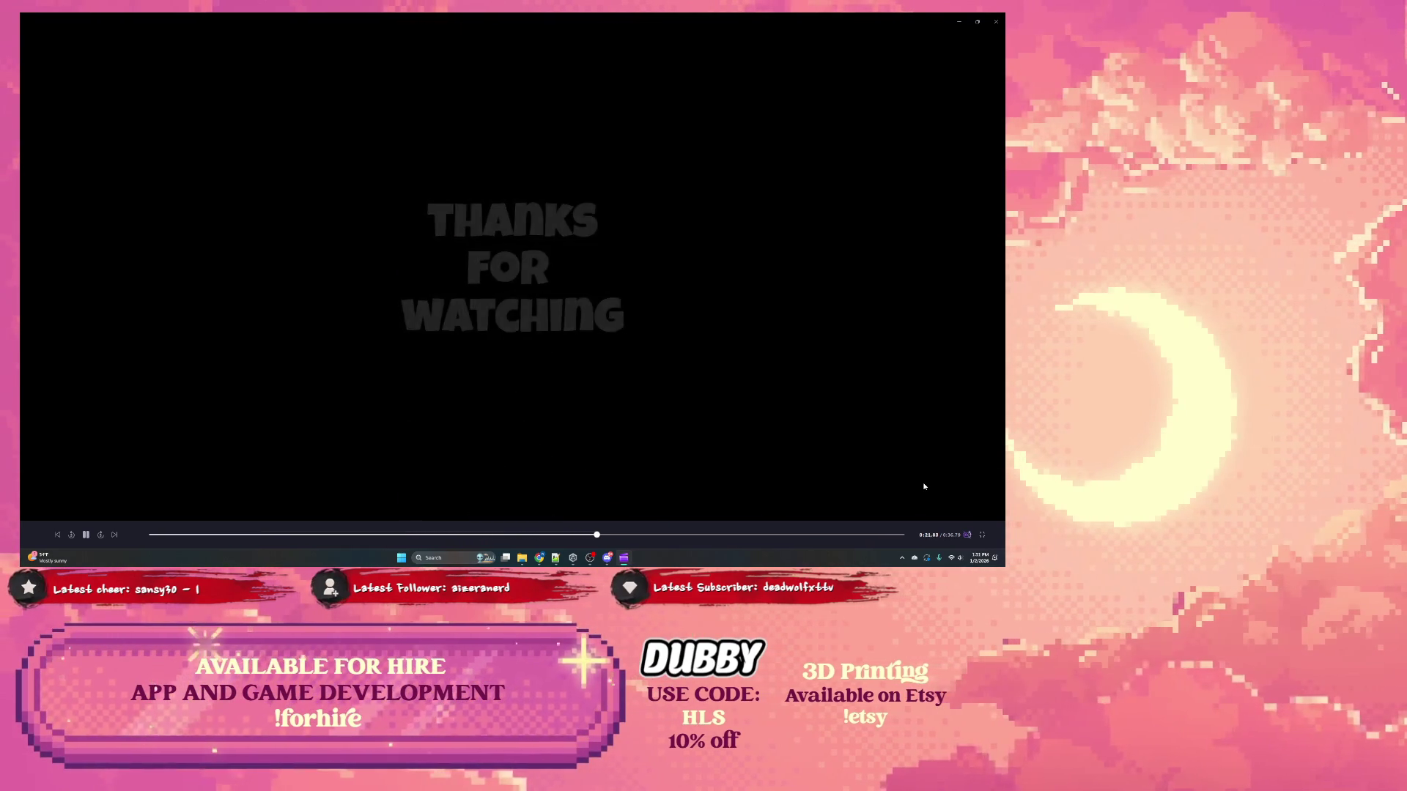
Step: Exit the full-screen preview, pause on the FIVERR & UPWORK card, and maximise the editor window
left_click(981, 535)
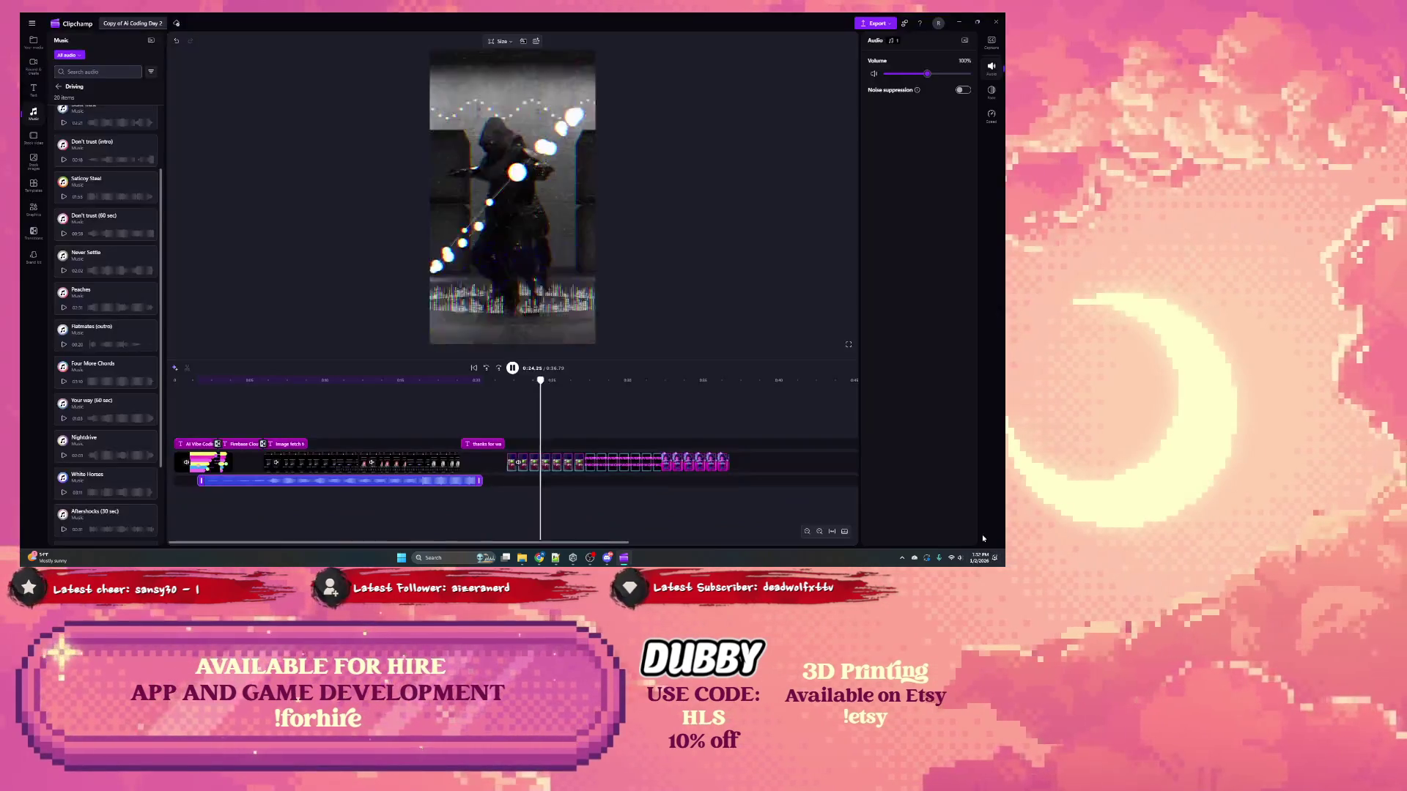
left_click(513, 369)
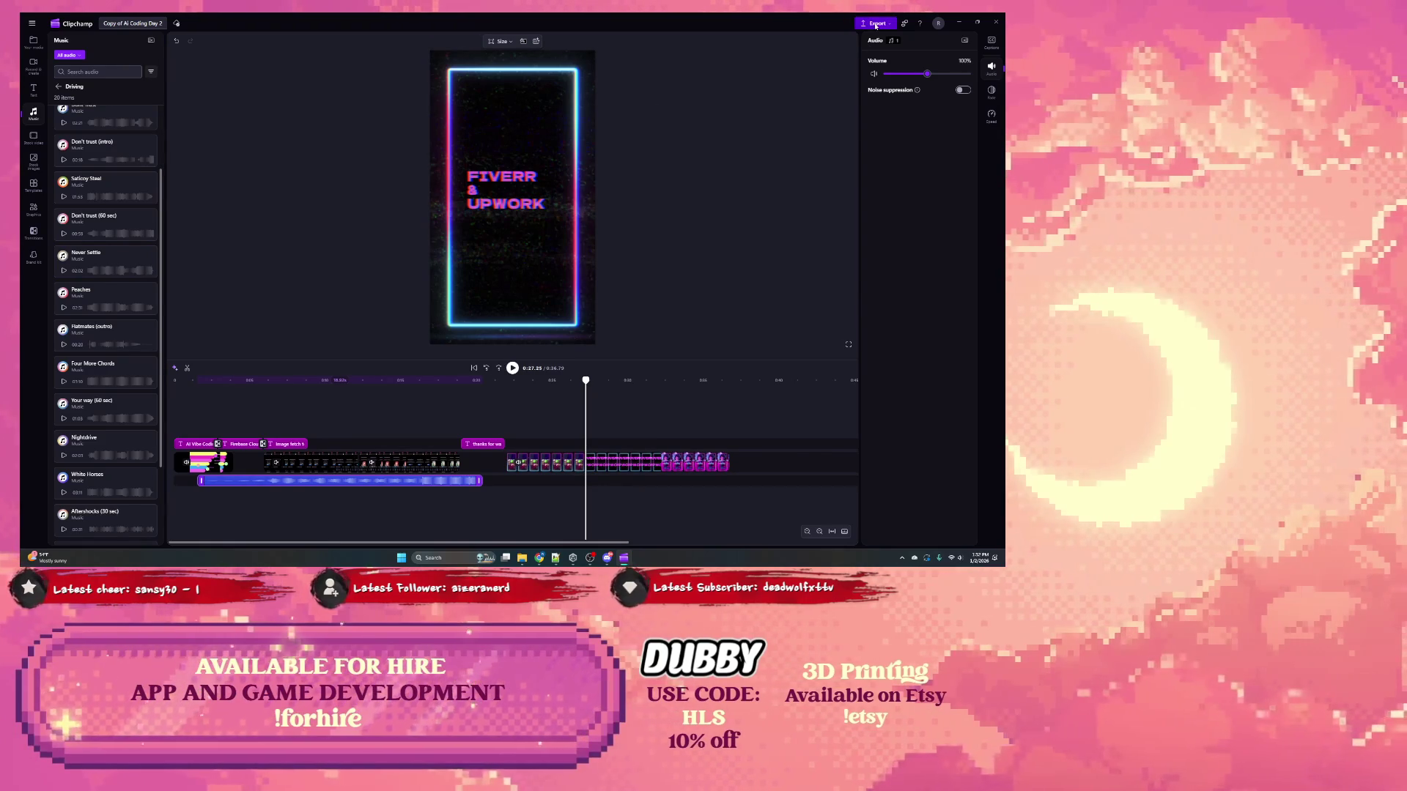
double_click(112, 28)
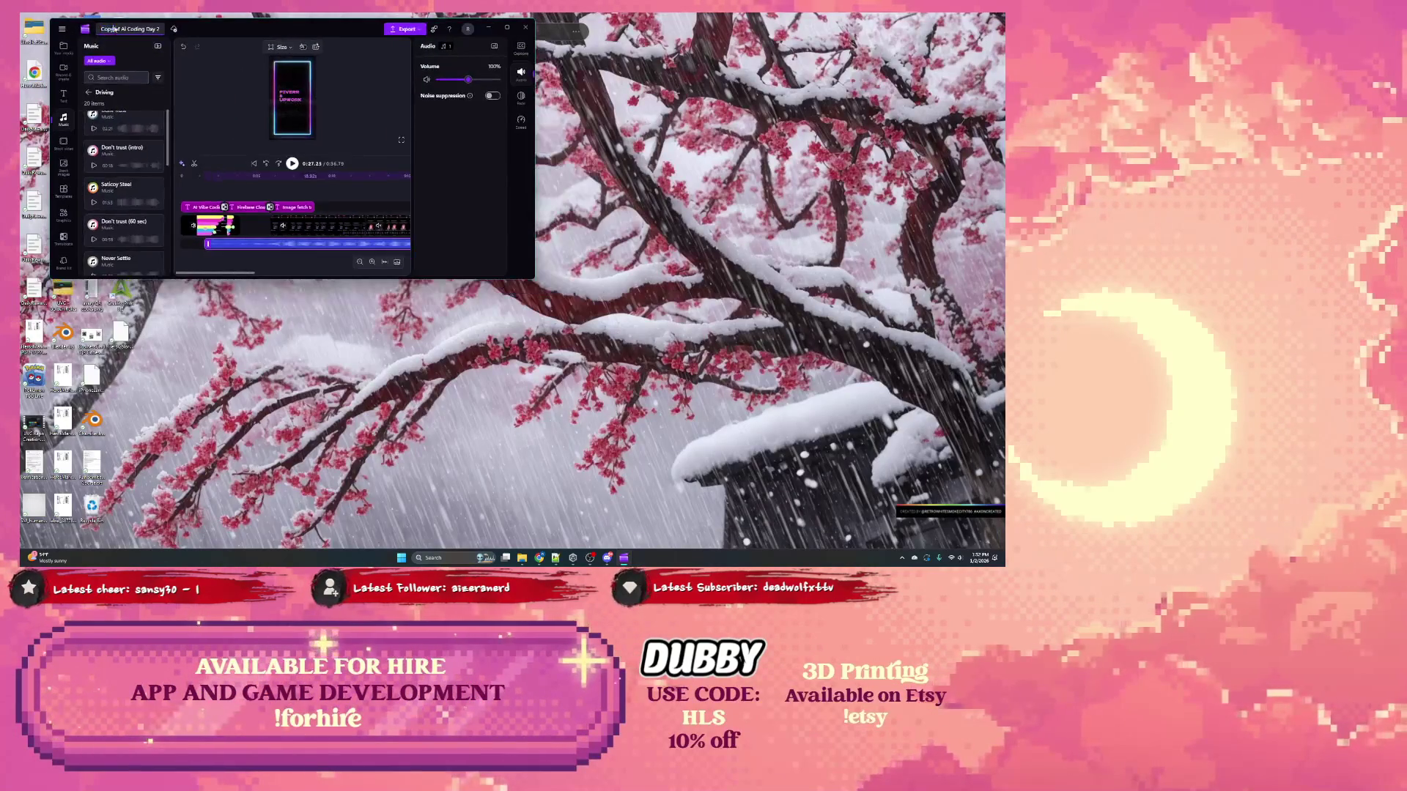
double_click(200, 29)
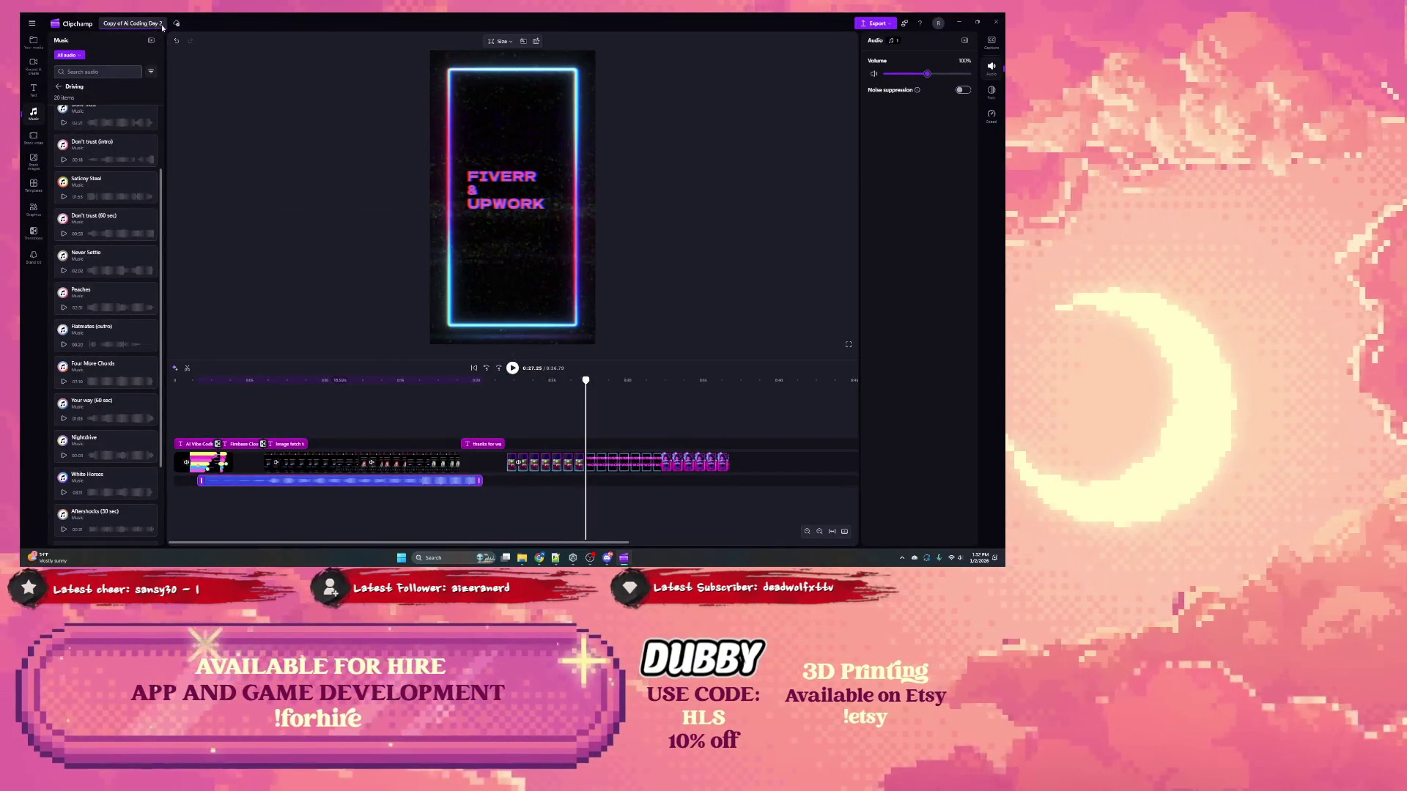
double_click(162, 28)
double_click(163, 27)
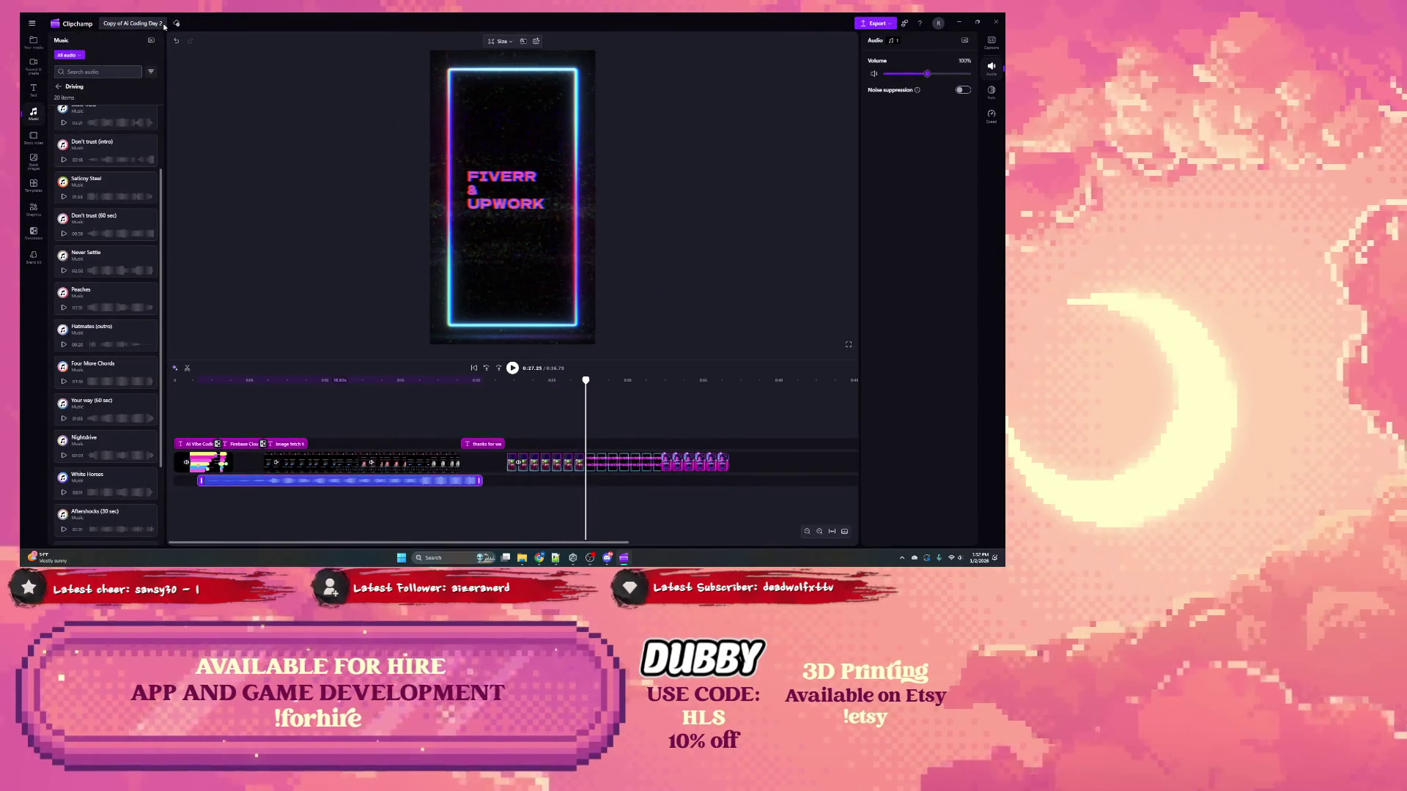
Step: Rename the project to 'AI Coding Day 3', dropping the 'Copy of' prefix
left_click(163, 25)
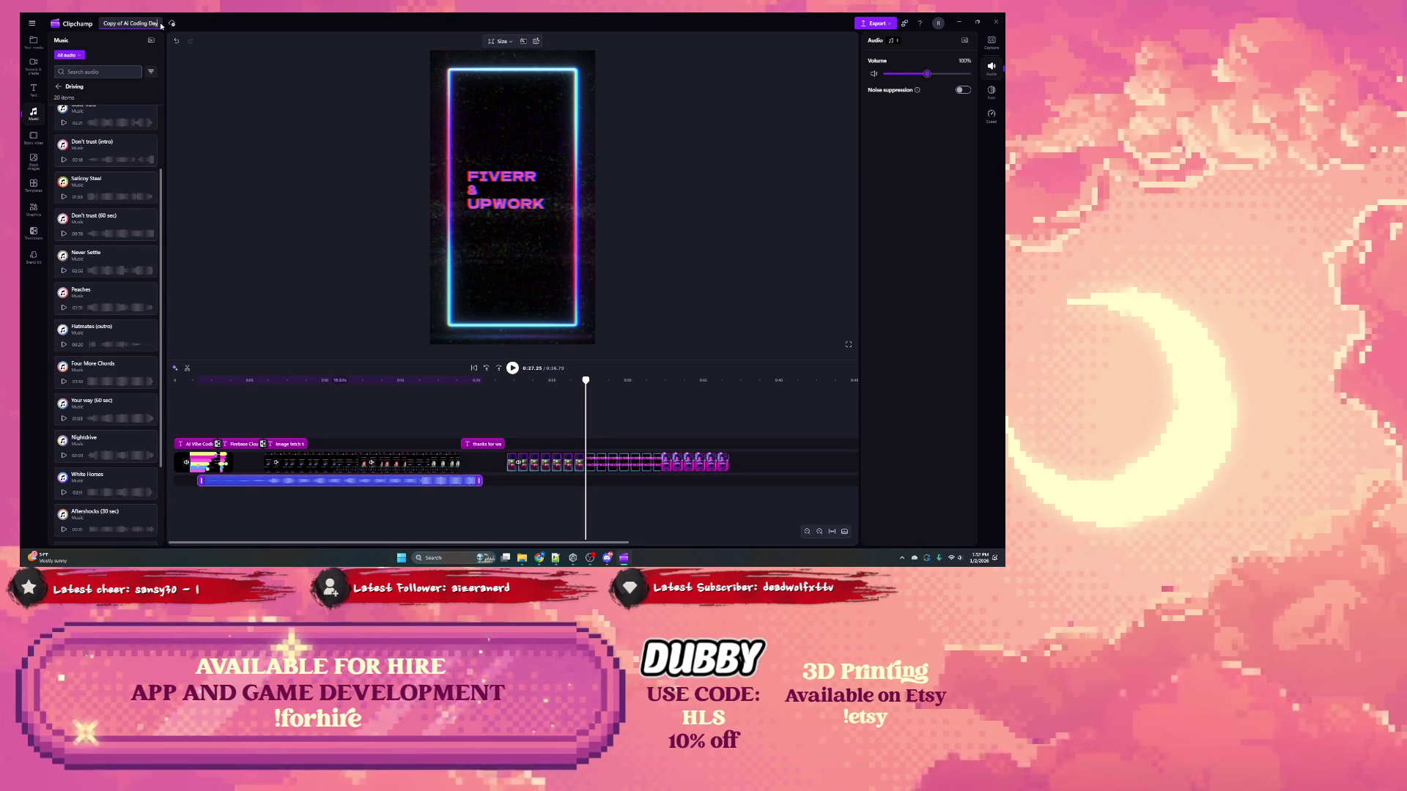
type("3")
left_click(122, 26)
key("BackSpace")
key("BackSpace")
key("BackSpace")
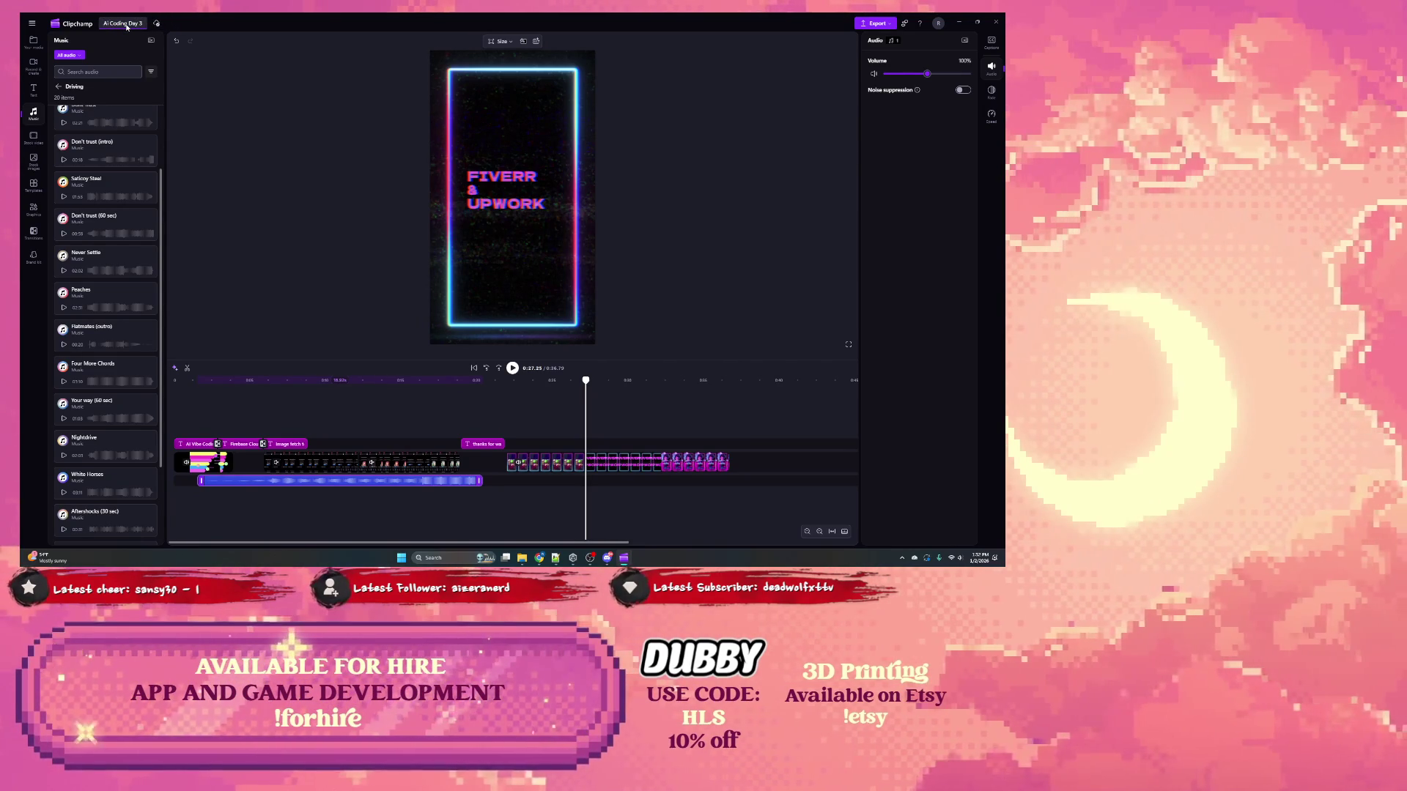
key("Return")
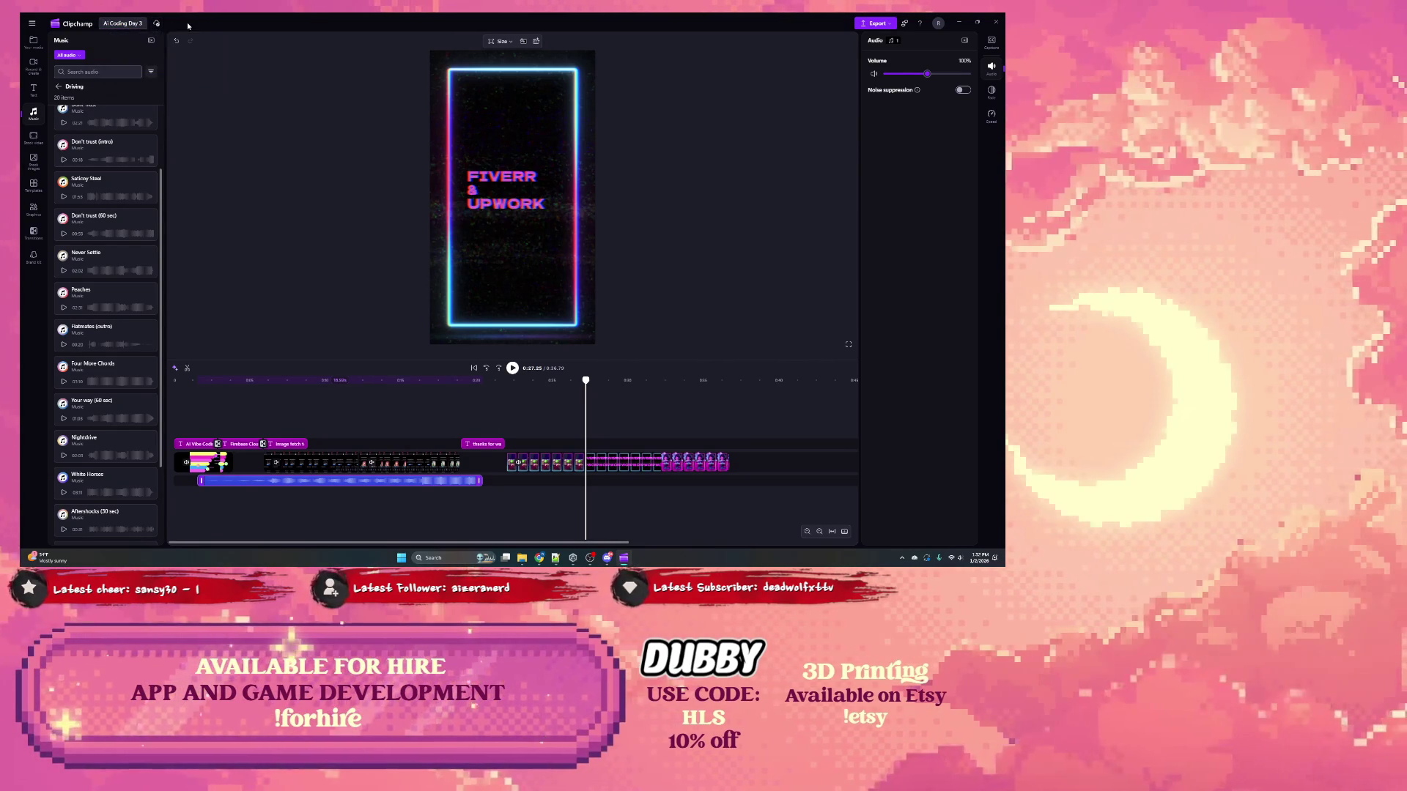
left_click(874, 22)
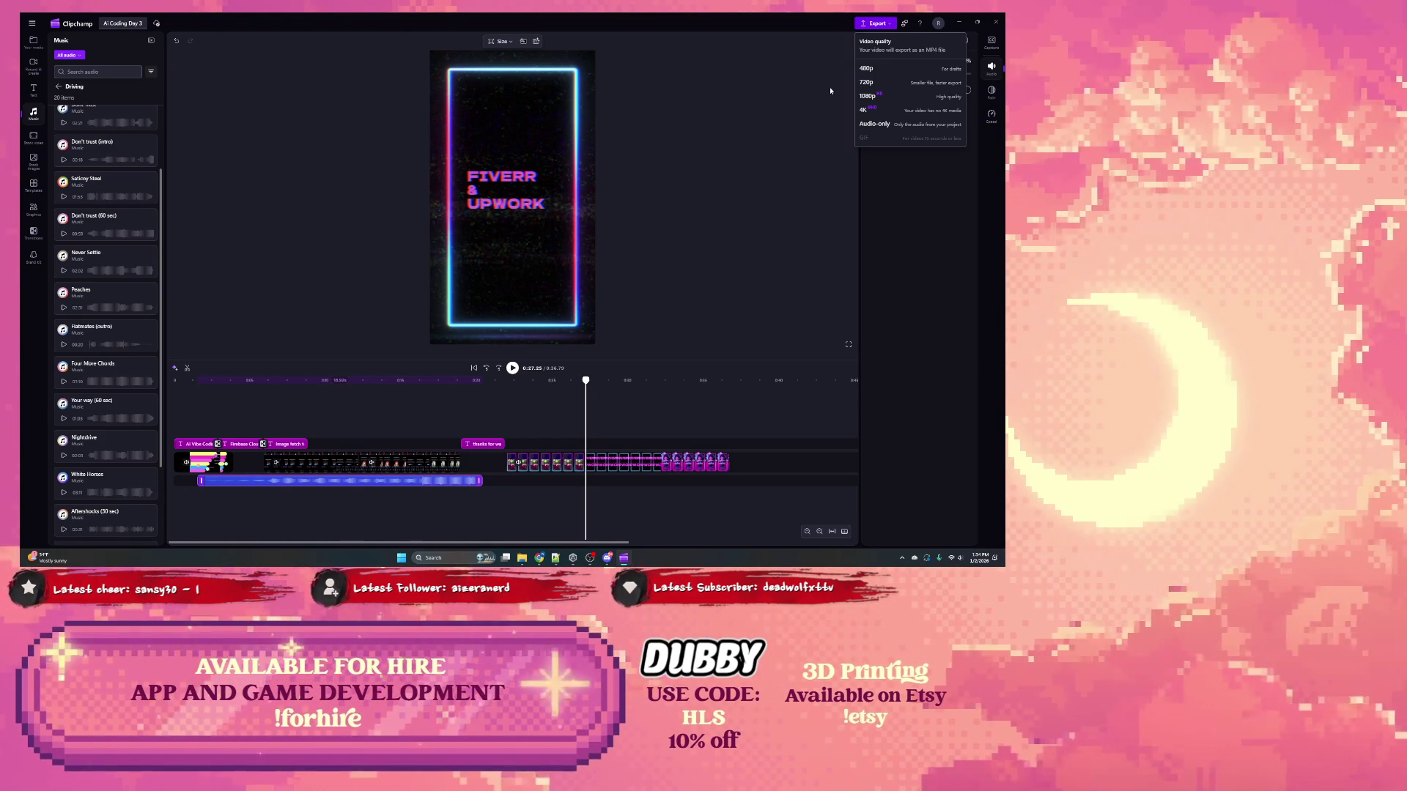
Step: Export 'AI Coding Day 3' as an MP4 at the selected quality
left_click(882, 82)
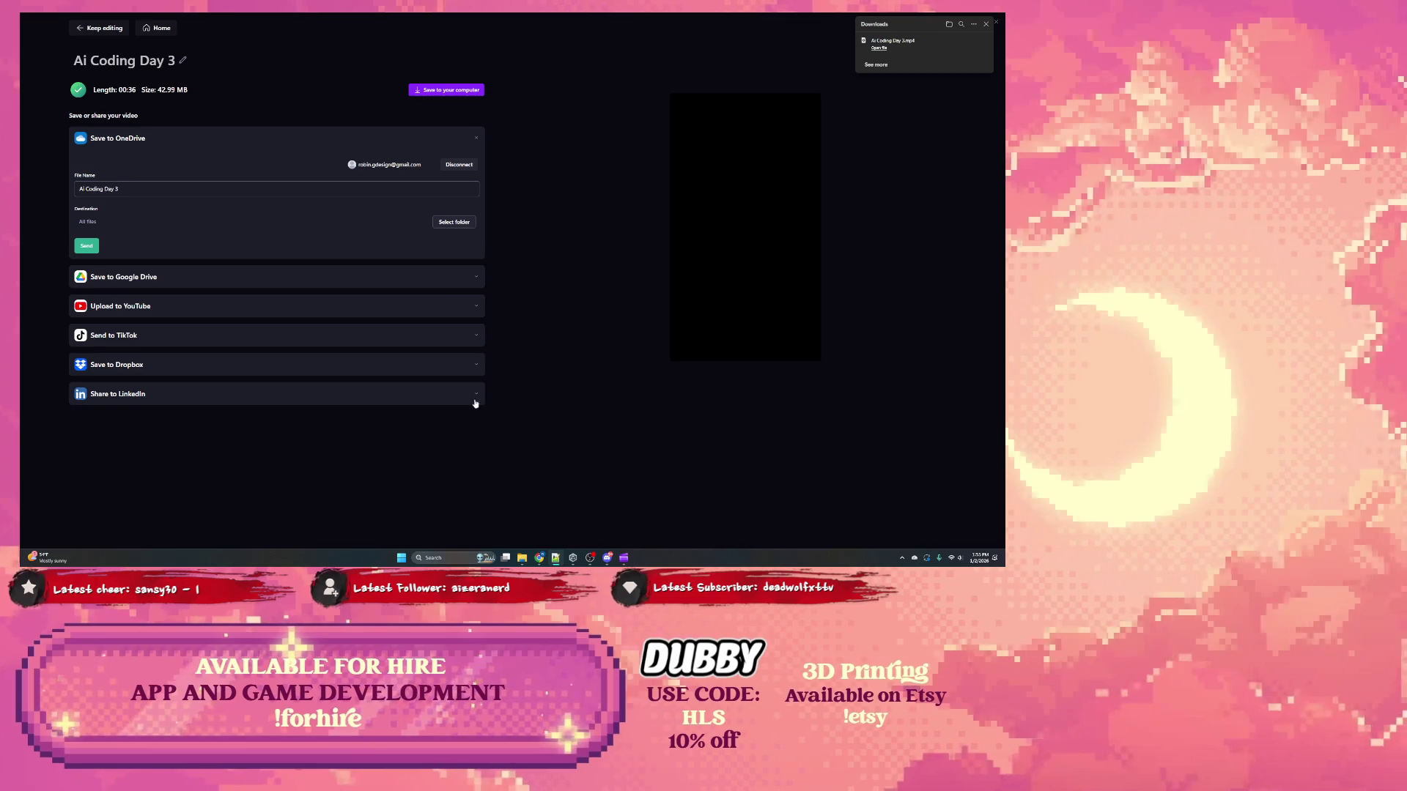
Step: Expand the YouTube upload settings and replace the description with the prepared text
left_click(226, 307)
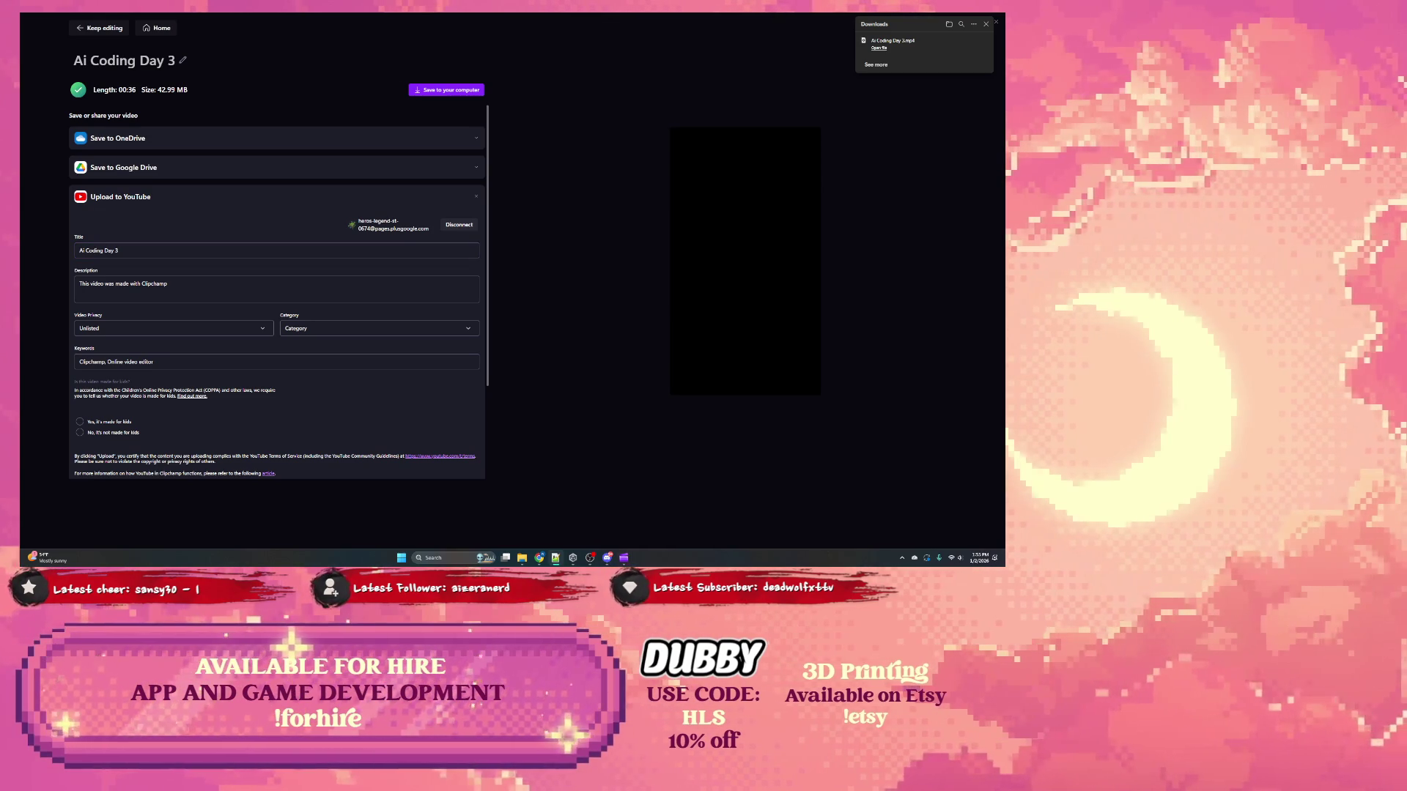
left_click(185, 285)
triple_click(185, 285)
left_click(186, 285)
key("ctrl+a")
key("ctrl+v")
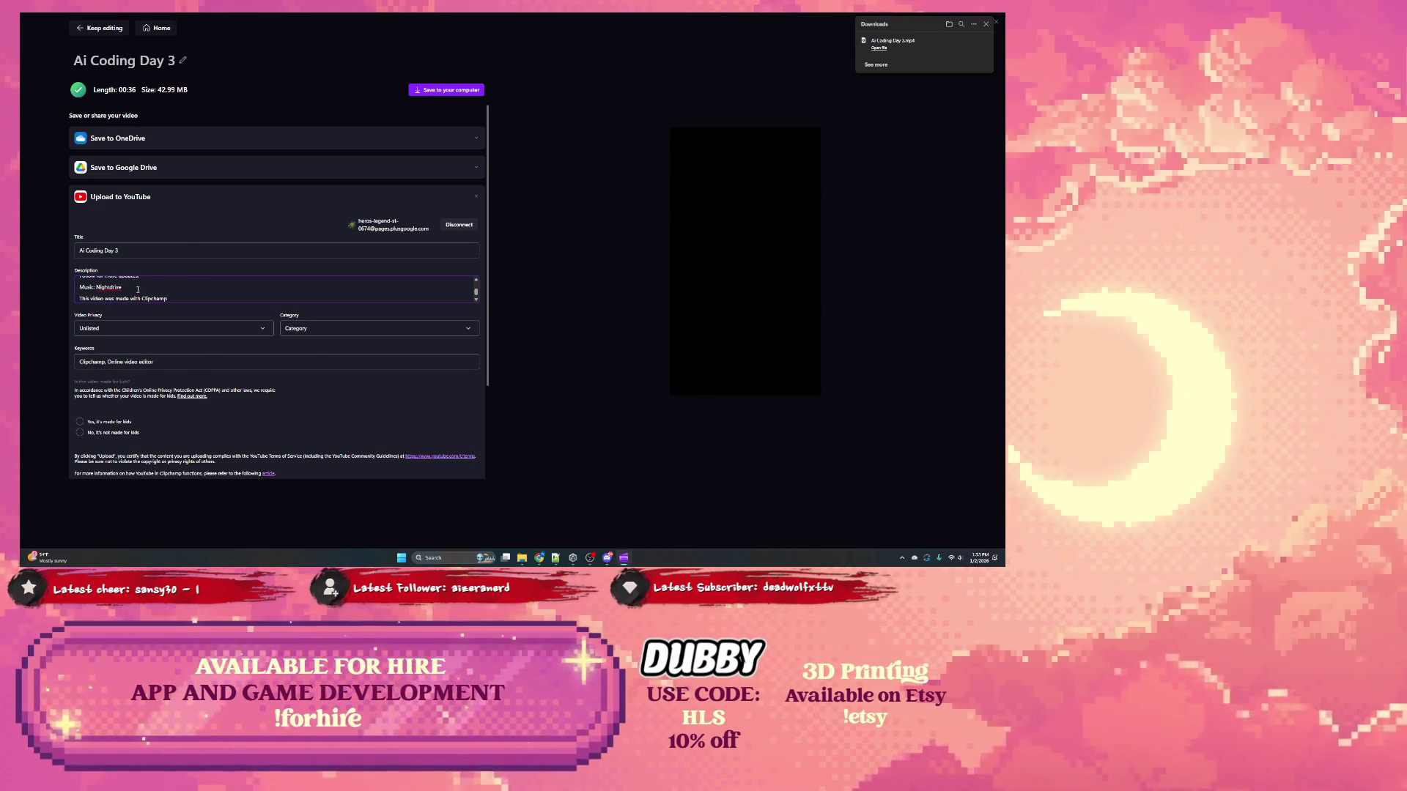
Step: Insert 'Vibe' into the title, set privacy to Public, and mark it not made for kids
left_click(86, 250)
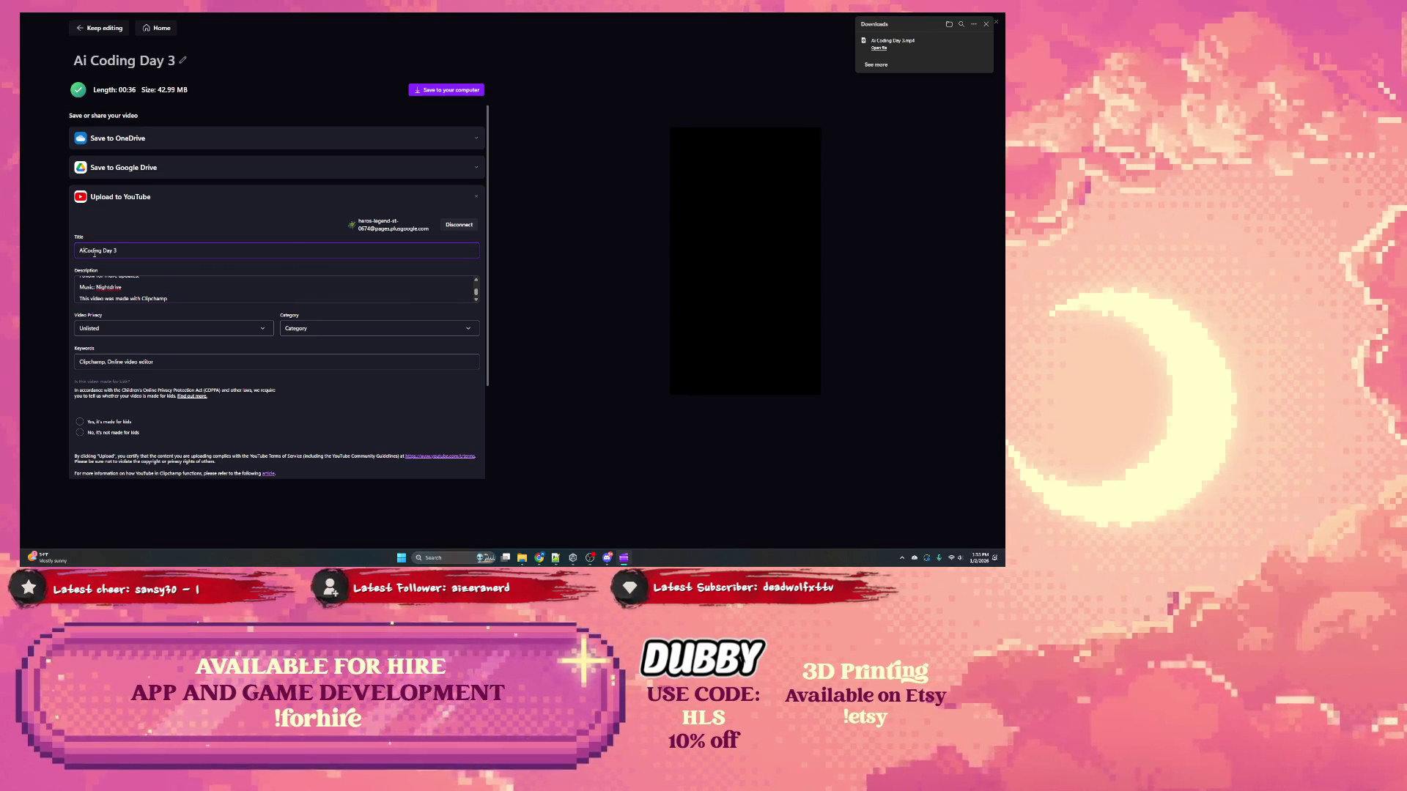
type("Vibe")
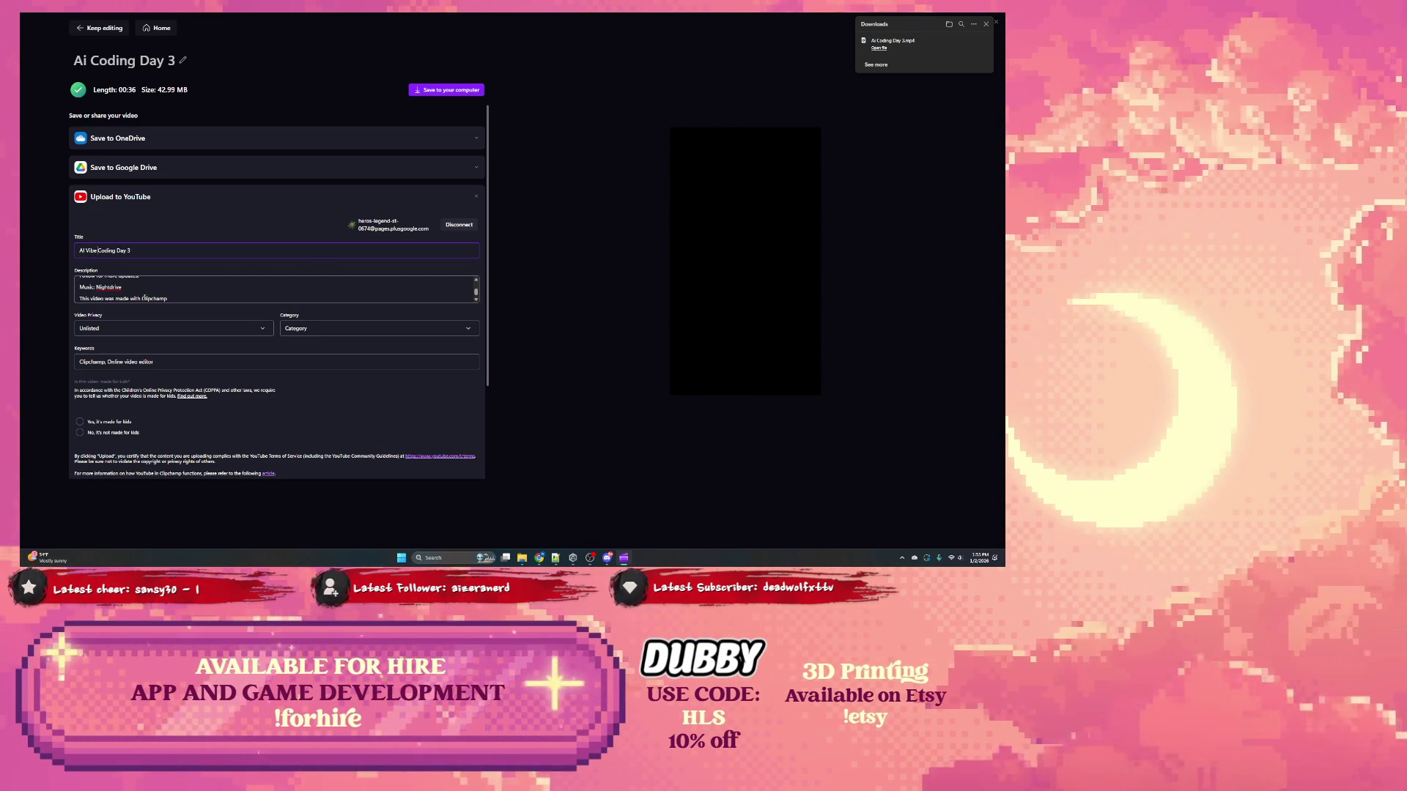
left_click(132, 329)
left_click(125, 353)
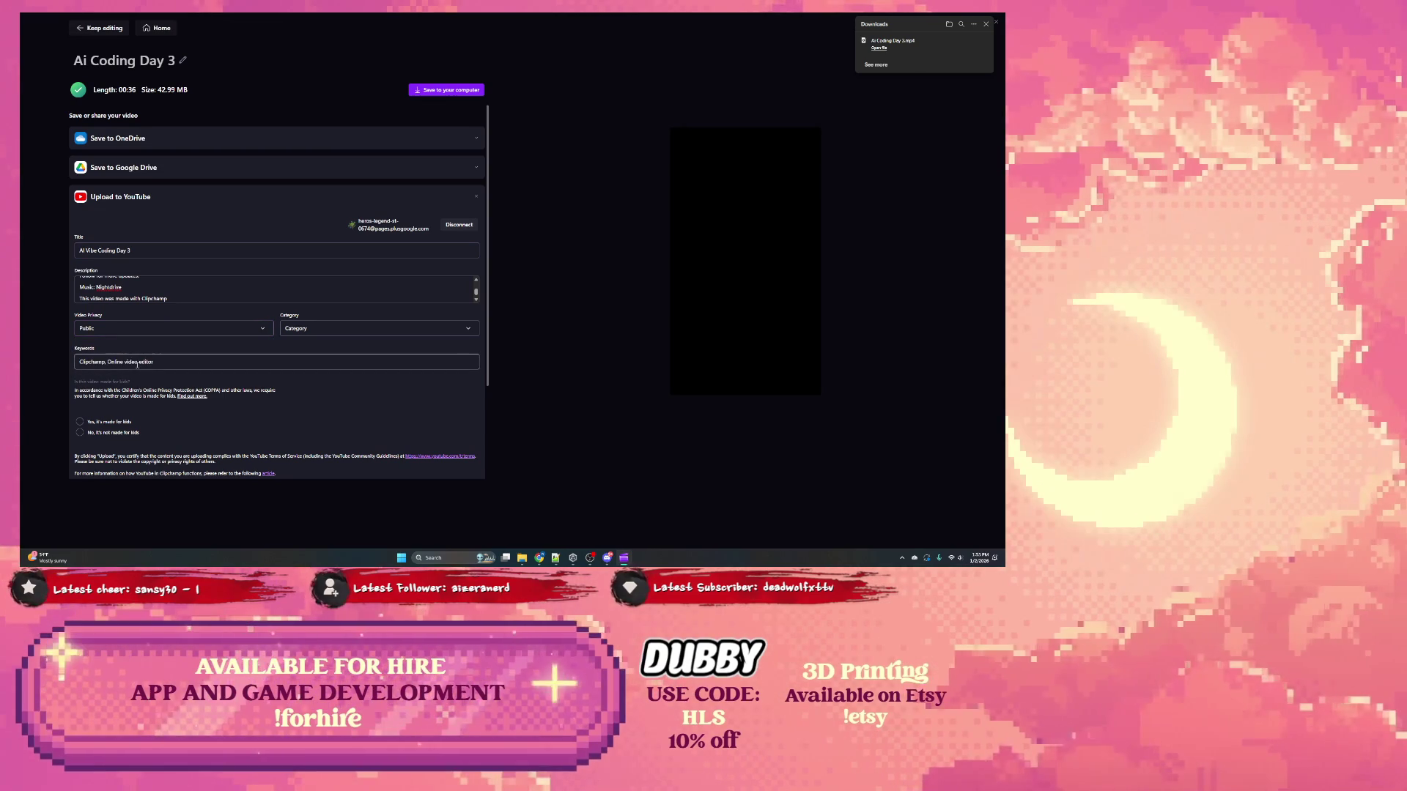
left_click(119, 432)
left_click(171, 364)
type(",")
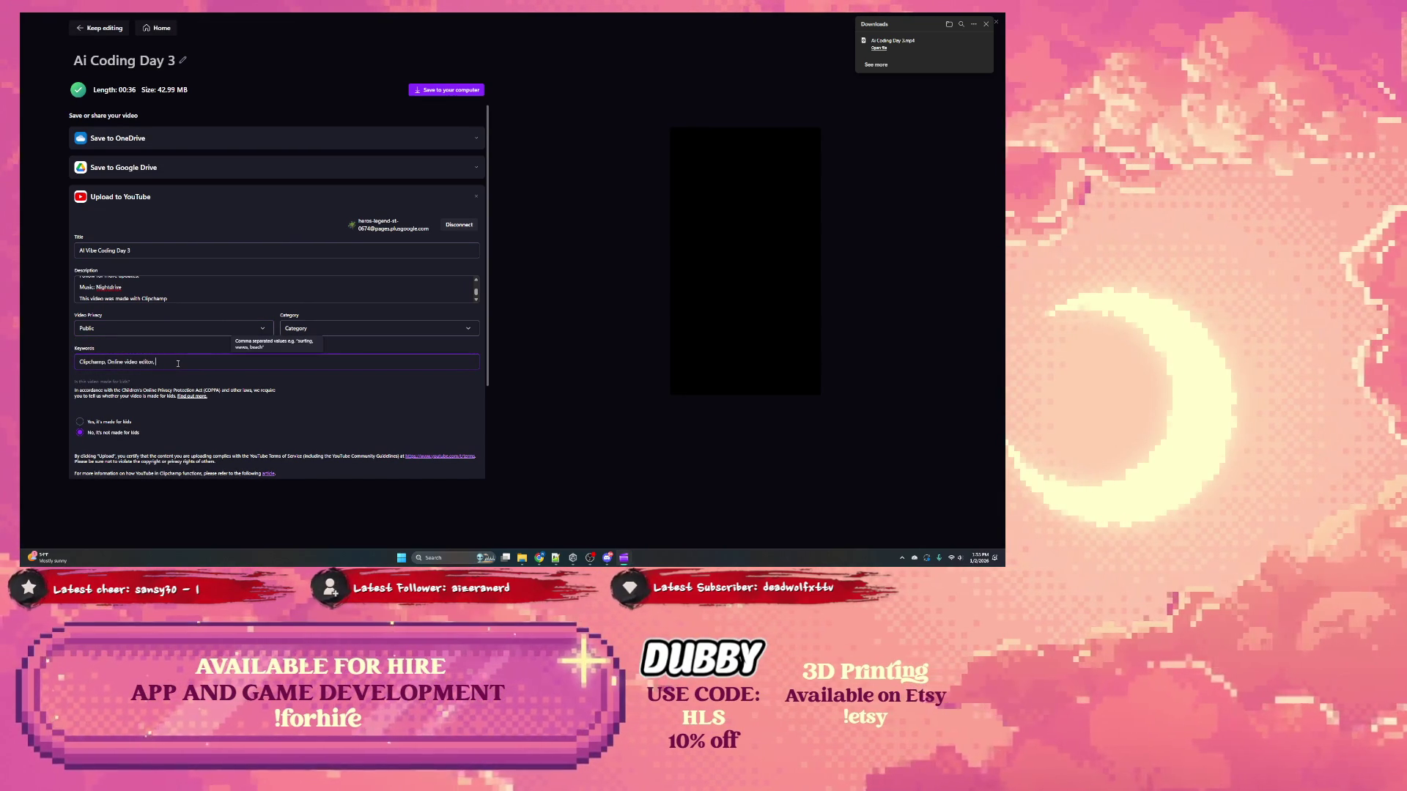
mouse_move(758, 300)
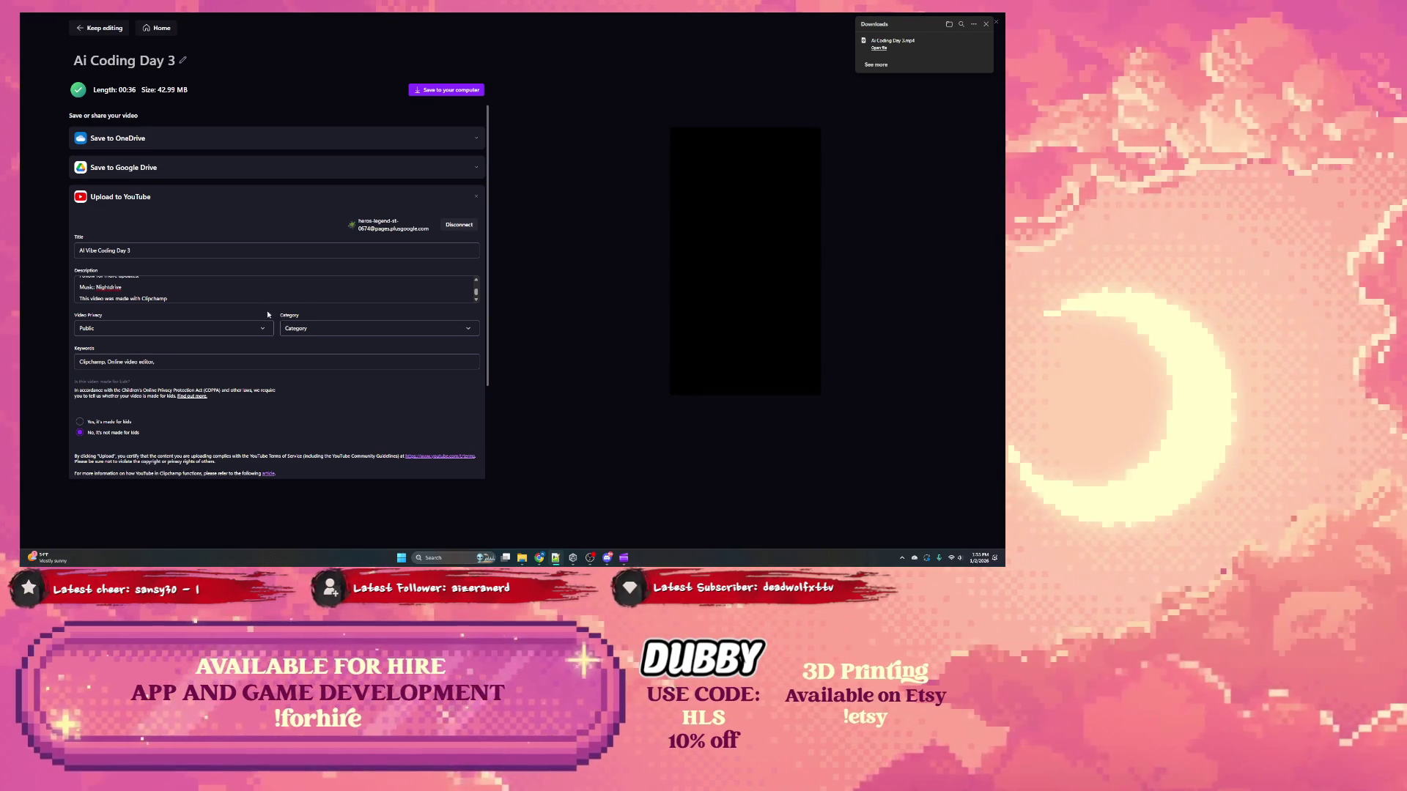
Step: Add keywords like vibe coding and mobile development, then start the YouTube upload
left_click(177, 362)
type("vcode, ai")
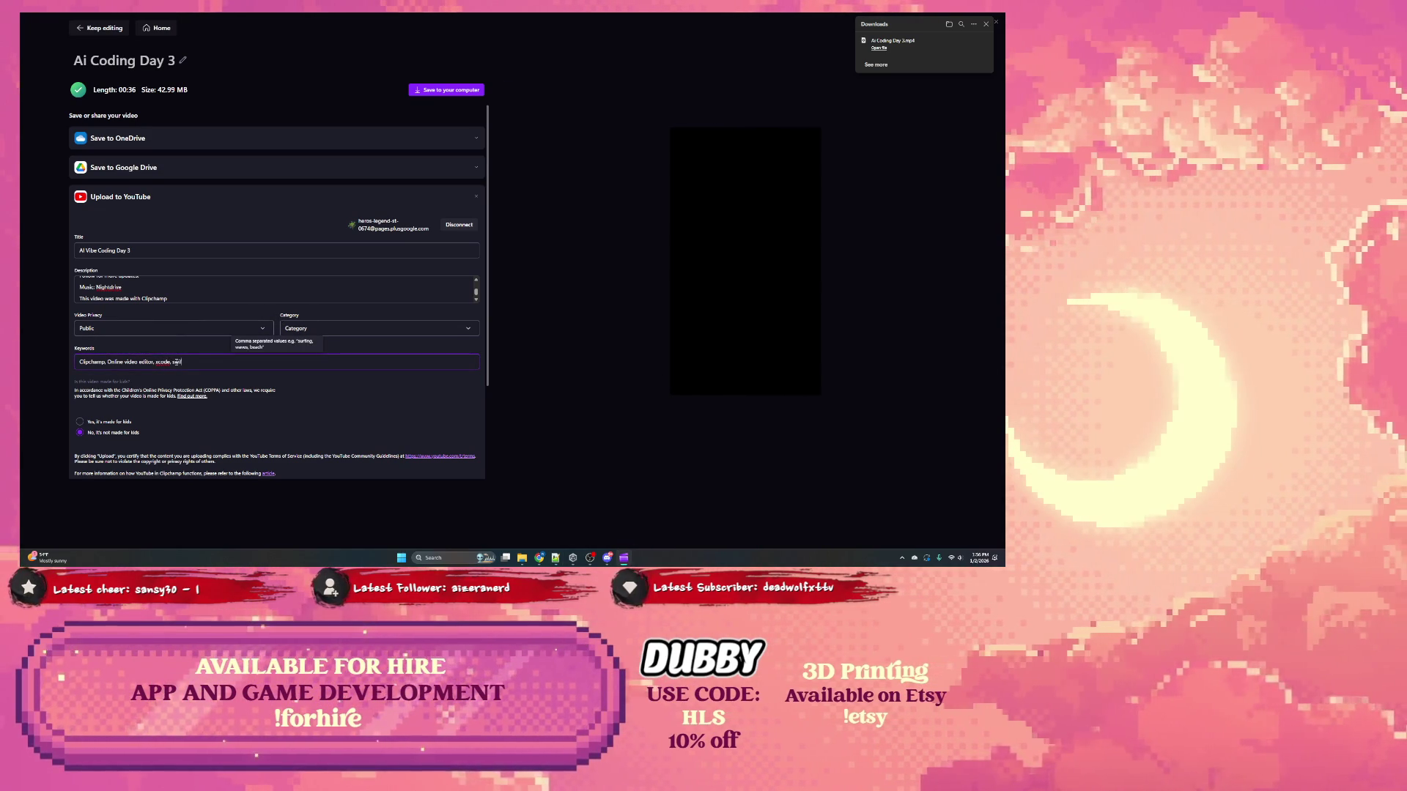
type("t")
type("swift, swiftui,")
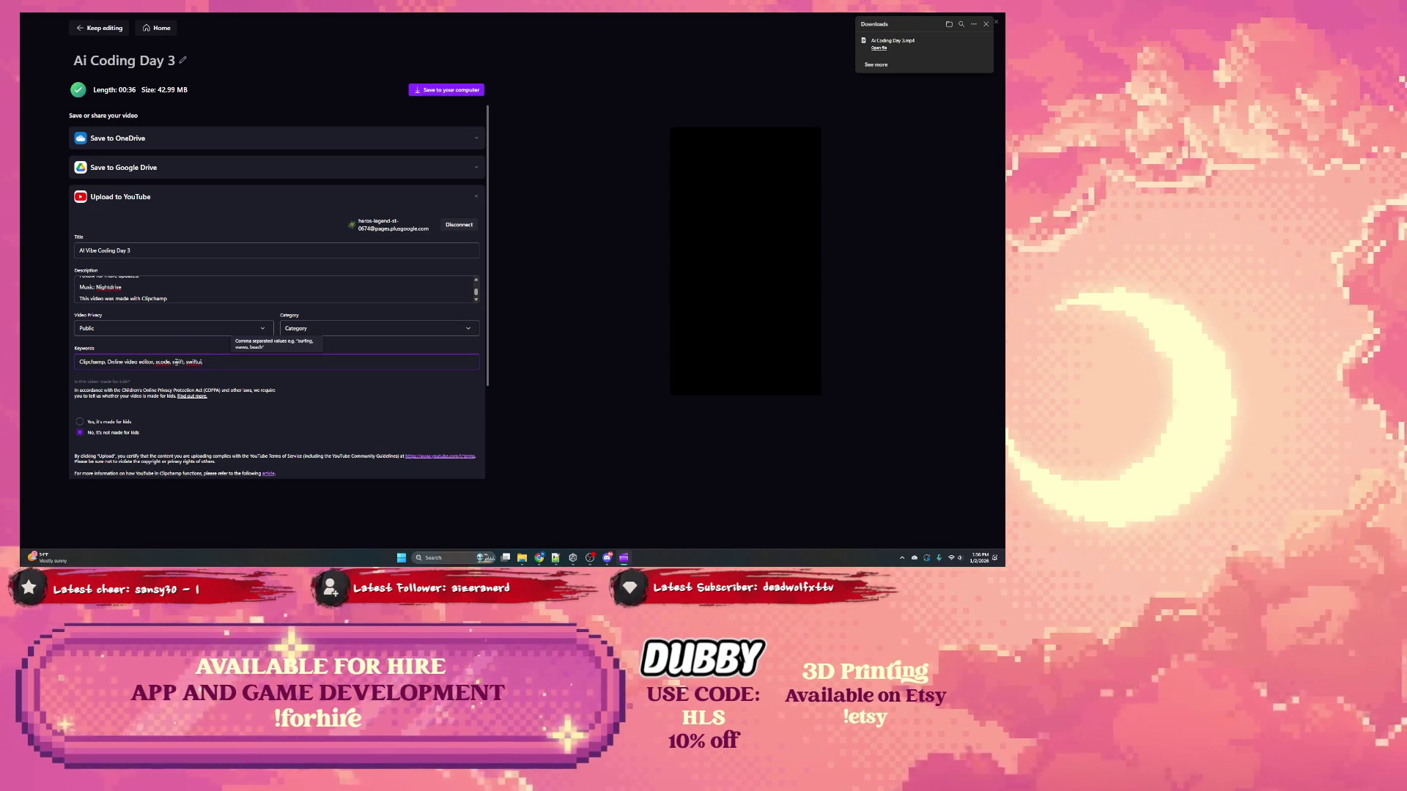
type(" cha")
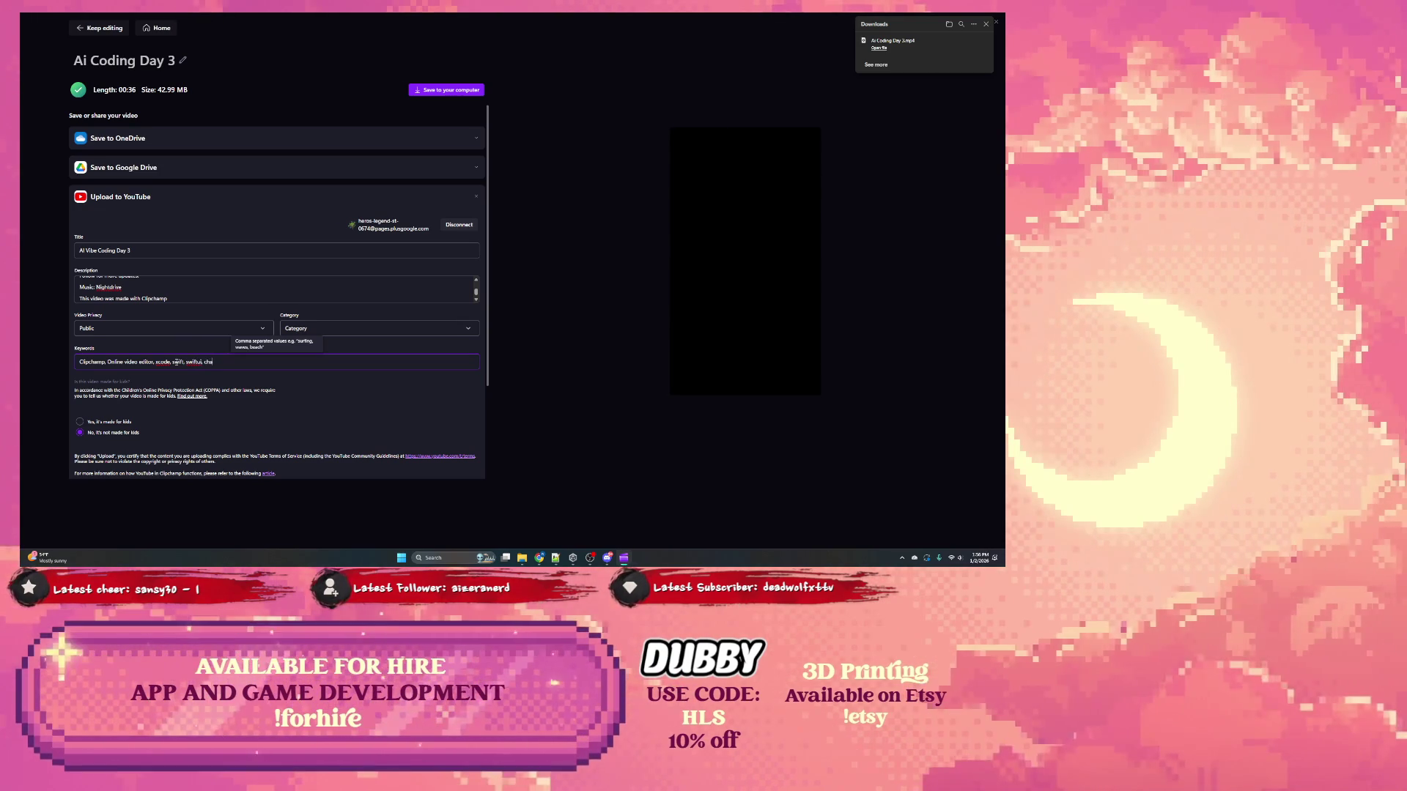
type("h")
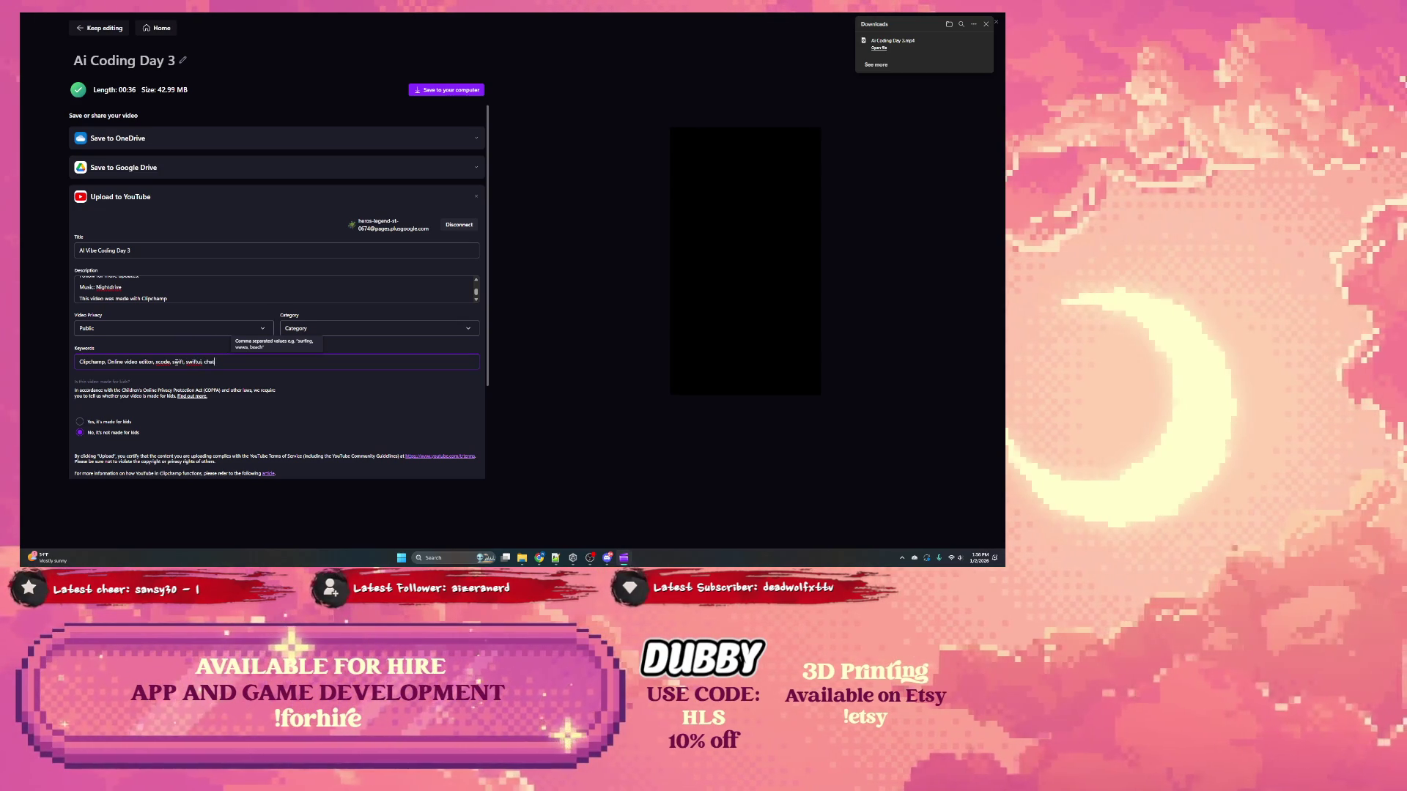
type("t, ")
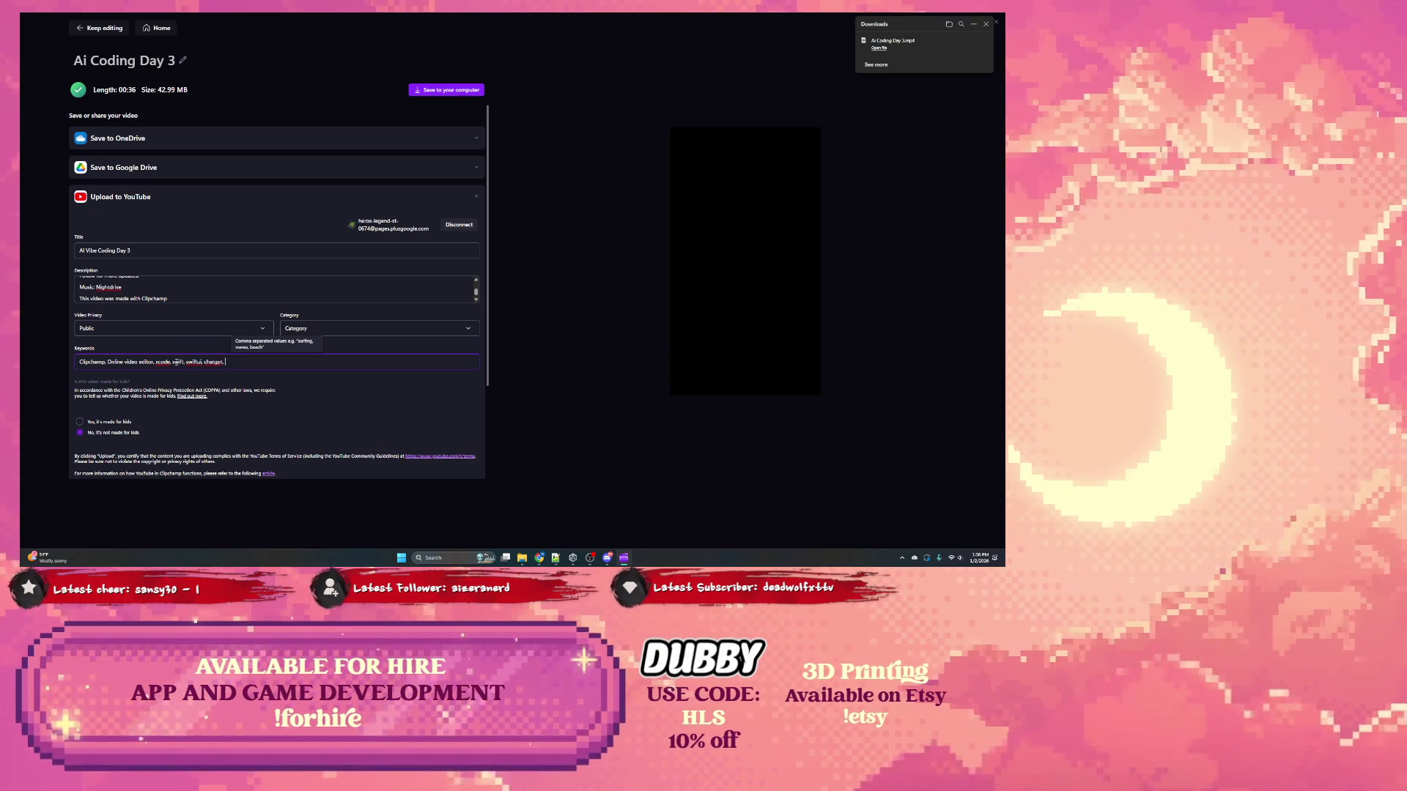
type("vibe coding, freelanc")
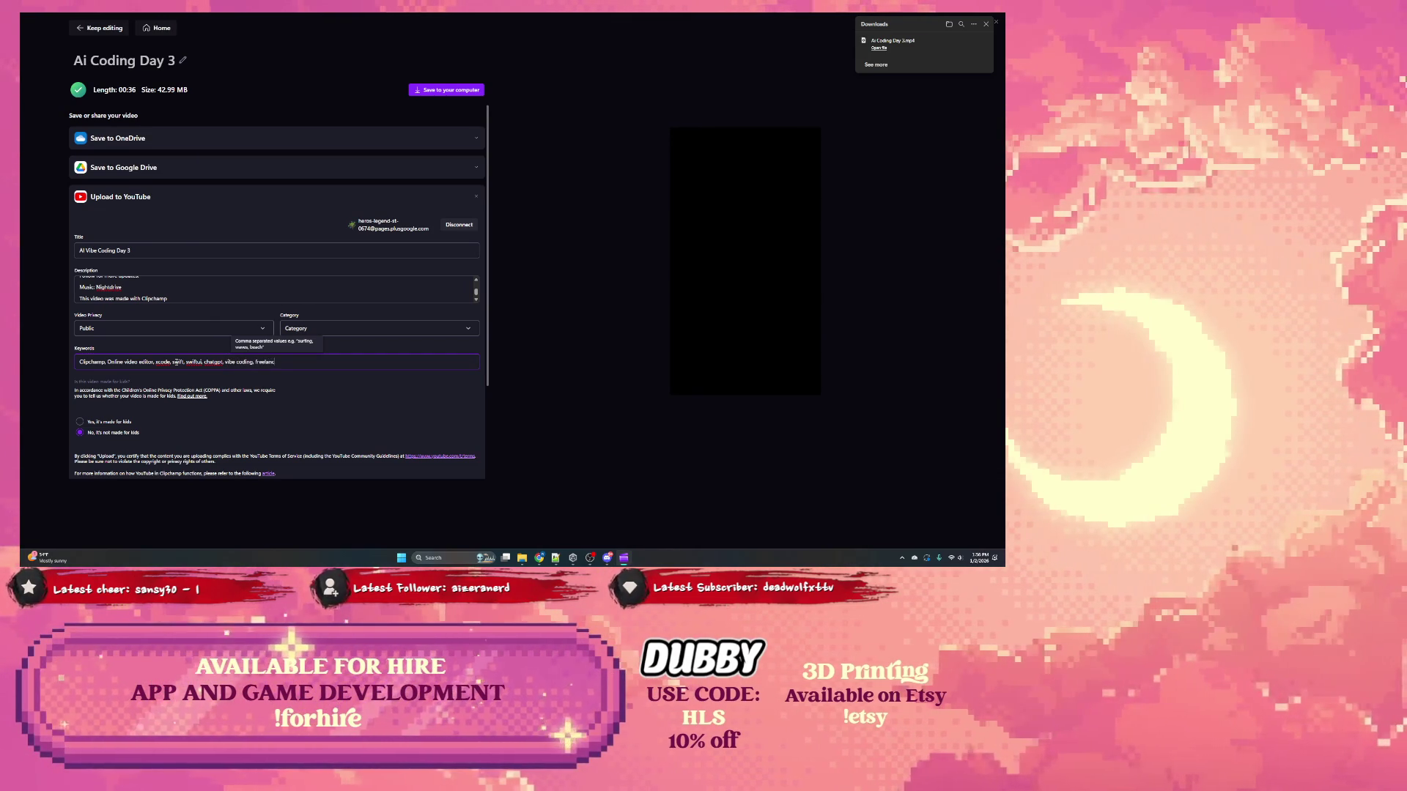
type("e, mobile ")
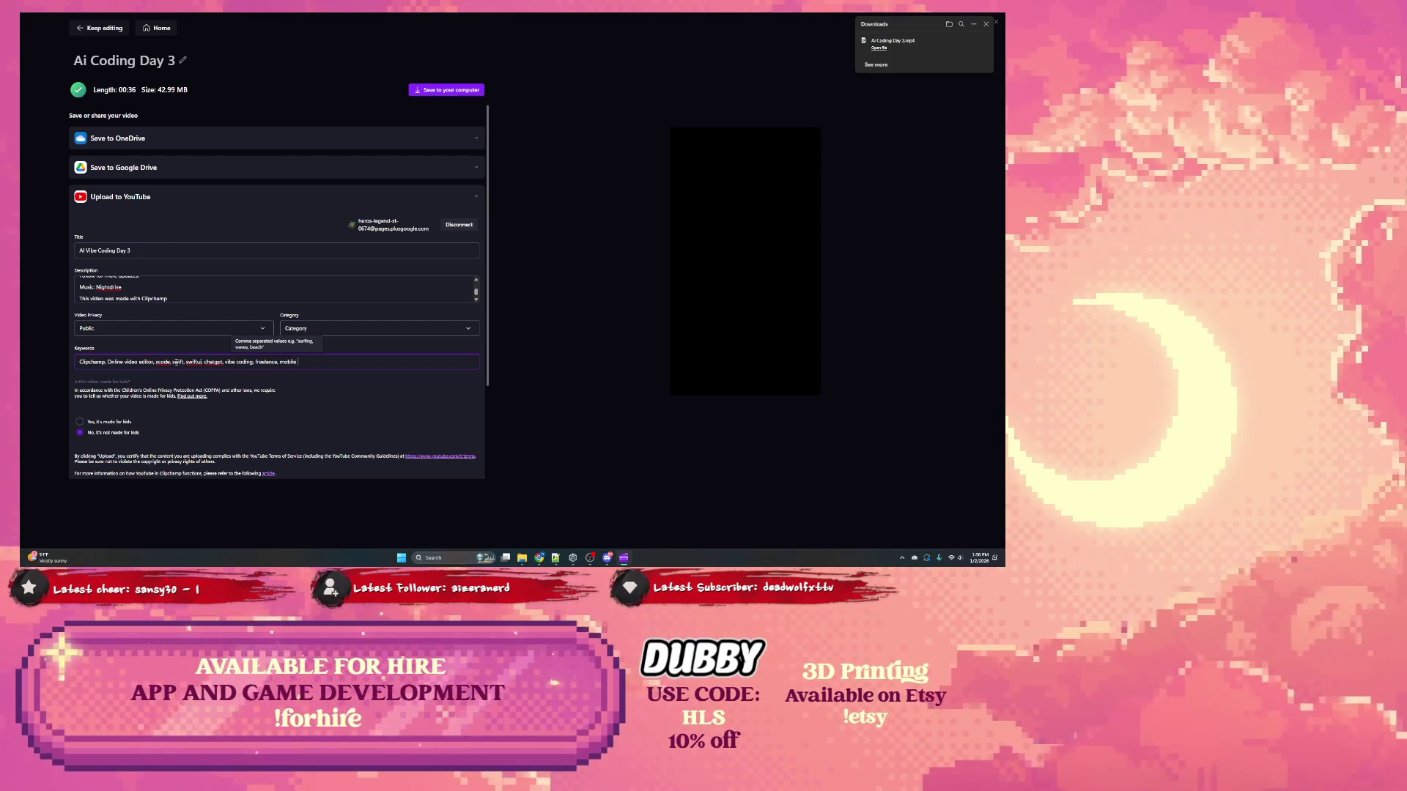
type("development")
scroll(177, 388, "down", 1)
scroll(177, 389, "down", 2)
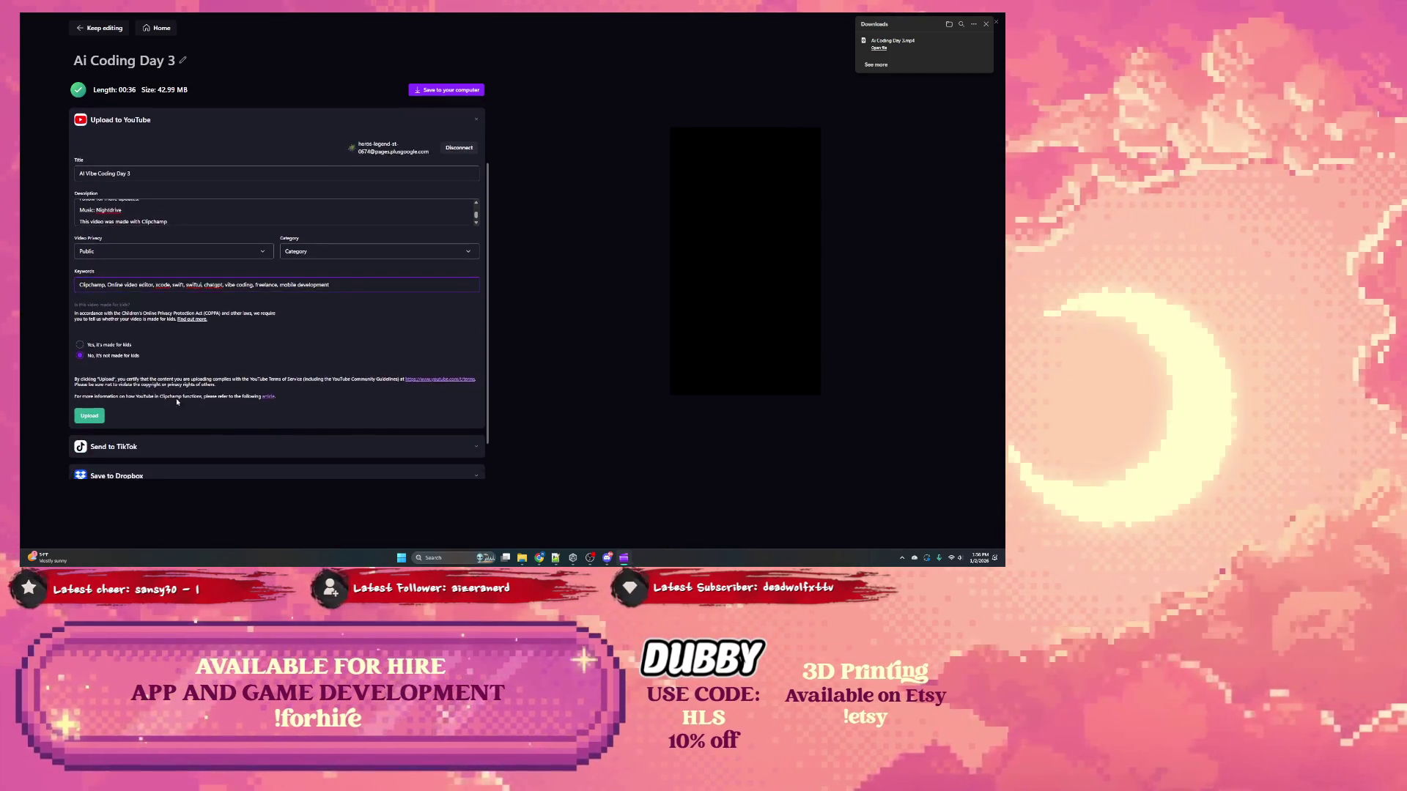
left_click(88, 416)
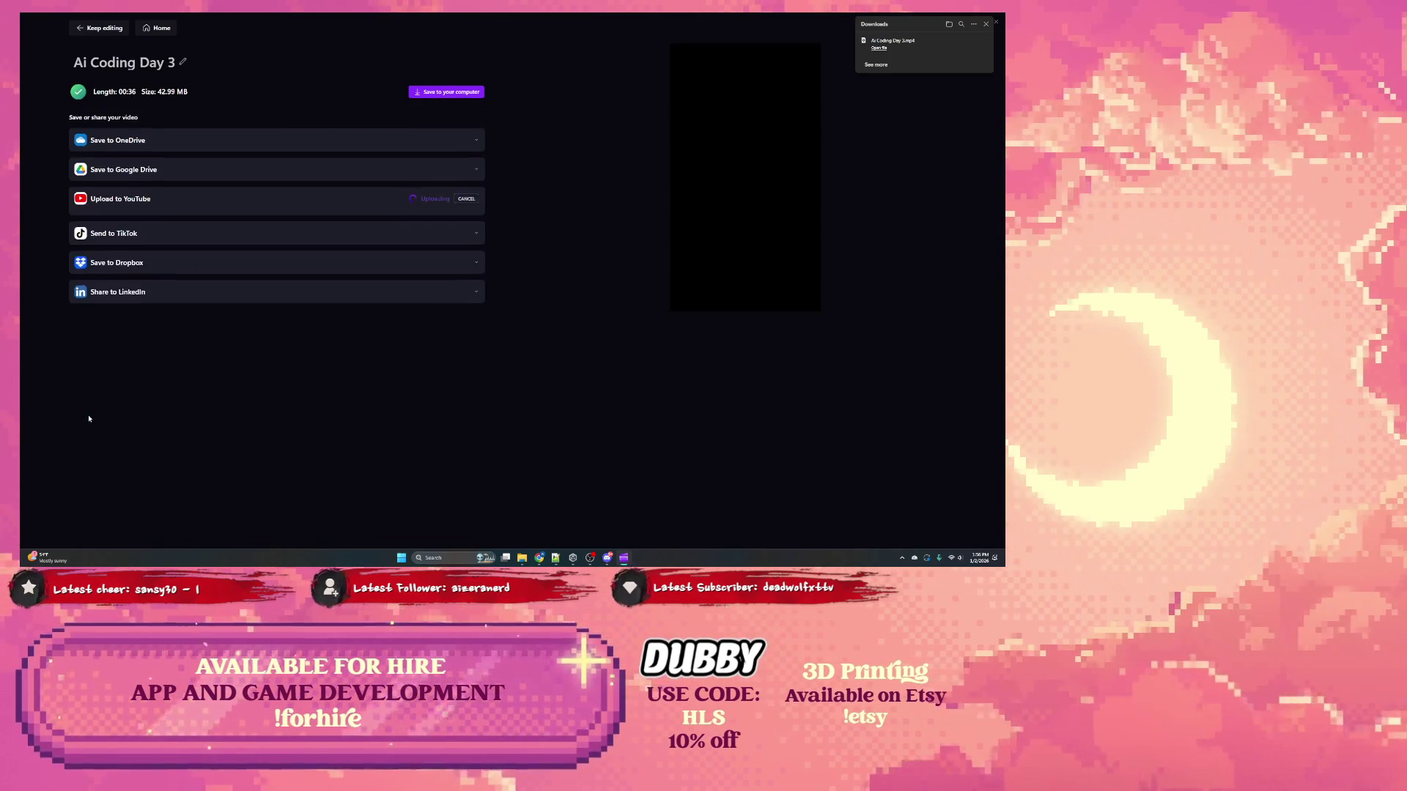
Step: Send the video to TikTok and insert 'Vibe' into the LinkedIn video name
left_click(278, 233)
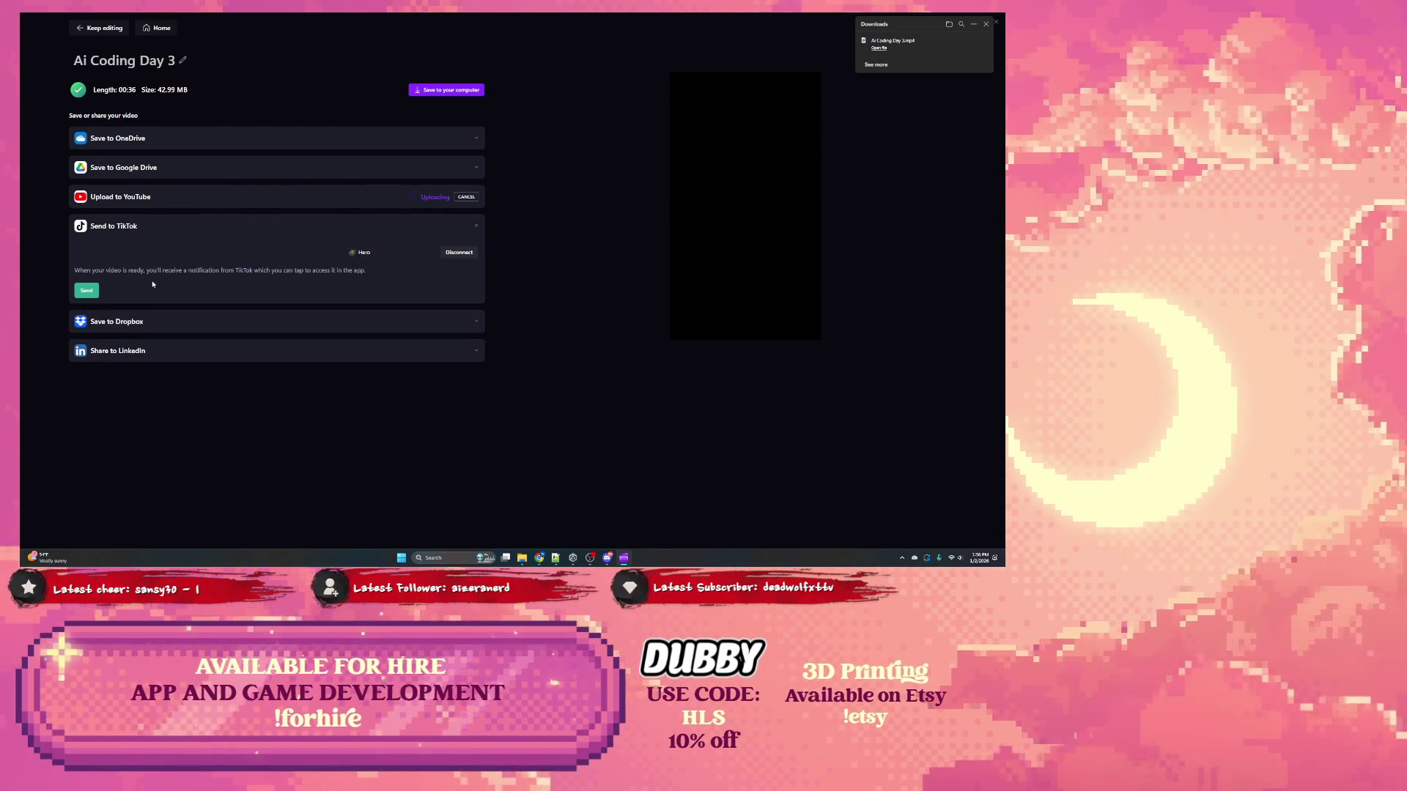
left_click(87, 291)
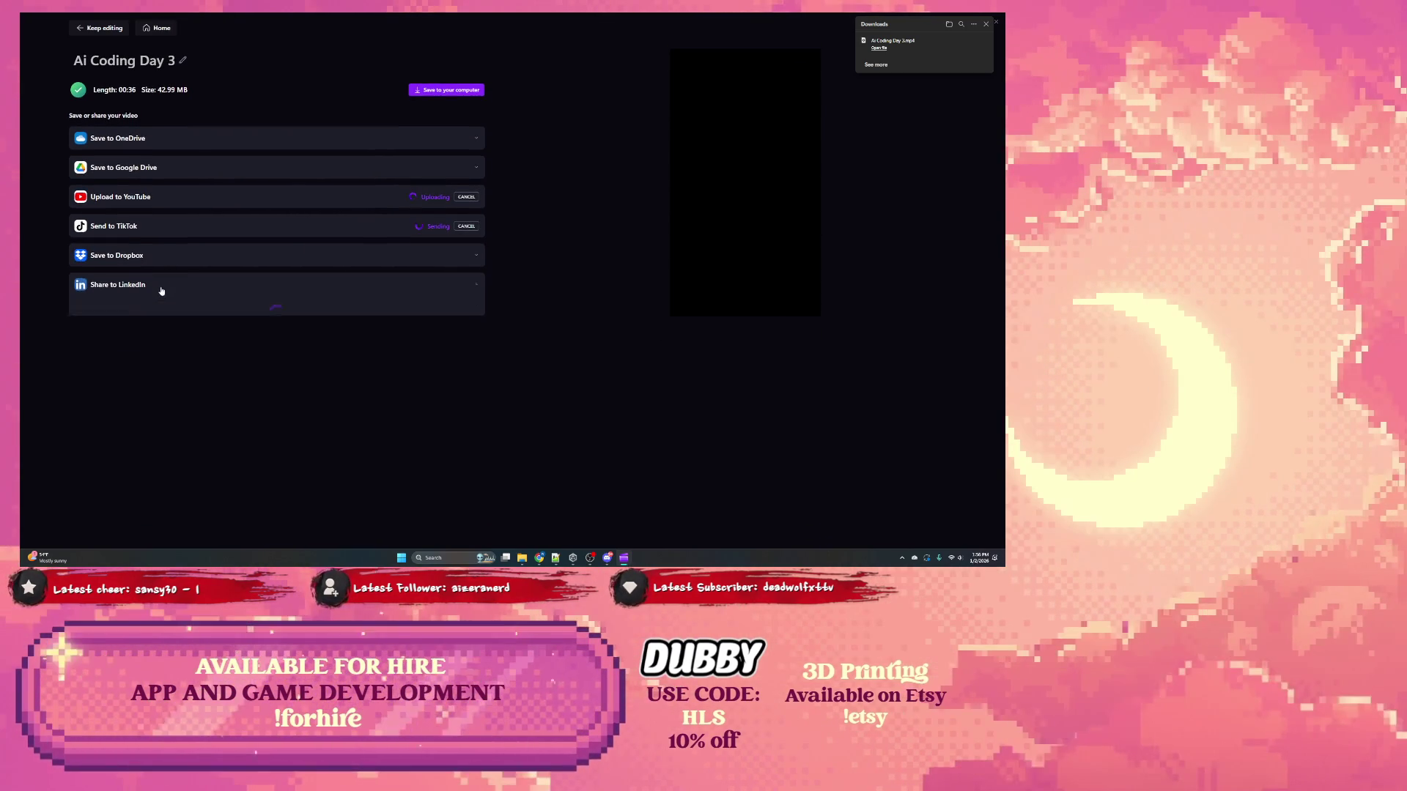
left_click(157, 289)
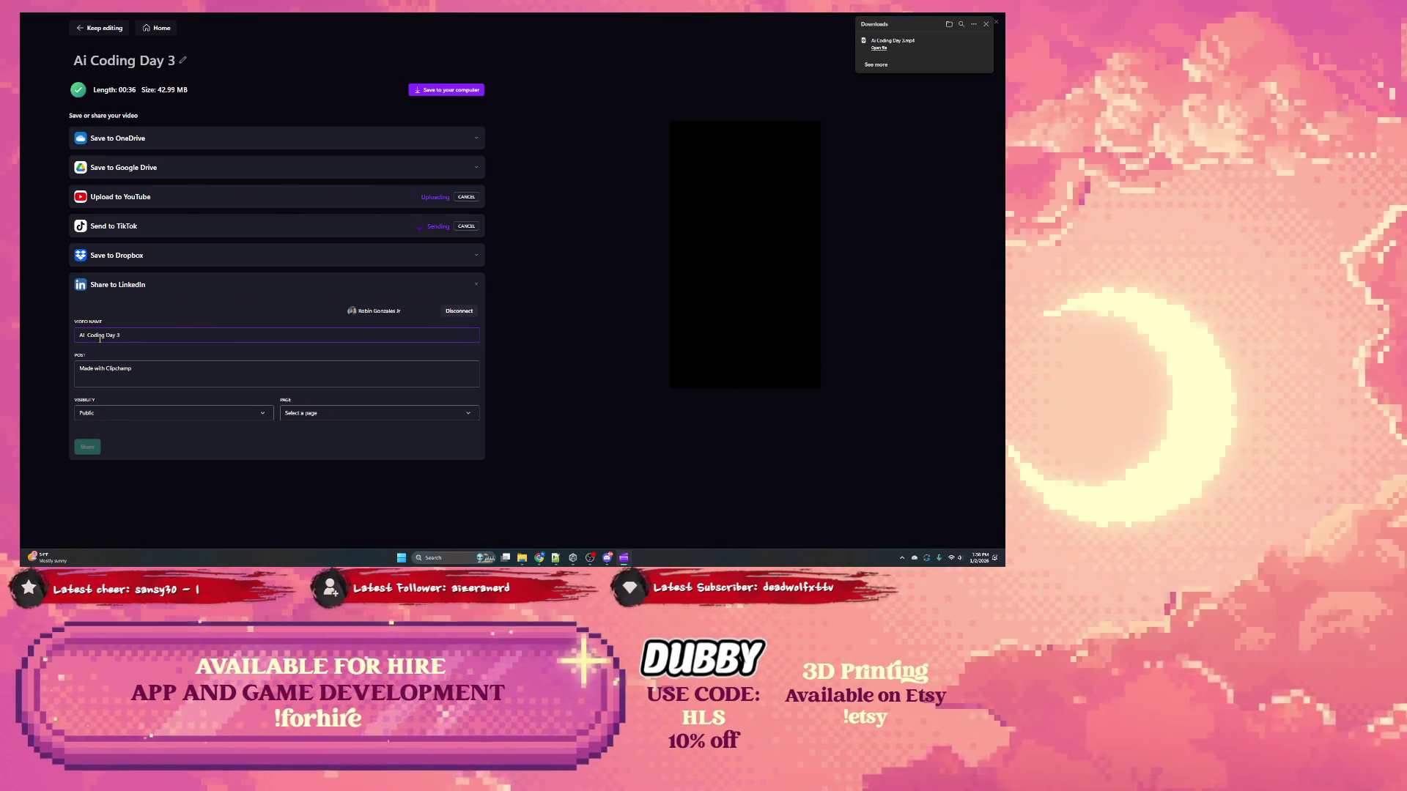
type("Vibe")
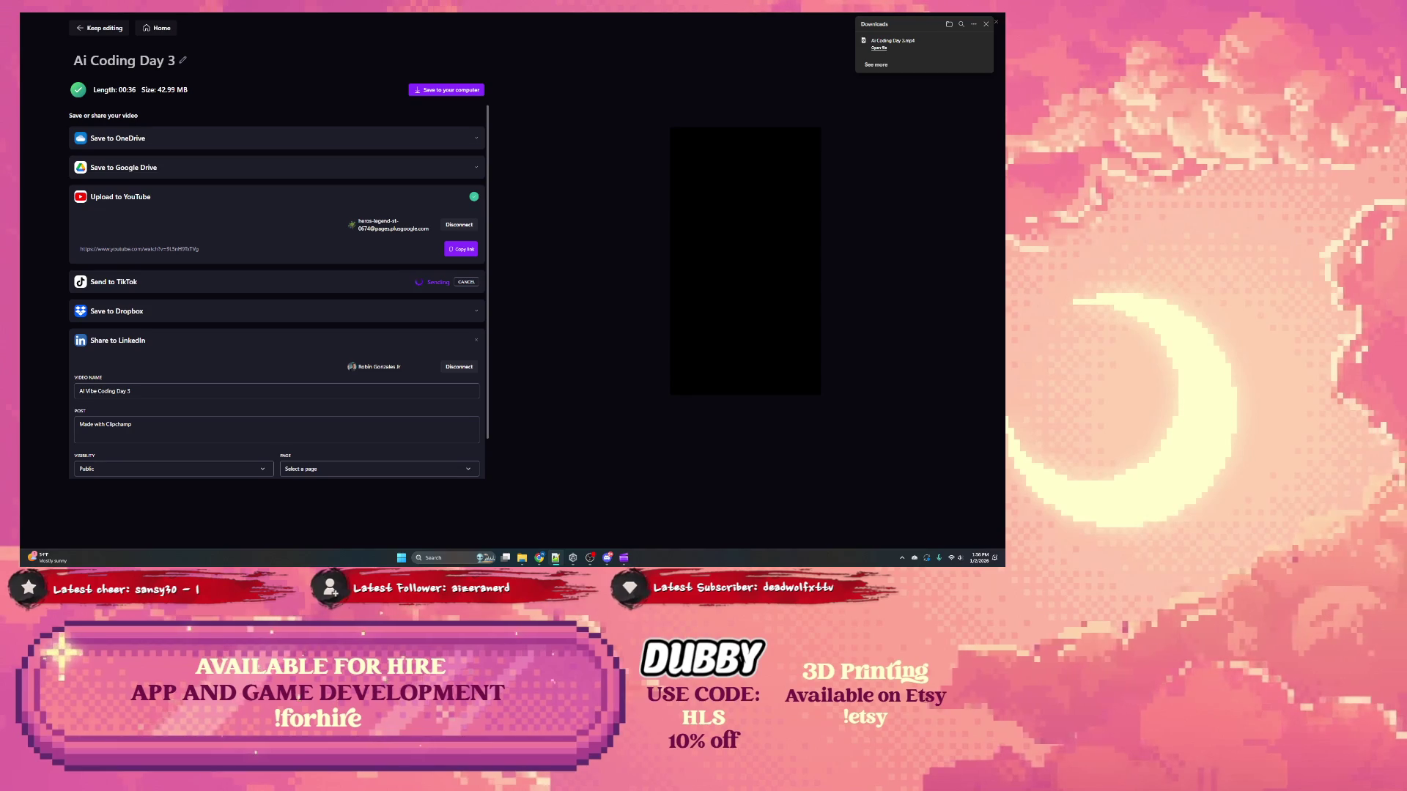
Step: Replace the LinkedIn post text with the prepared description, pick the studio Page, and share
scroll(169, 388, "down", 2)
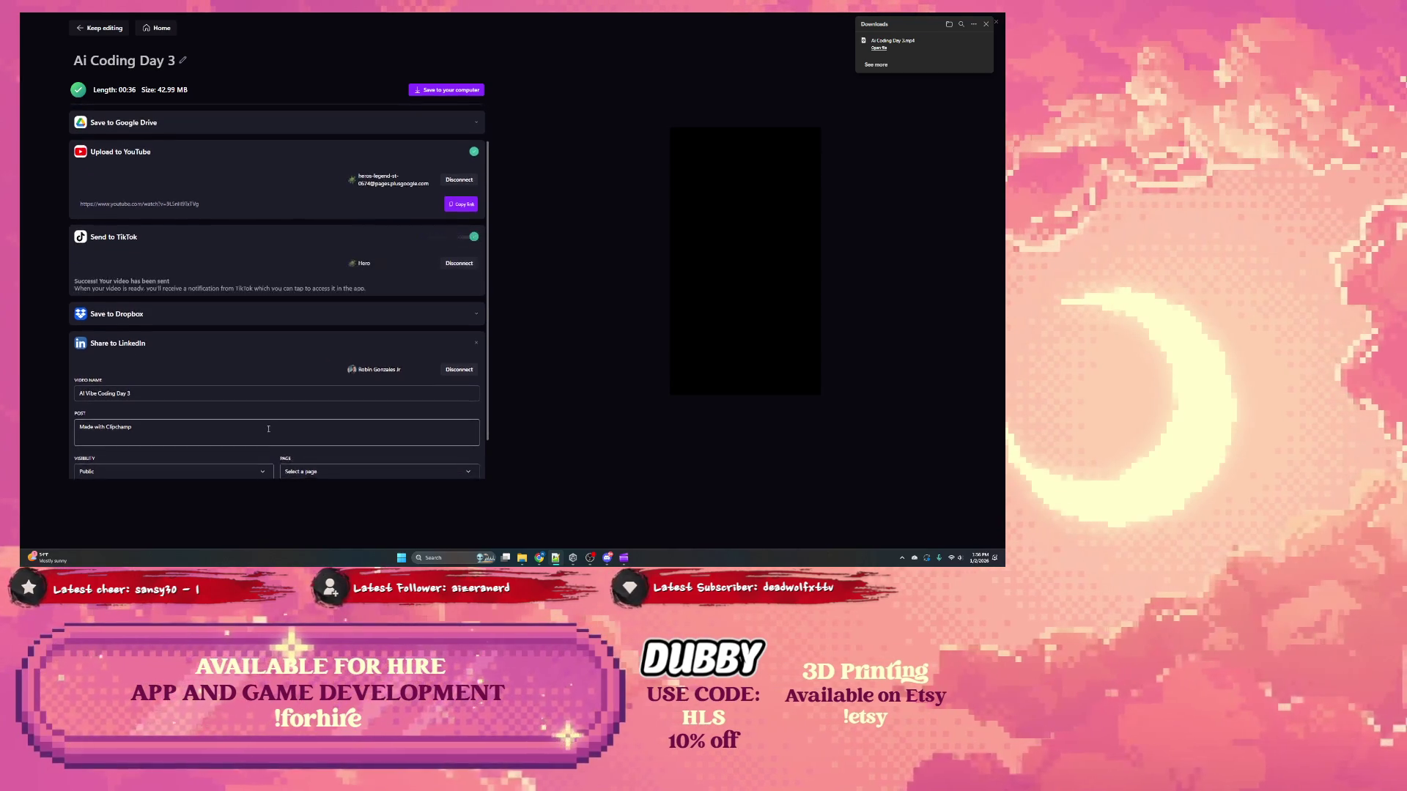
left_click(169, 388)
key("ctrl+a")
key("ctrl+v")
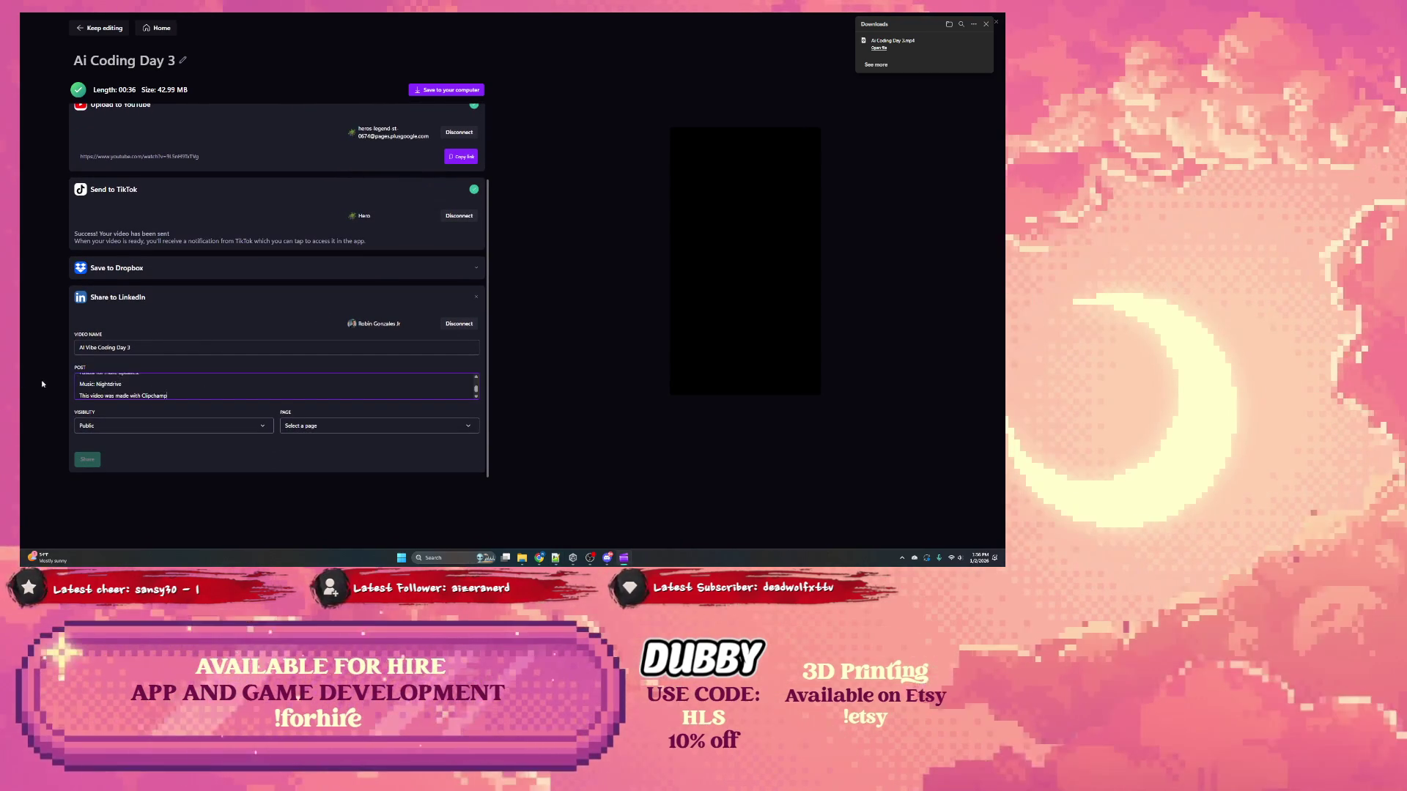
left_click(308, 427)
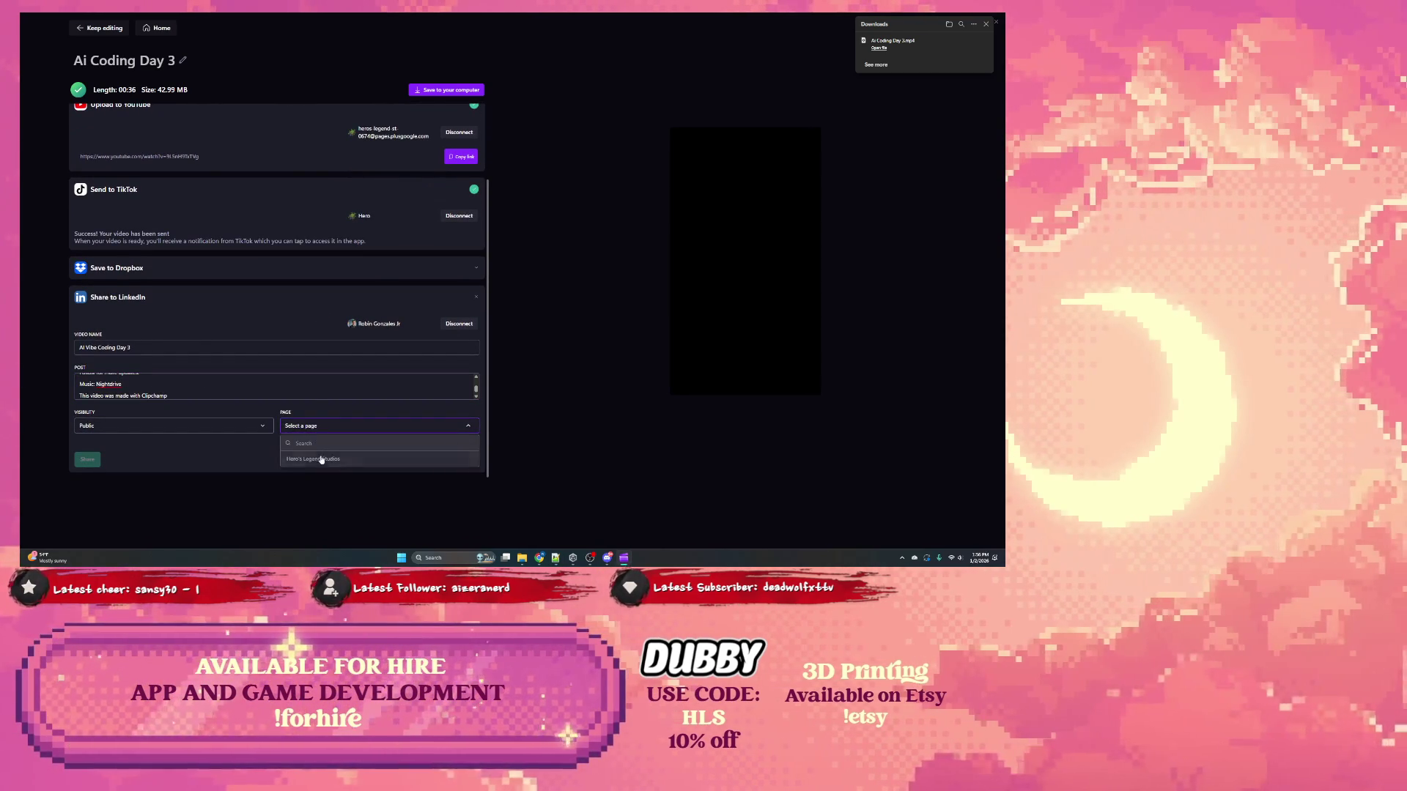
left_click(307, 458)
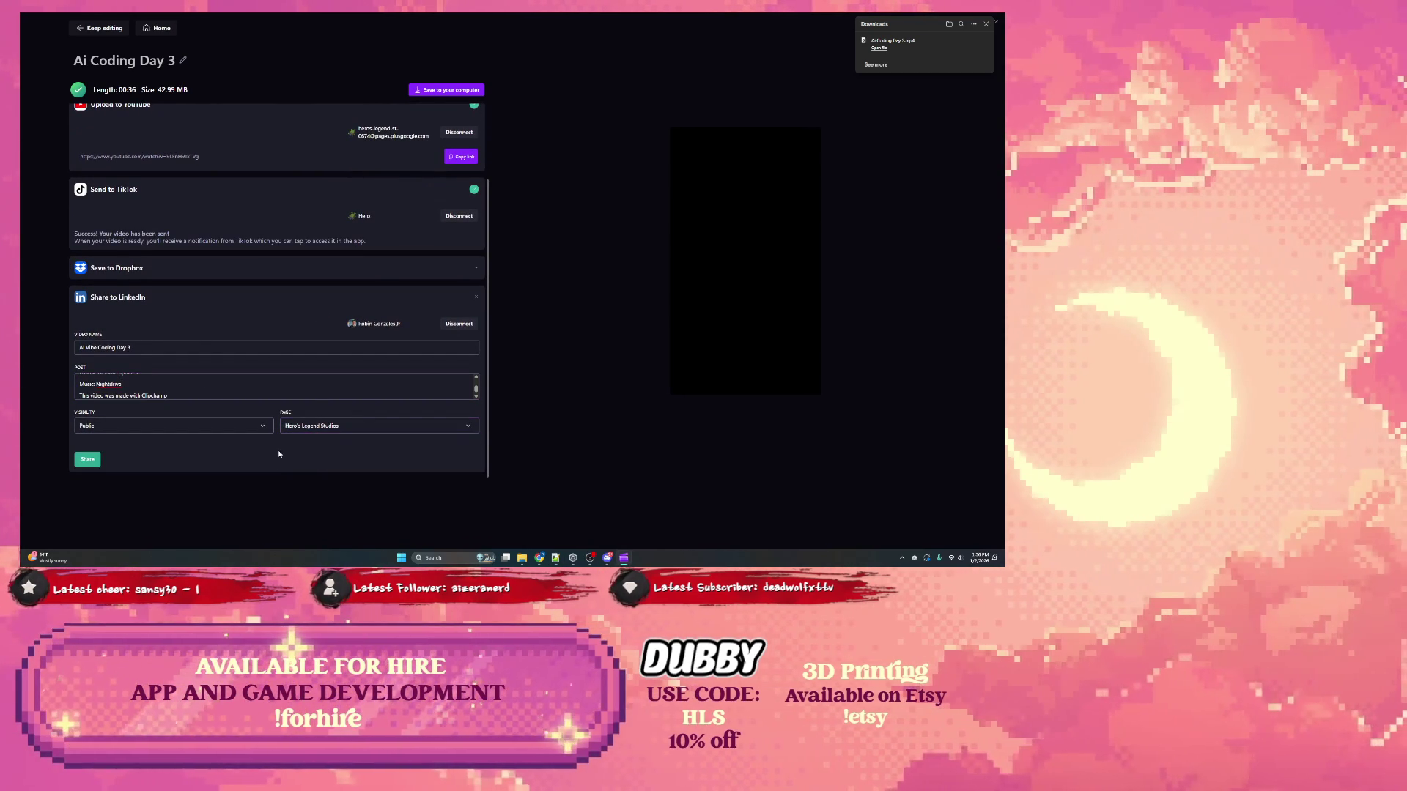
left_click(93, 462)
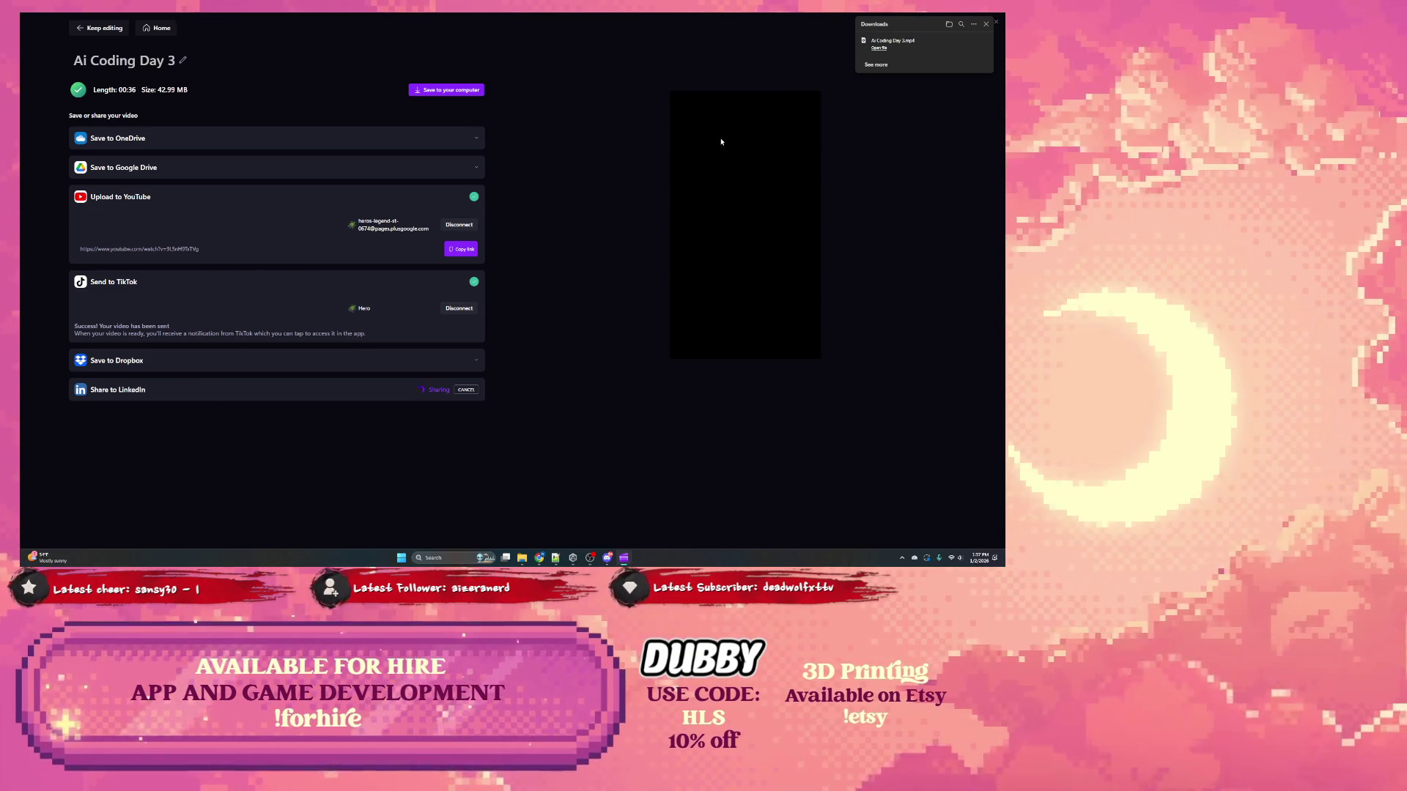
Step: Hide Clipchamp, bring up Chrome with Jira, and open cloud.unity.com in a new tab
left_click(987, 26)
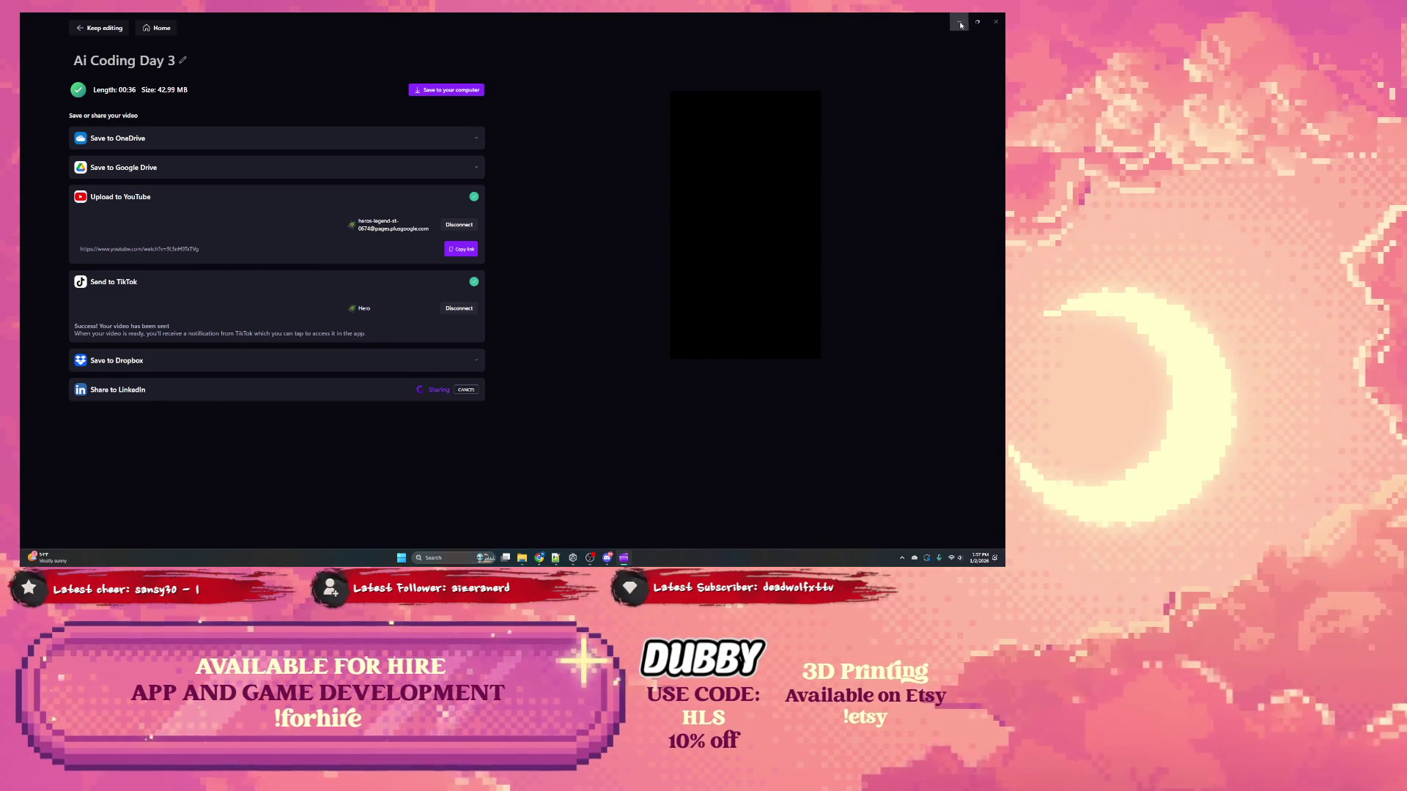
left_click(986, 26)
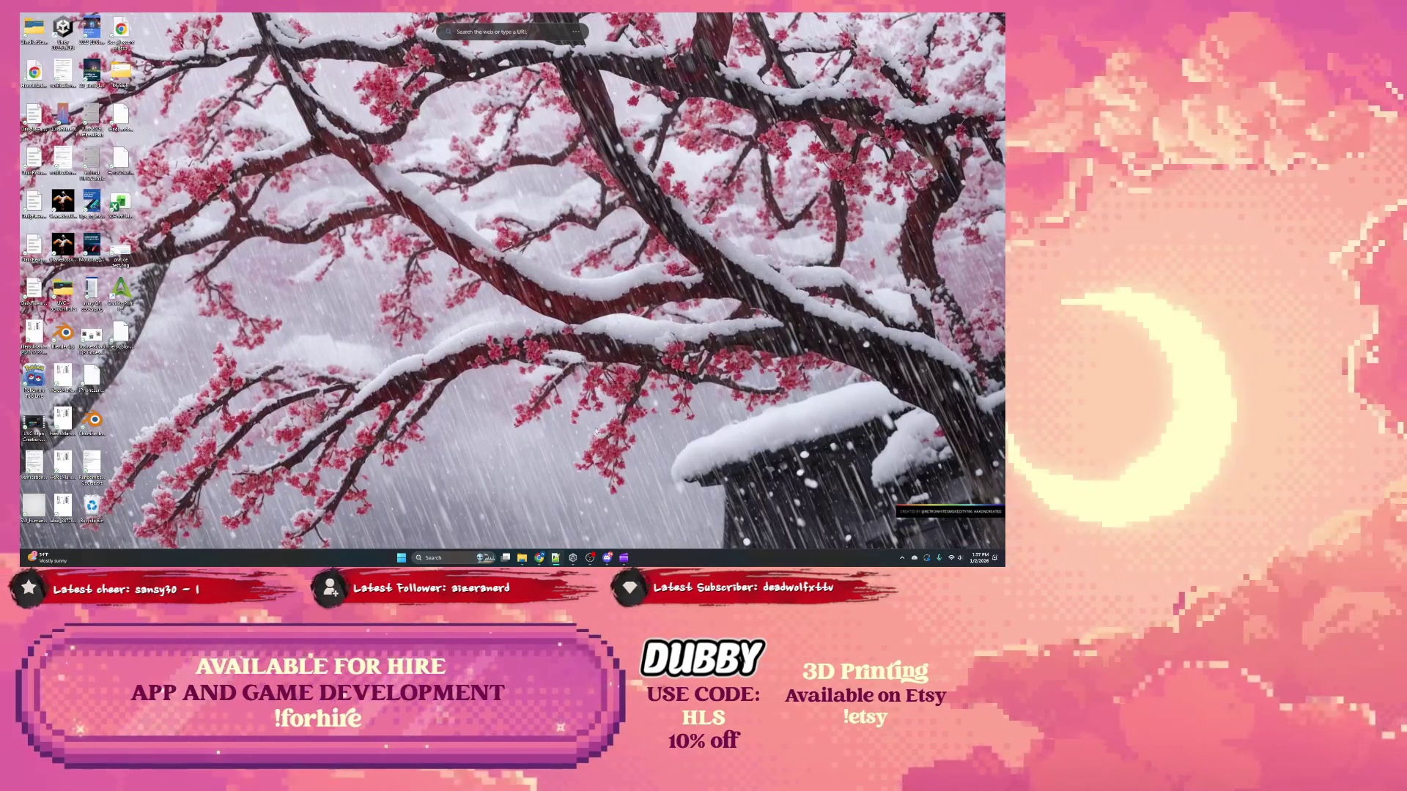
mouse_move(540, 561)
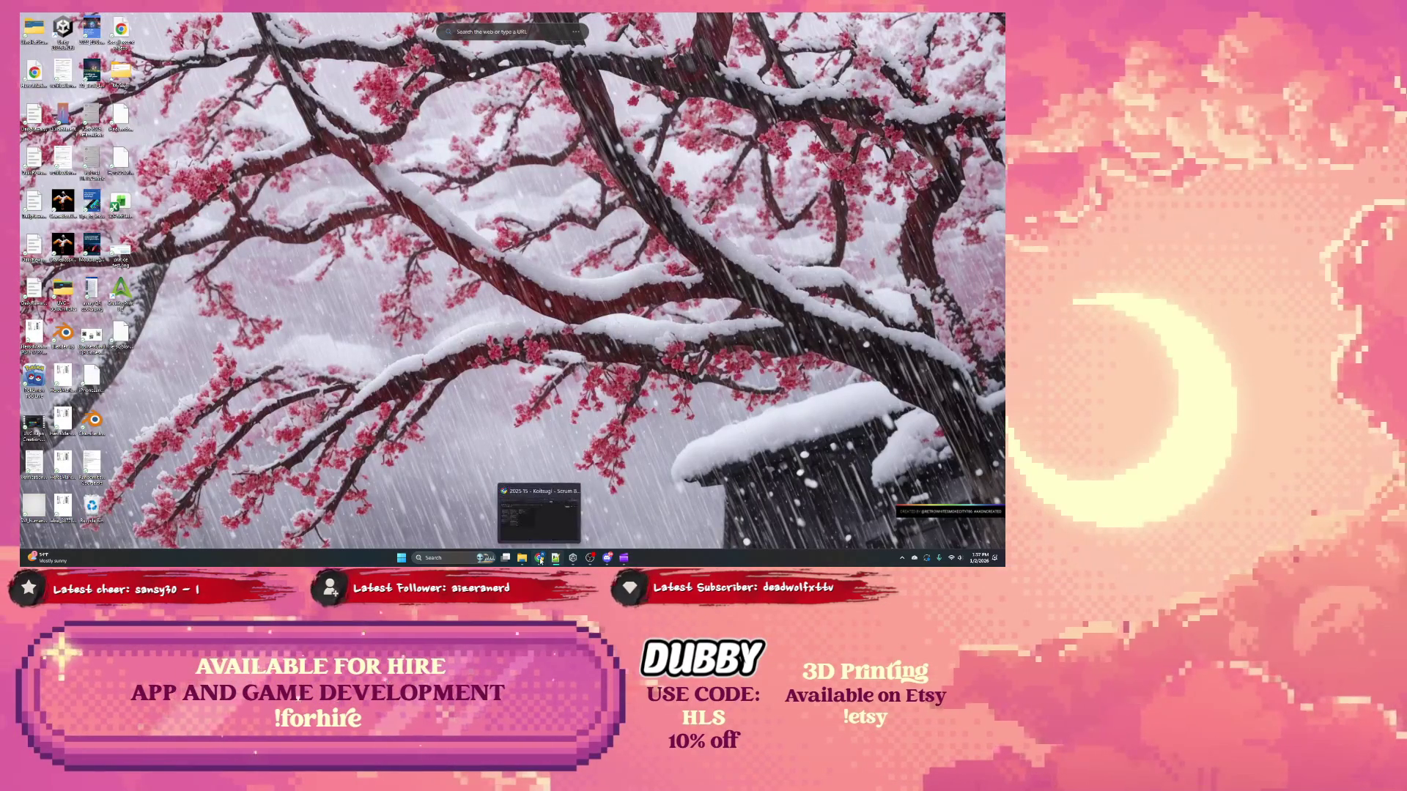
left_click(548, 528)
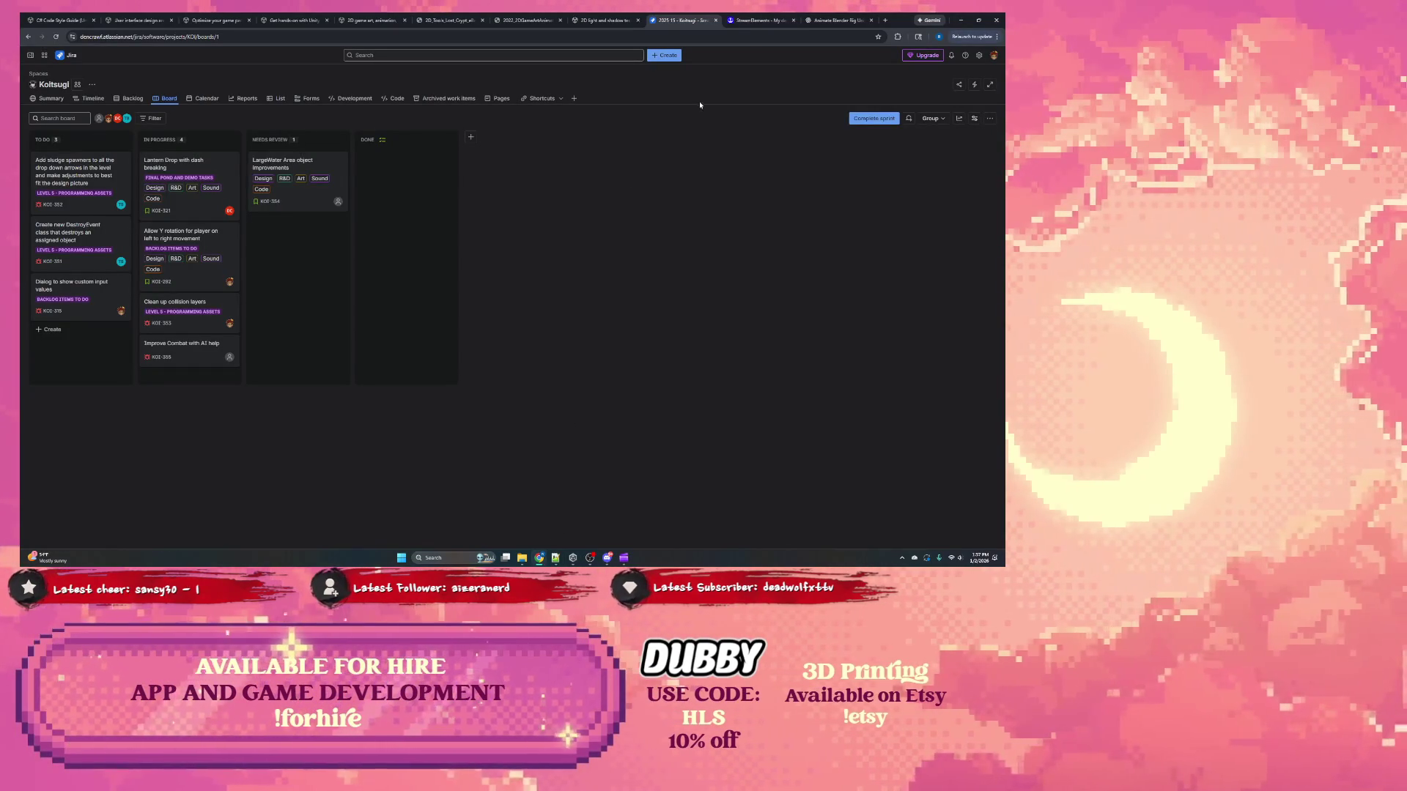
left_click(885, 20)
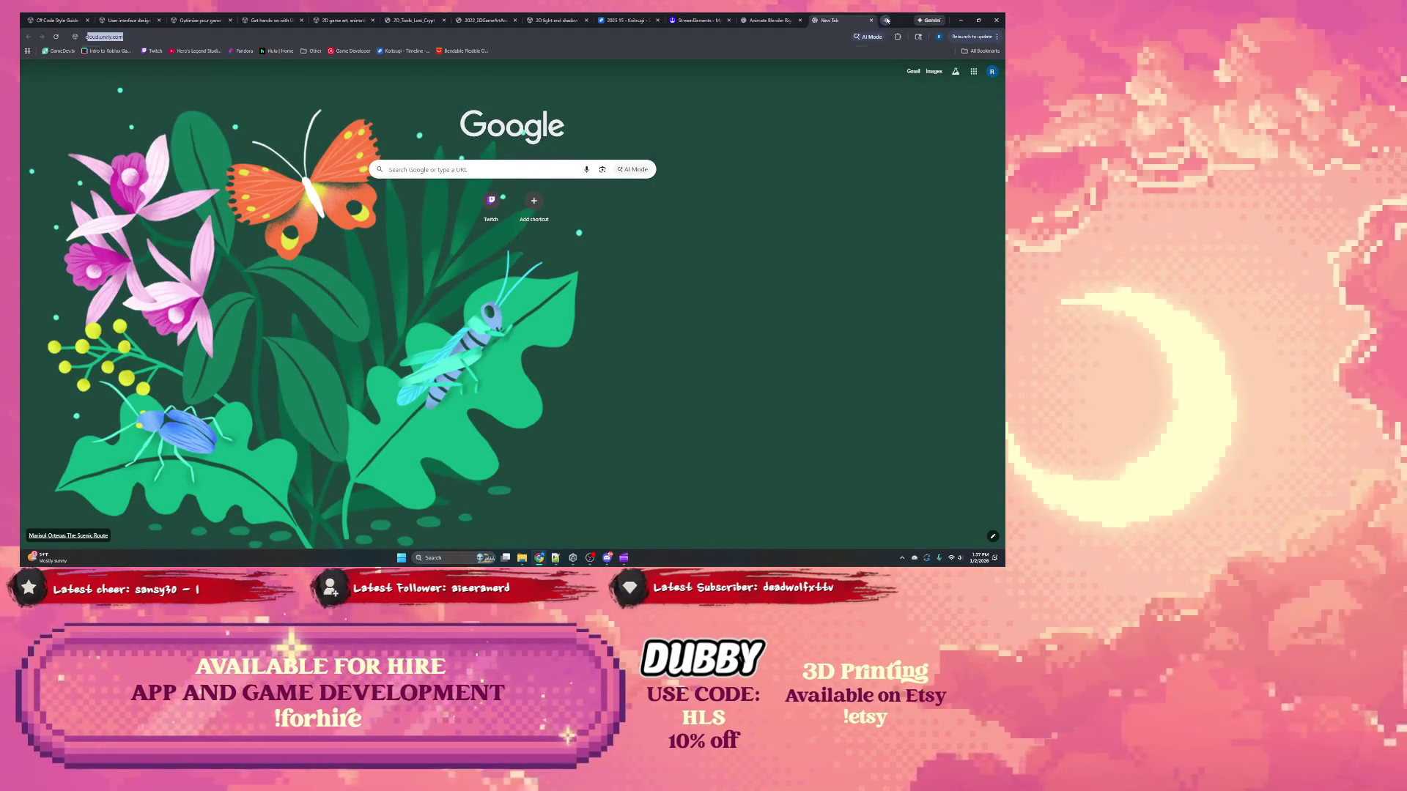
type("cloud.unity.com")
key("Return")
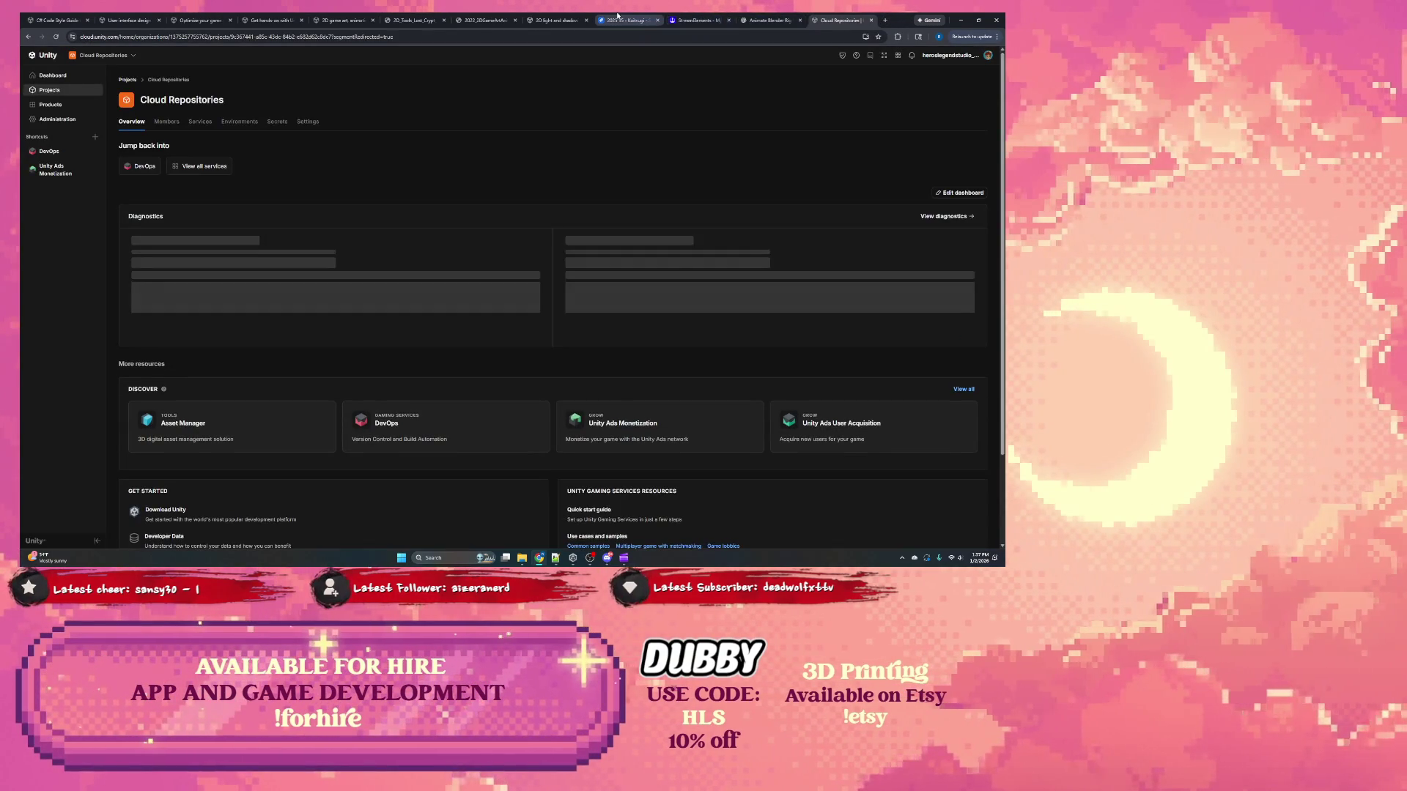
Step: Move the Clean up collision layers and LargeWater Area object improvements cards to Done, then minimize Chrome
left_click(617, 16)
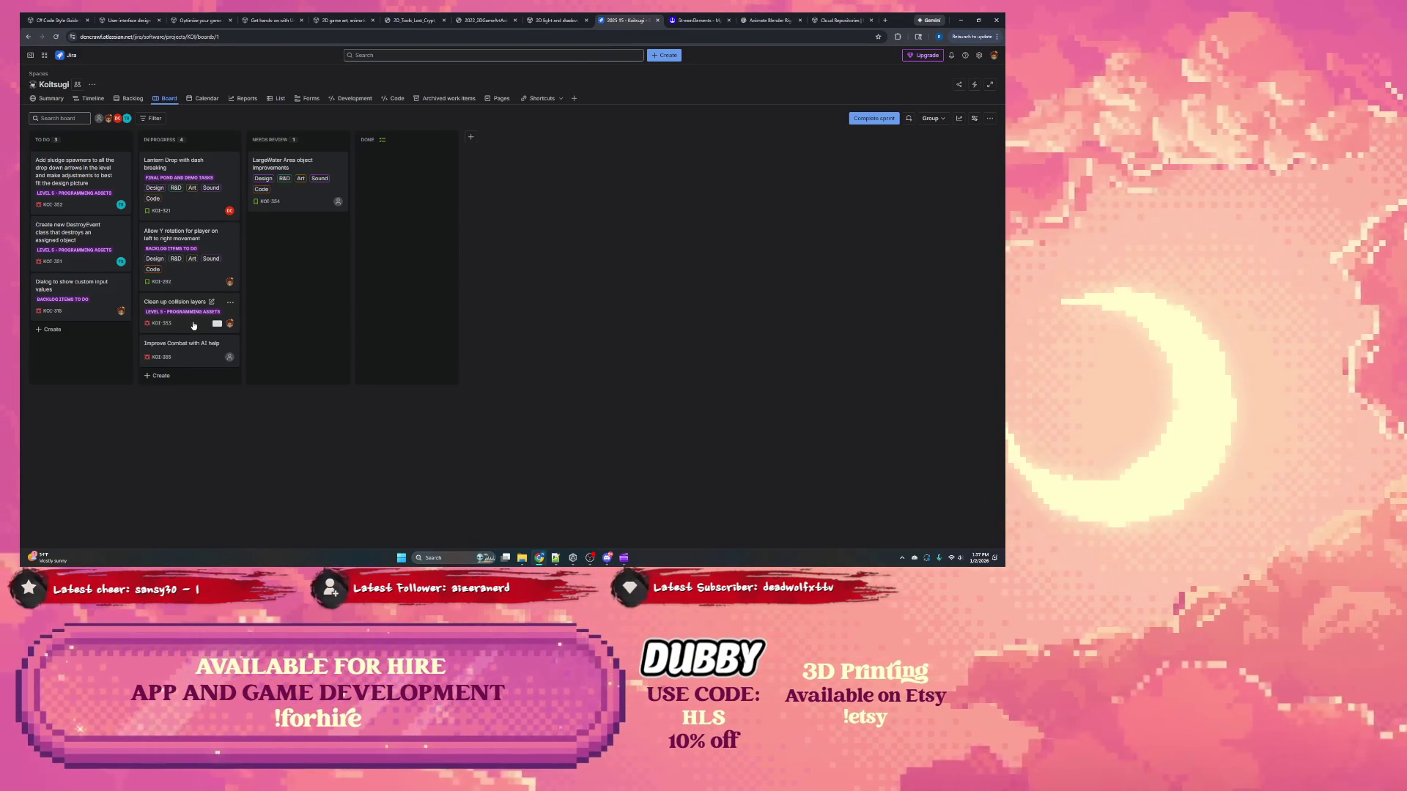
mouse_move(195, 326)
left_mouse_down()
mouse_move(328, 327)
mouse_move(389, 273)
left_mouse_up()
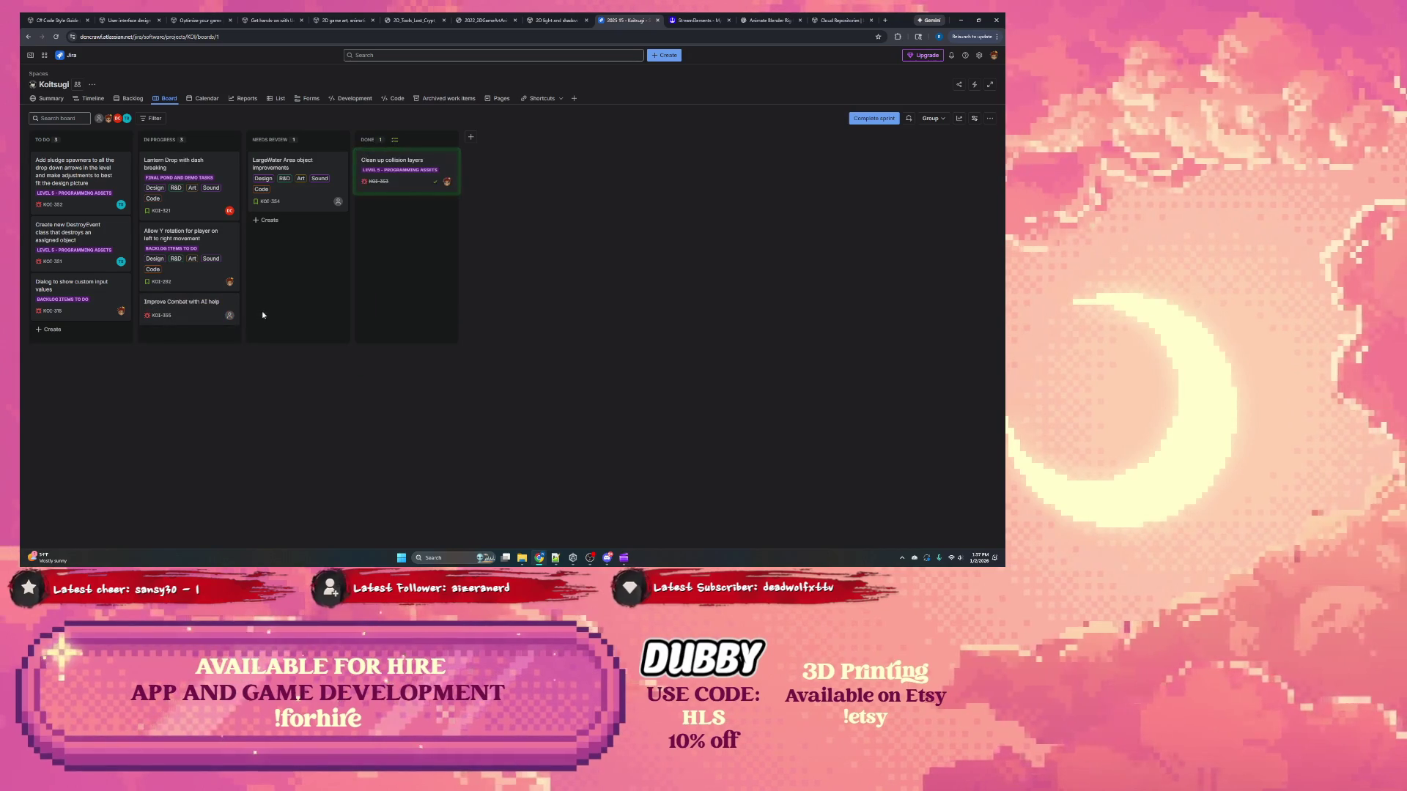
left_click_drag(293, 183, 407, 245)
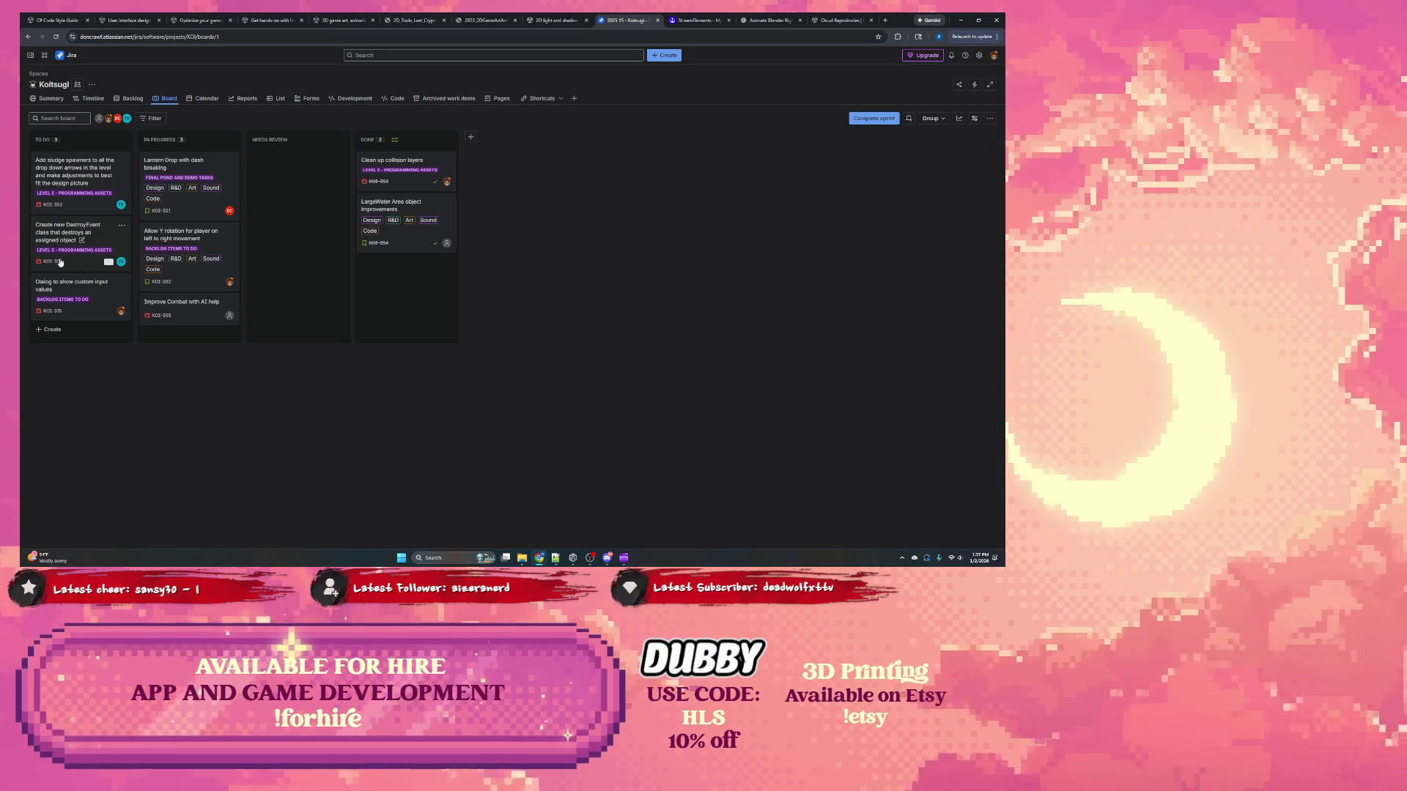
left_click(960, 20)
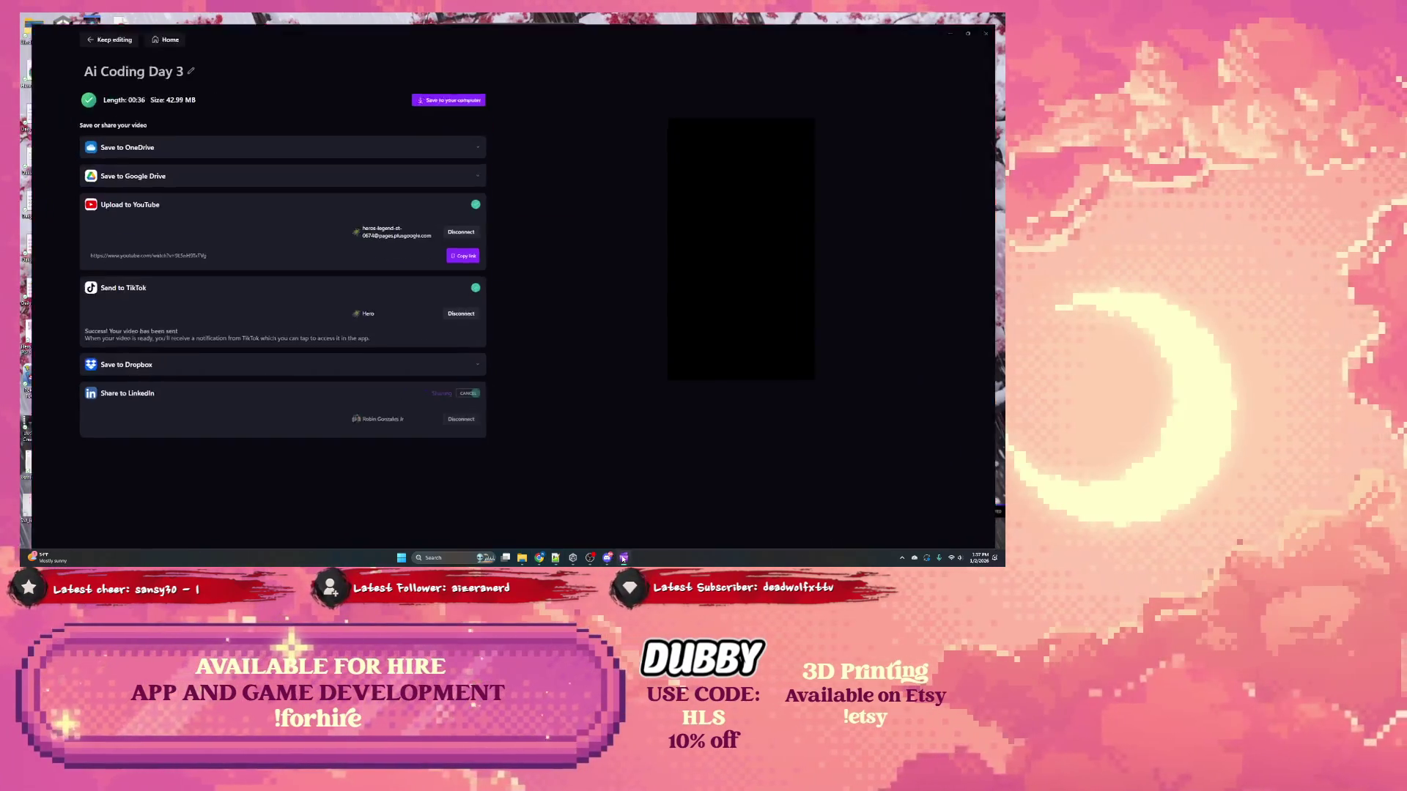
Step: Bring Clipchamp back, select the export's 42.99 file size value, then close Clipchamp
left_click(623, 558)
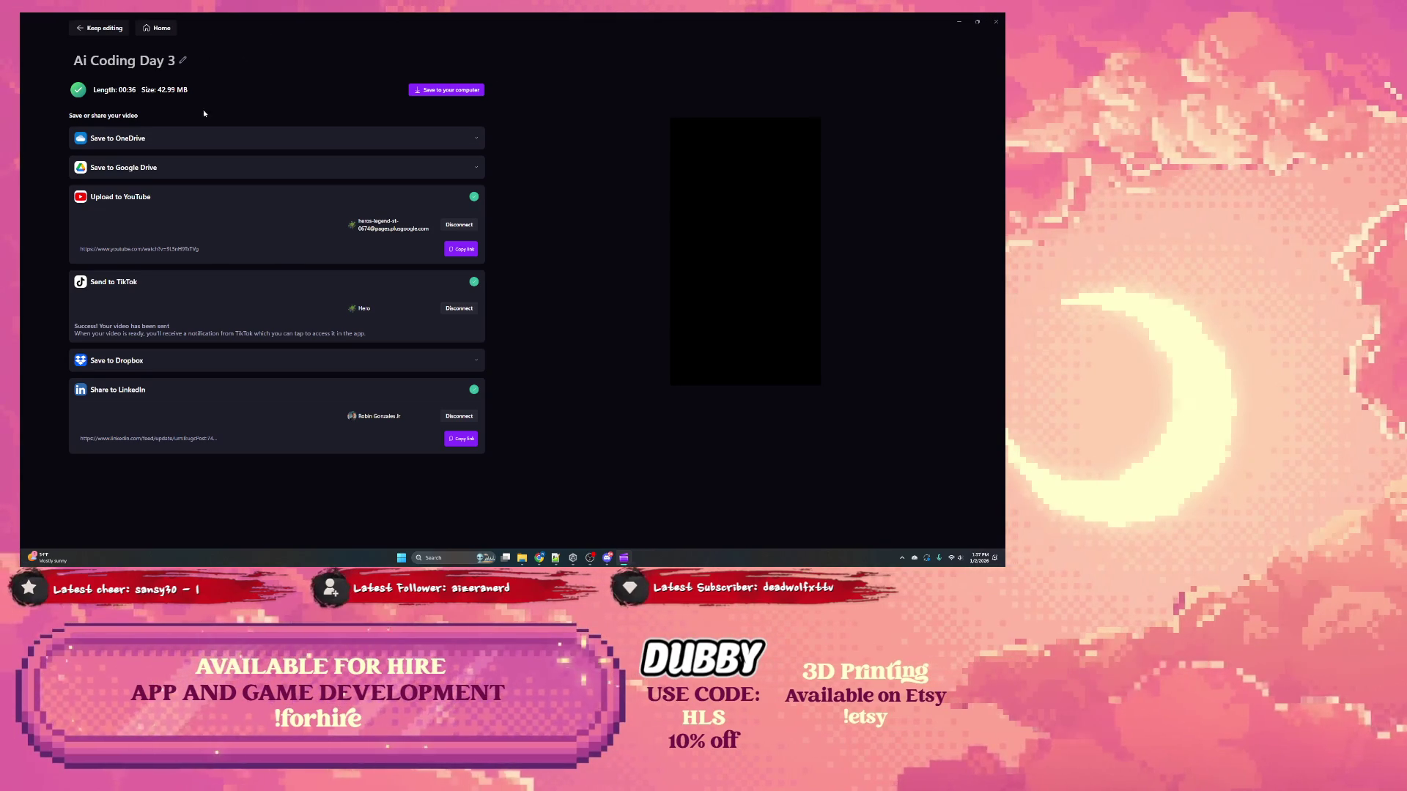
double_click(162, 92)
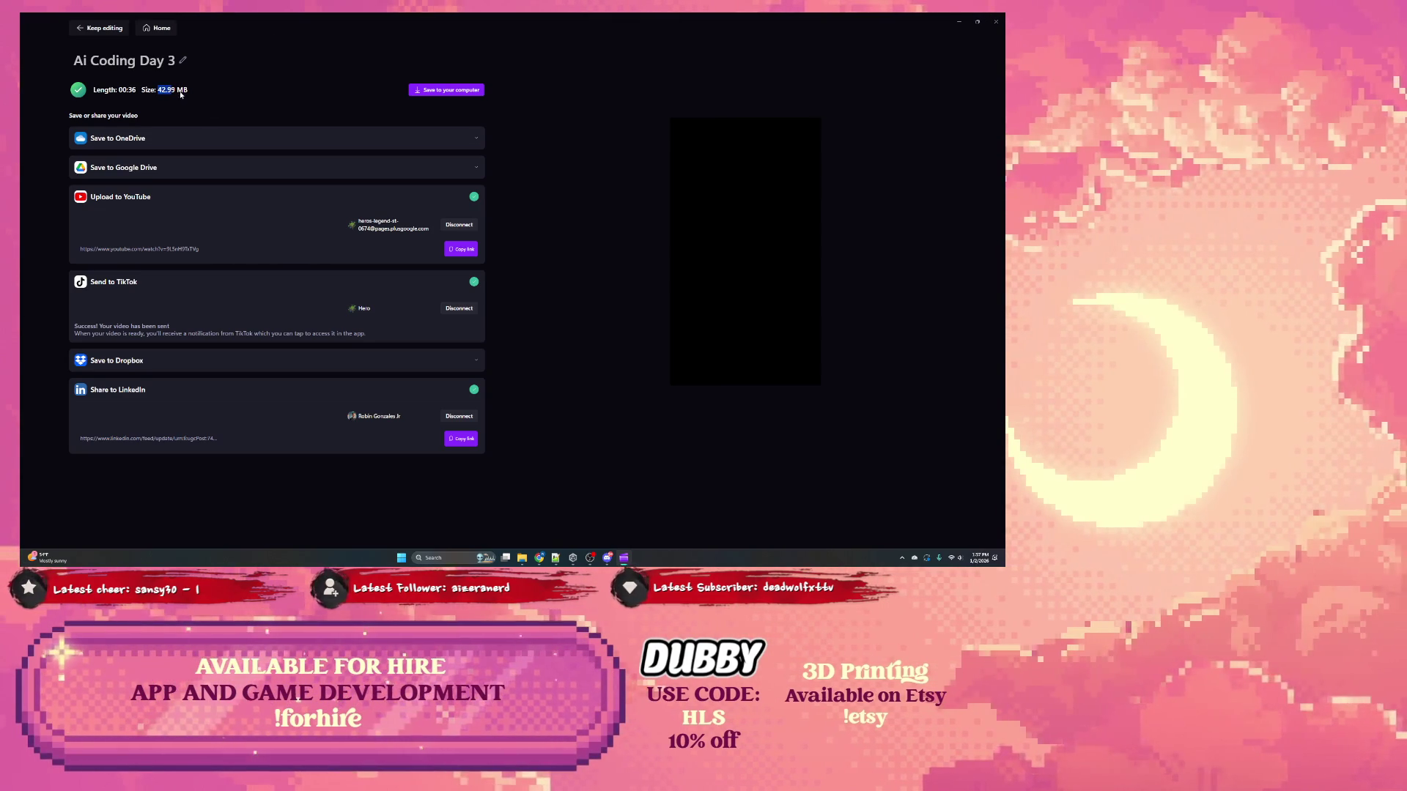
left_click(161, 95)
left_click_drag(159, 91, 173, 93)
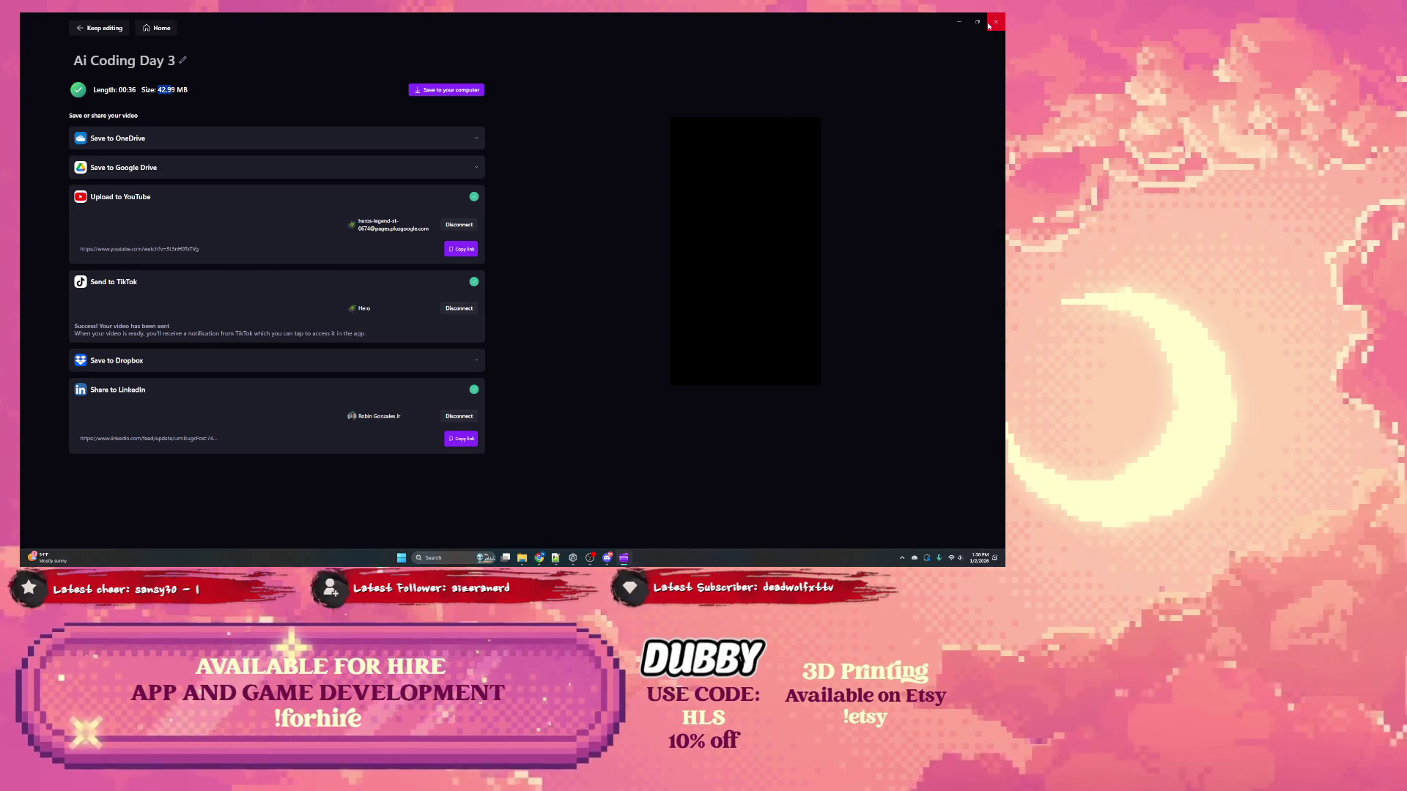
left_click(988, 26)
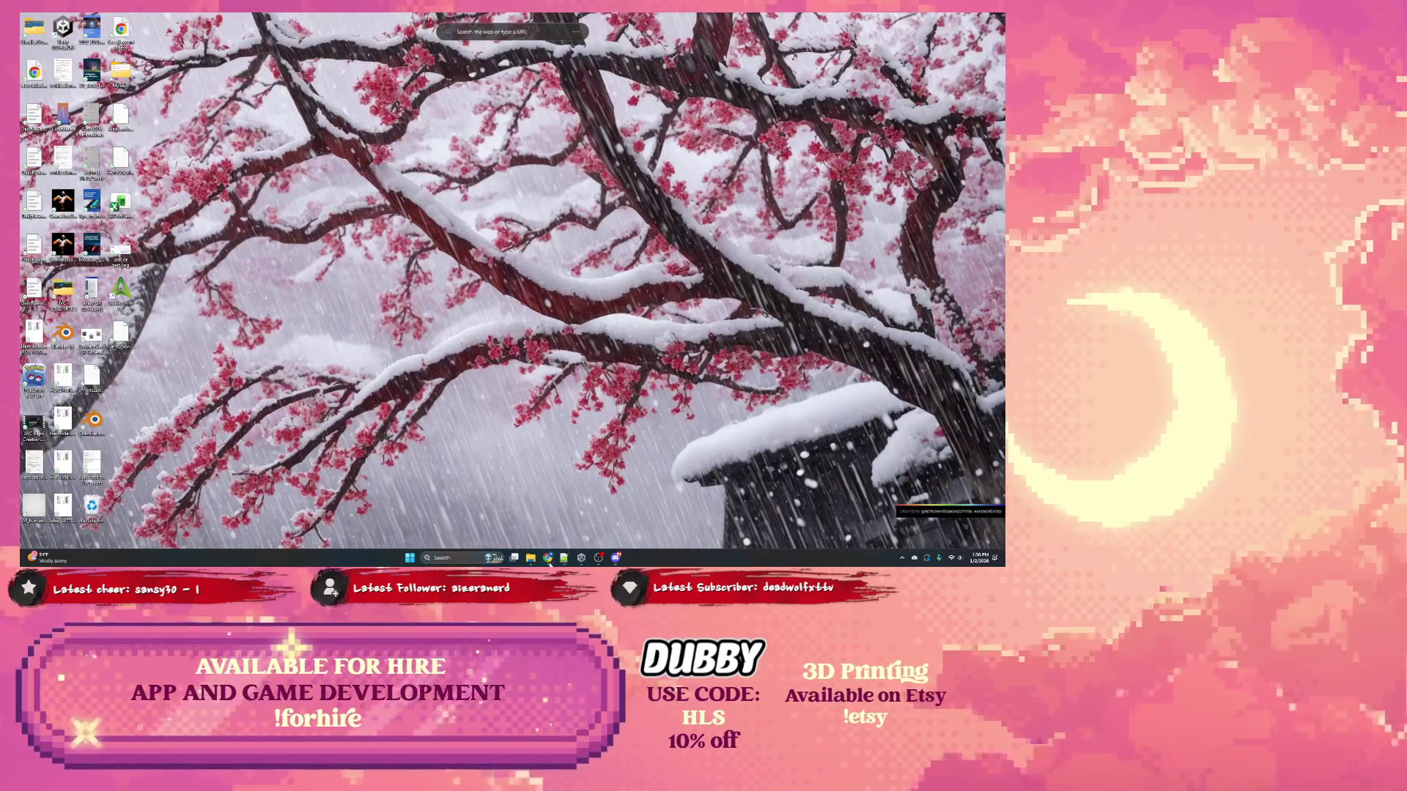
Step: Restore Chrome, switch to the Unity Cloud tab, and sign out of the account
left_click(548, 560)
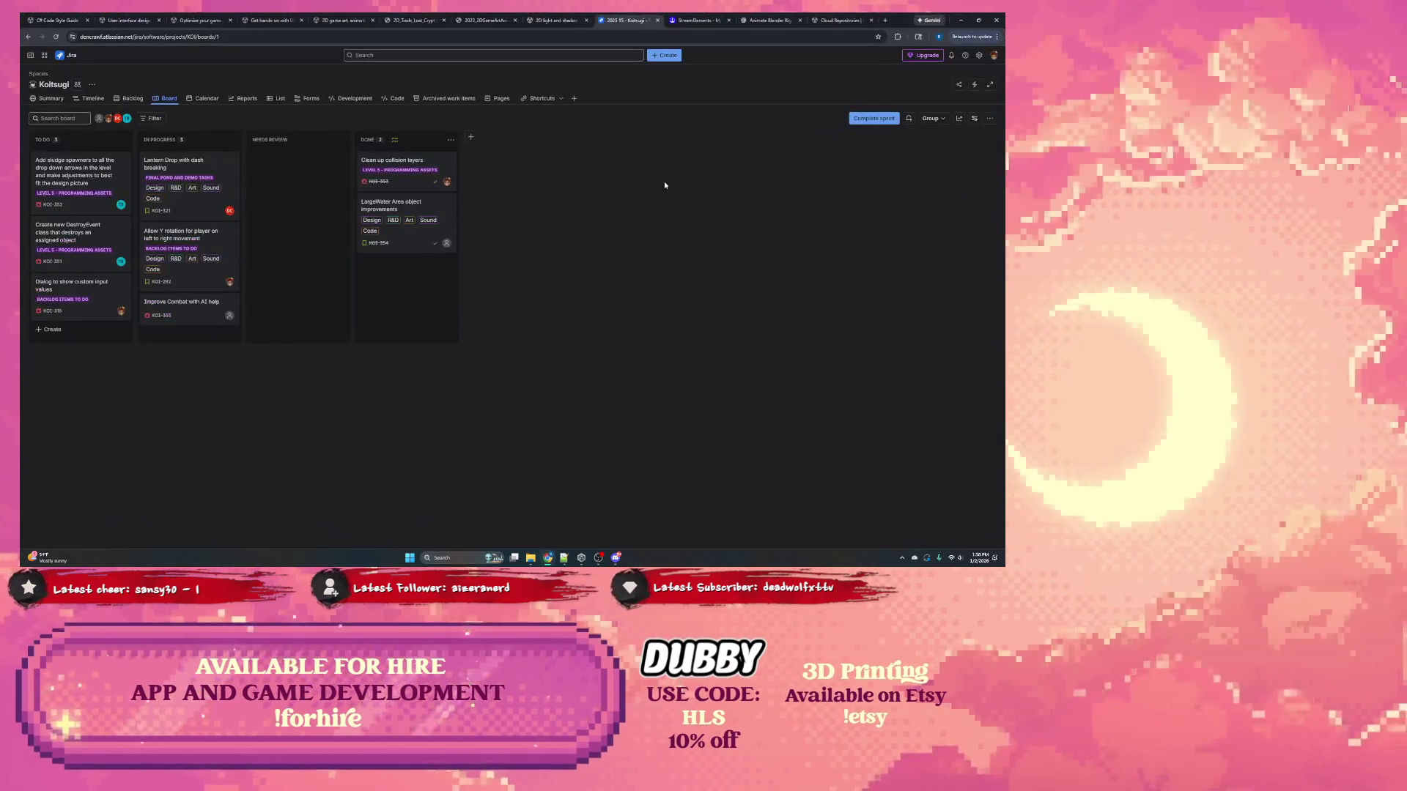
left_click(843, 20)
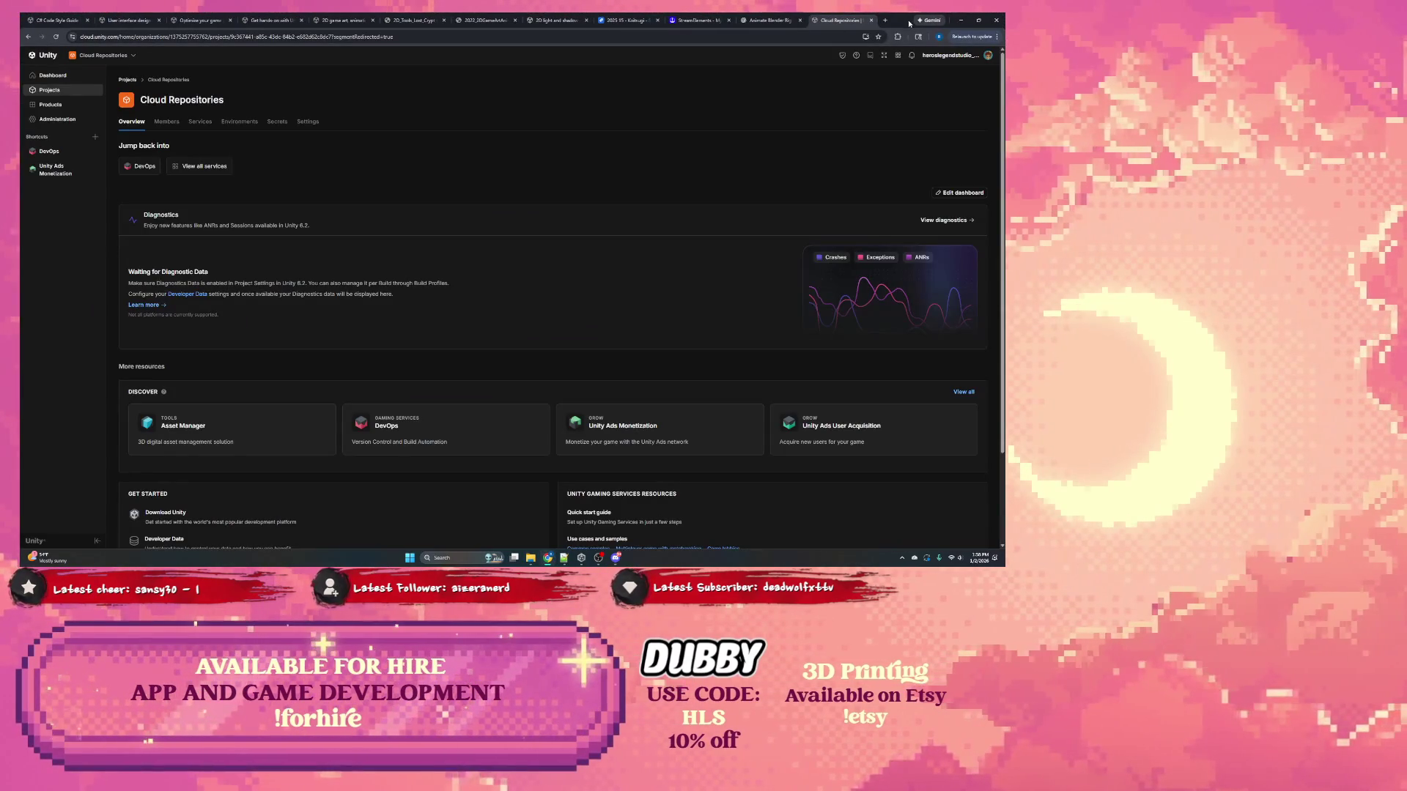
left_click(965, 56)
left_click(921, 263)
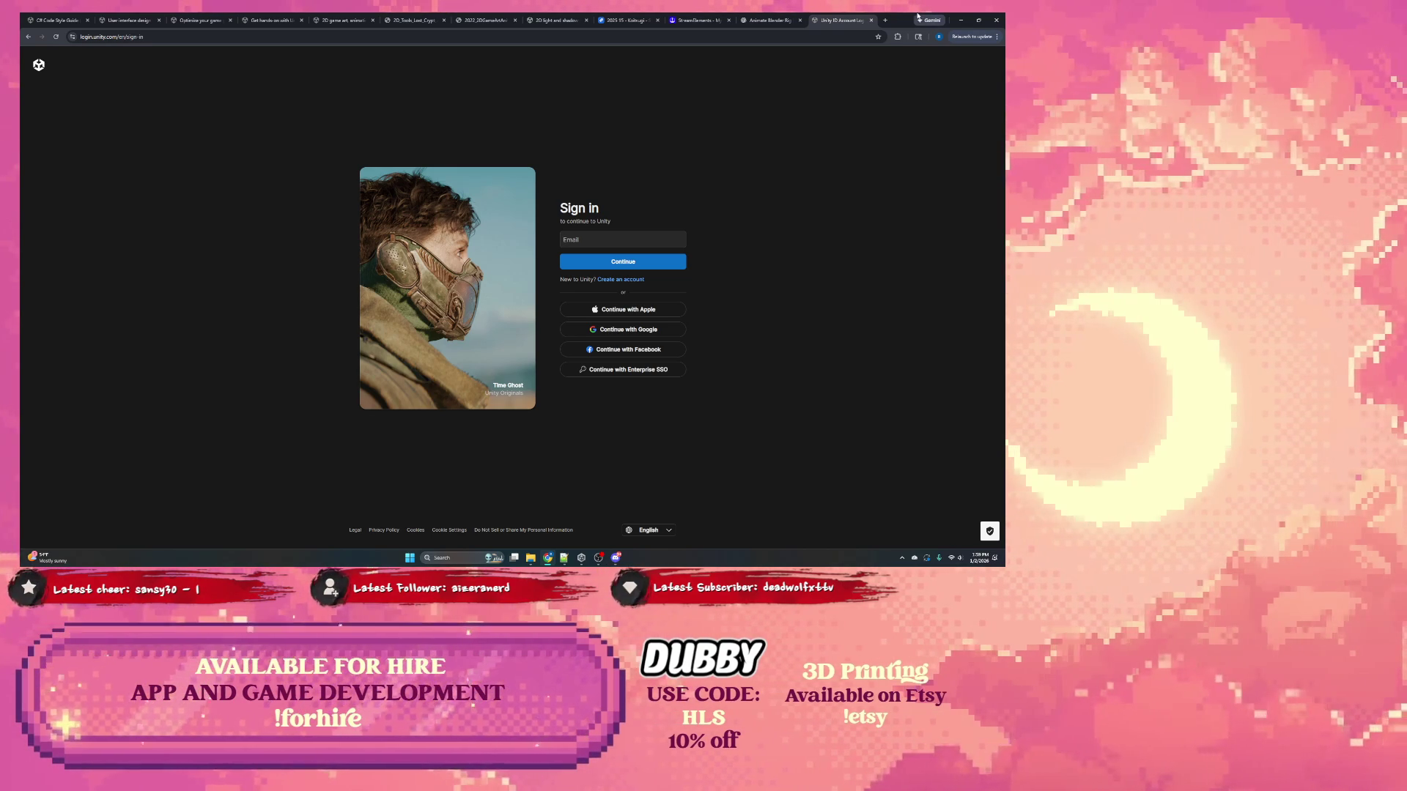
Step: Minimize Chrome, bring the Jira window back, and open the Unity Hub projects window
left_click(961, 20)
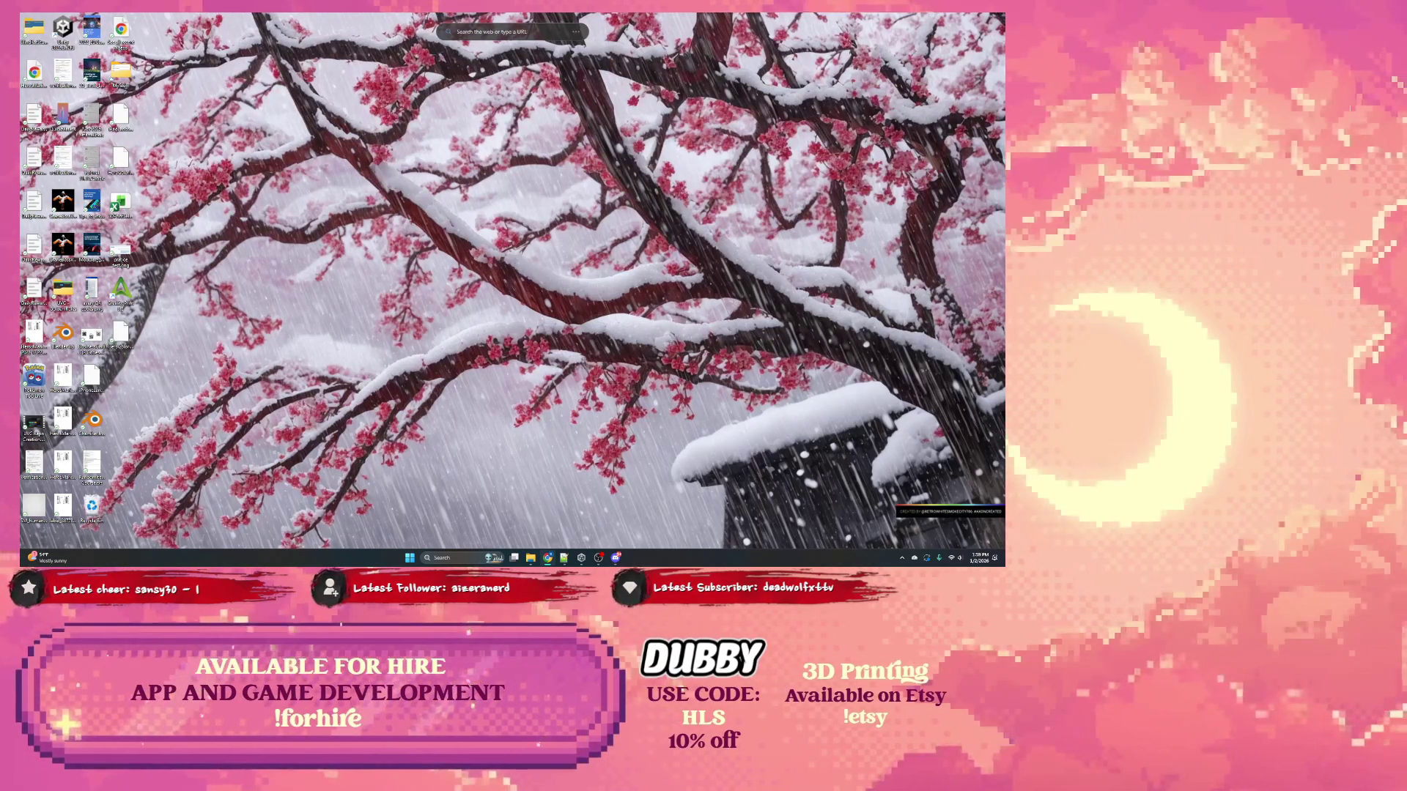
key("super+shift+Left")
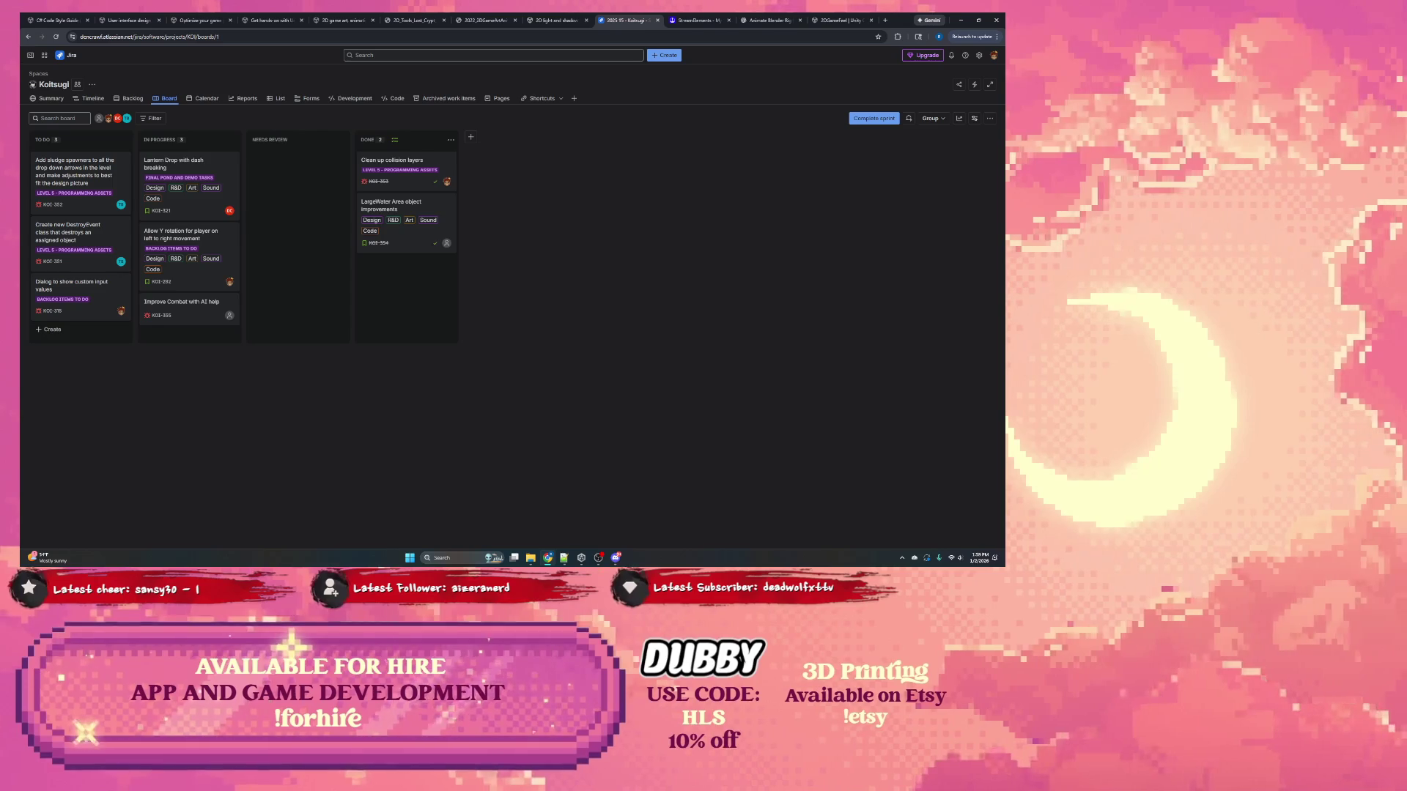
key("alt+Tab")
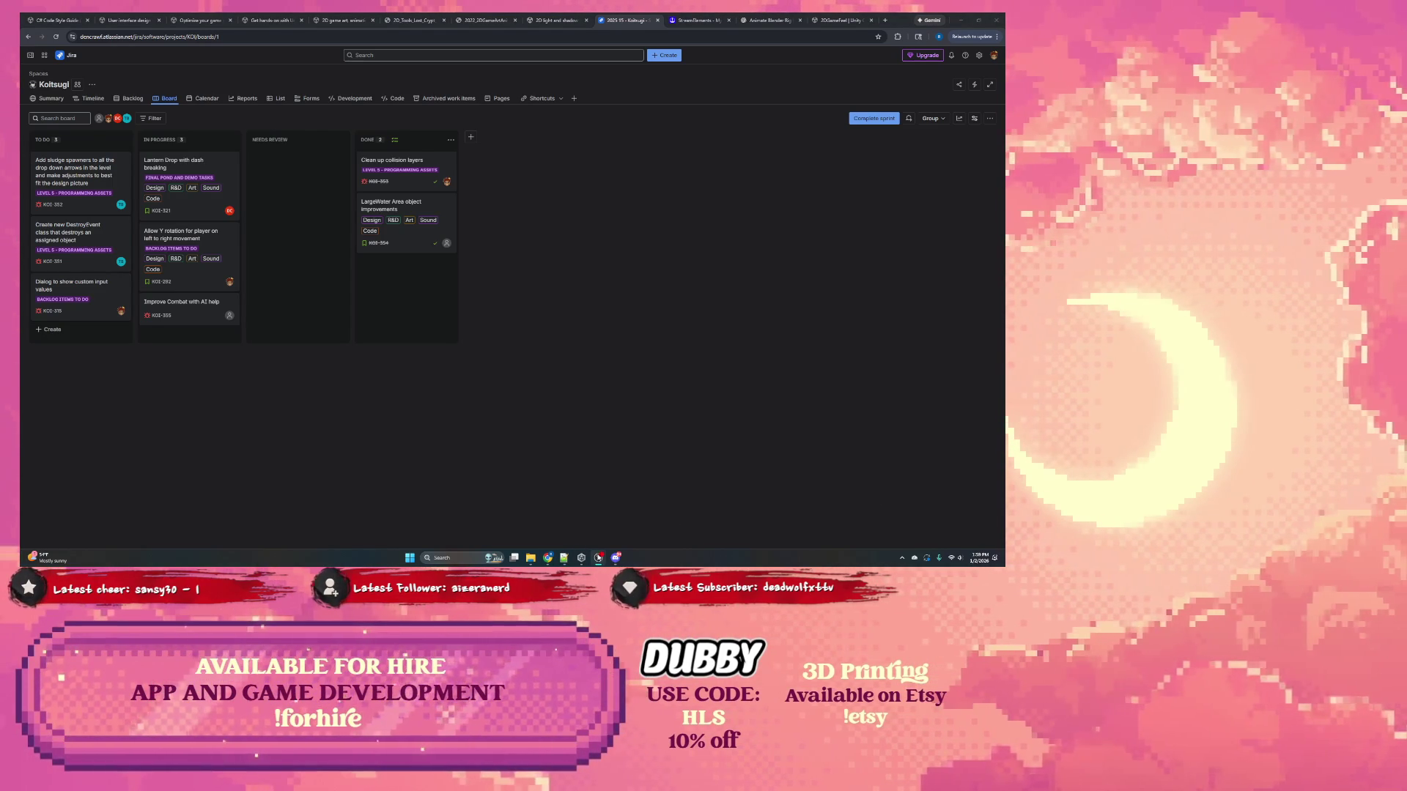
left_click(583, 557)
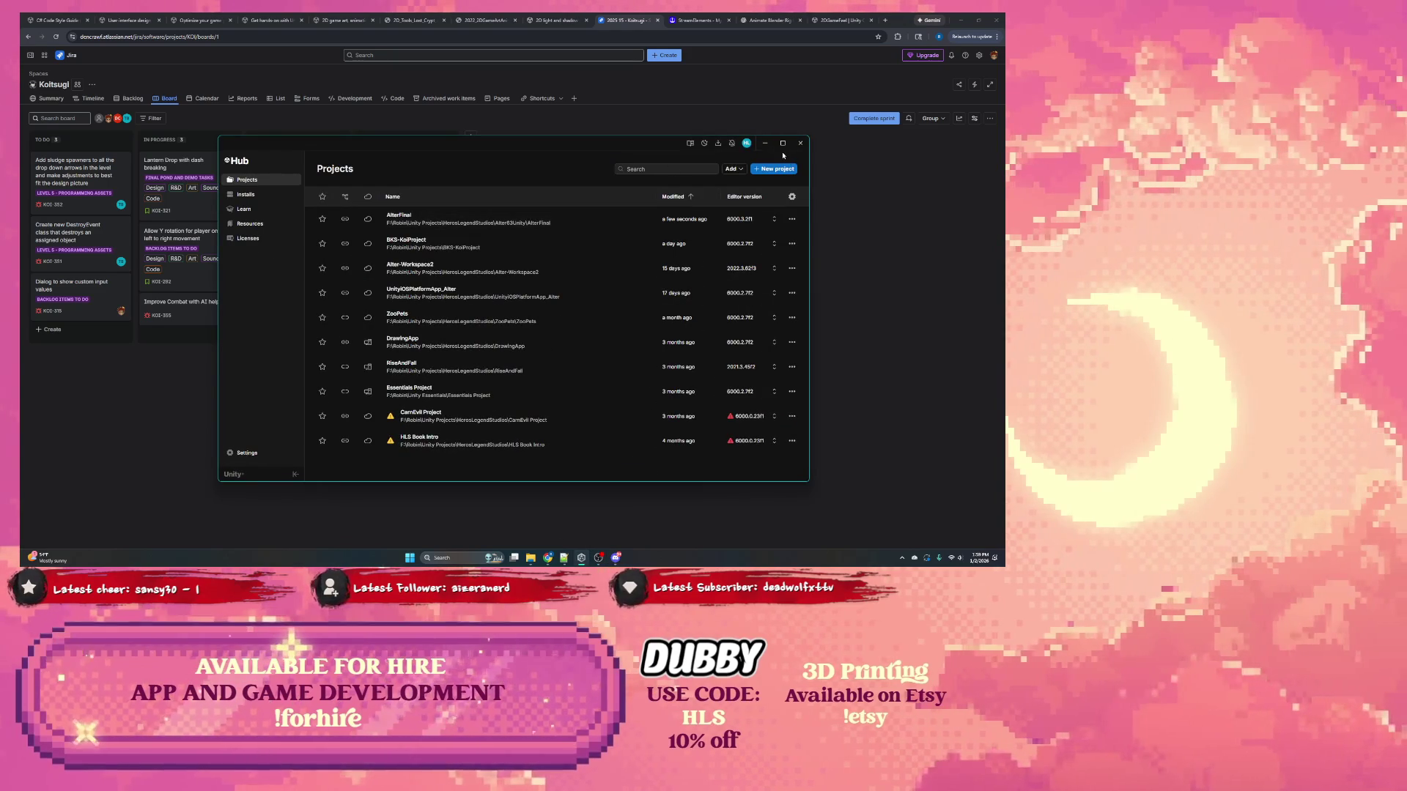
Step: Sign out of Unity Hub and sign back in through the browser hand-off
left_click(746, 143)
left_click(729, 293)
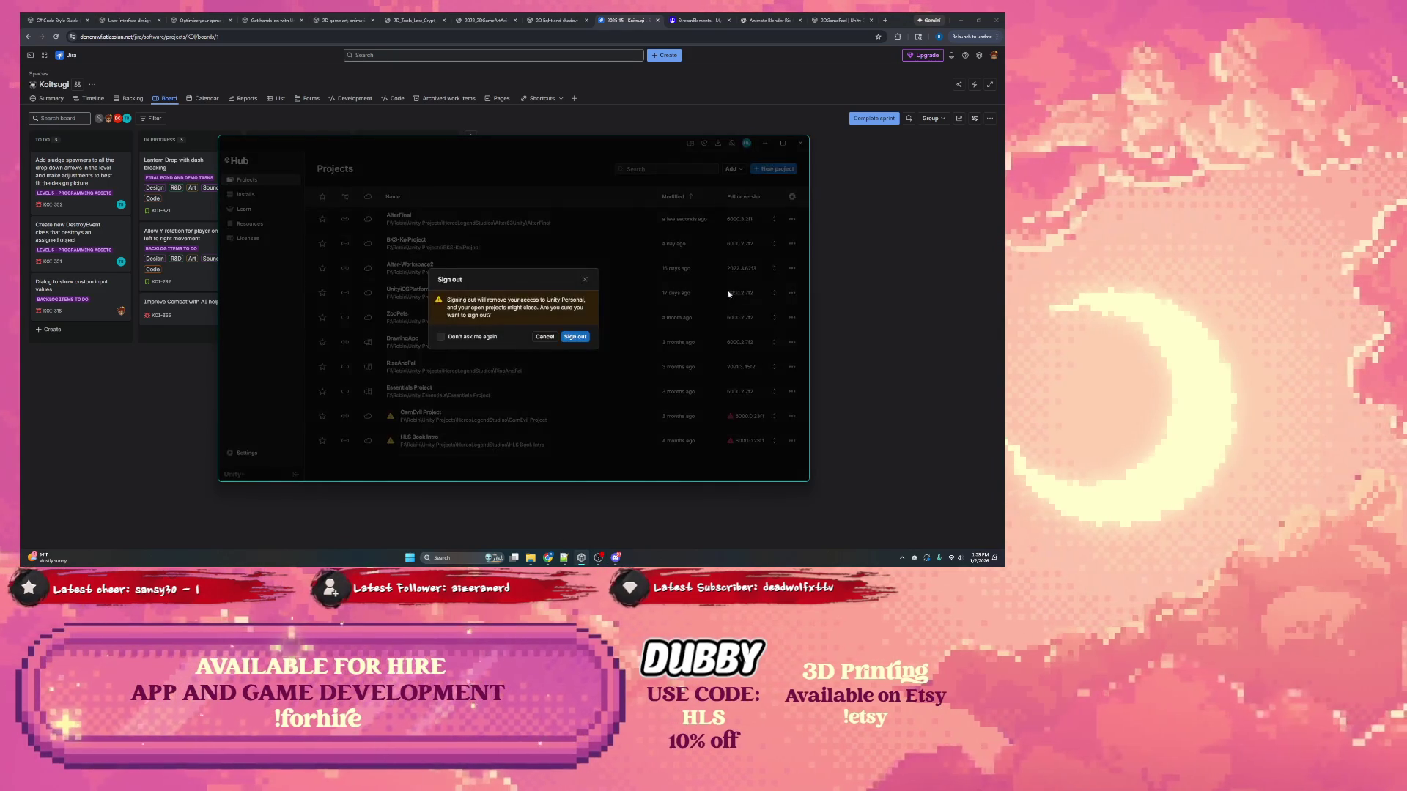
left_click(575, 336)
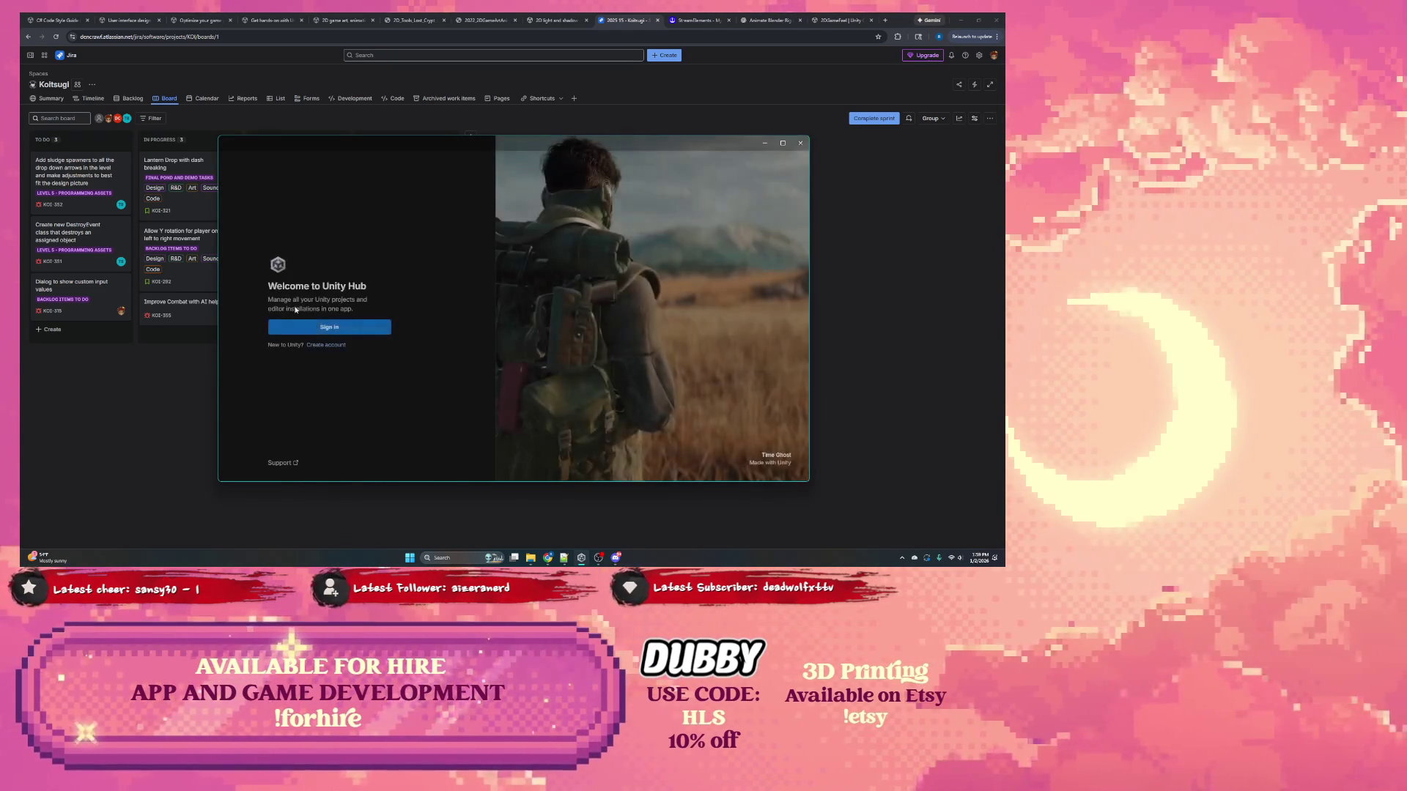
left_click(332, 327)
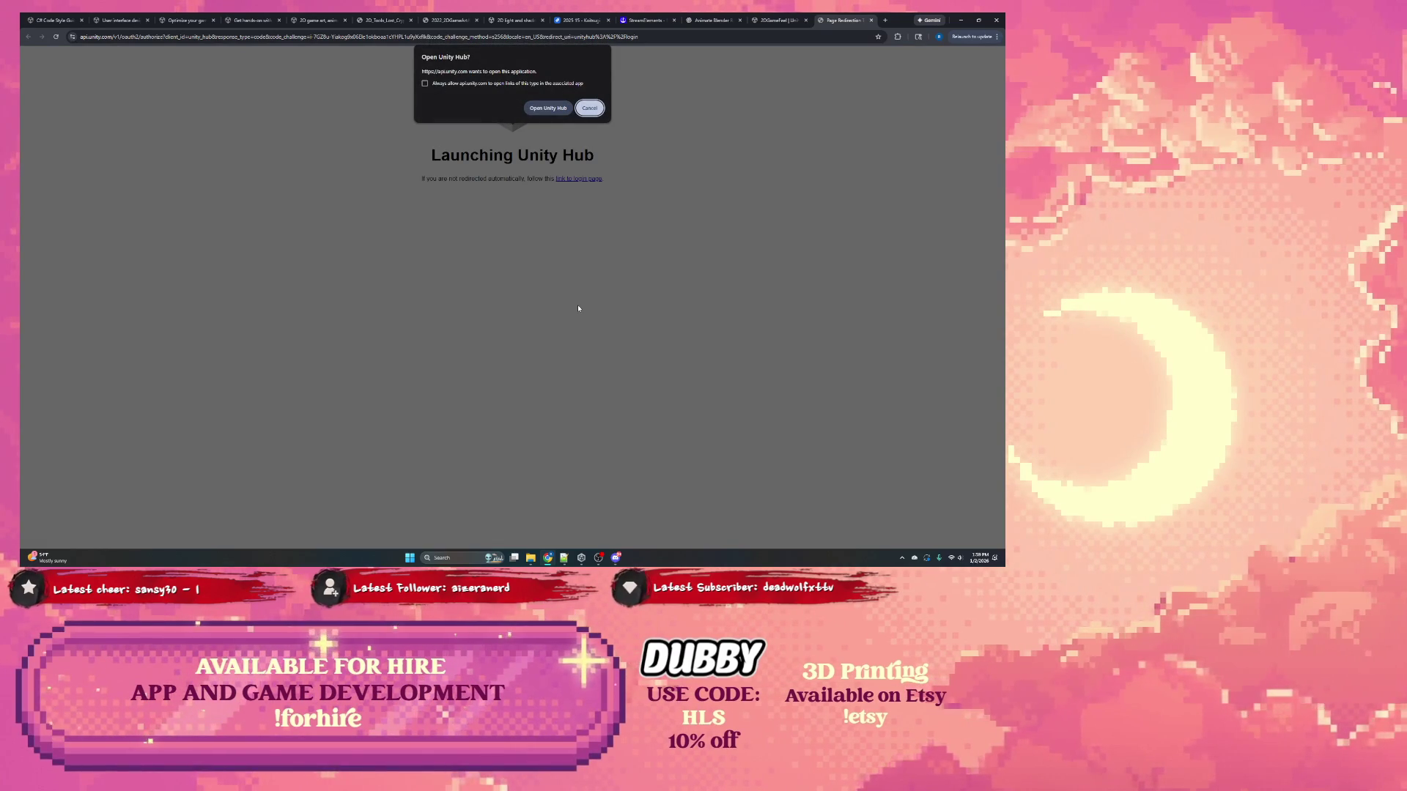
left_click(548, 108)
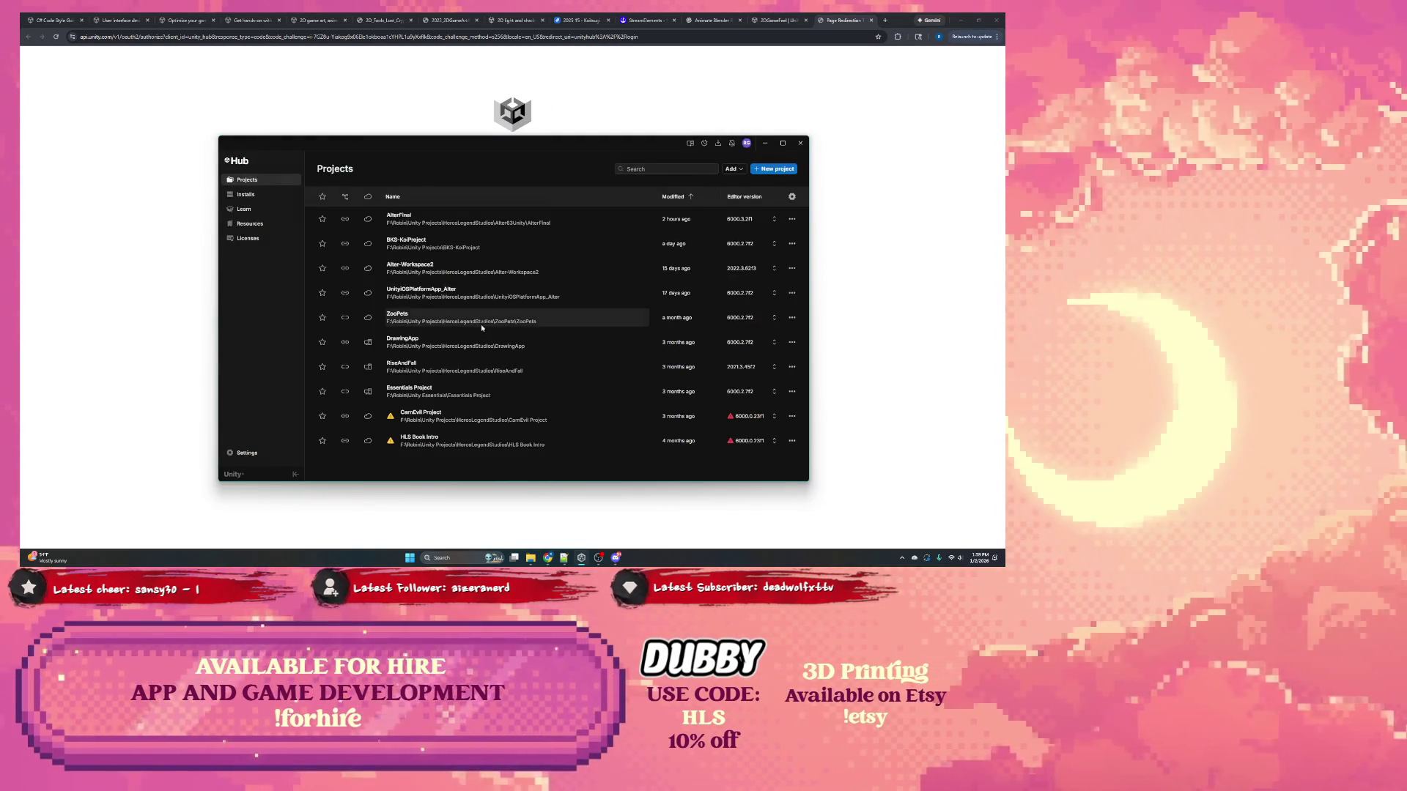
left_click(610, 346)
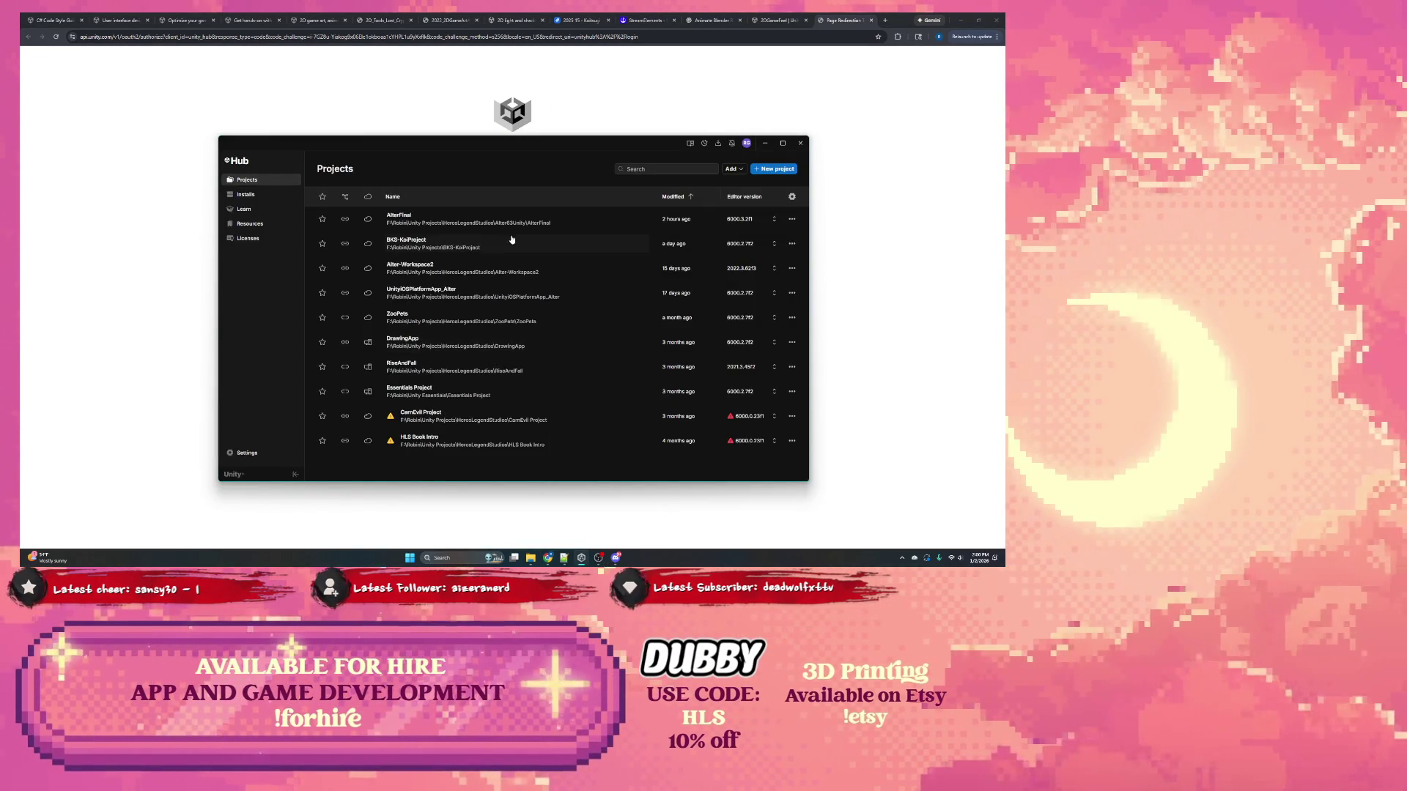
Step: Launch BKS-KoiProject, minimize Unity Hub, close the redirect tab, and return to Jira
left_click(493, 251)
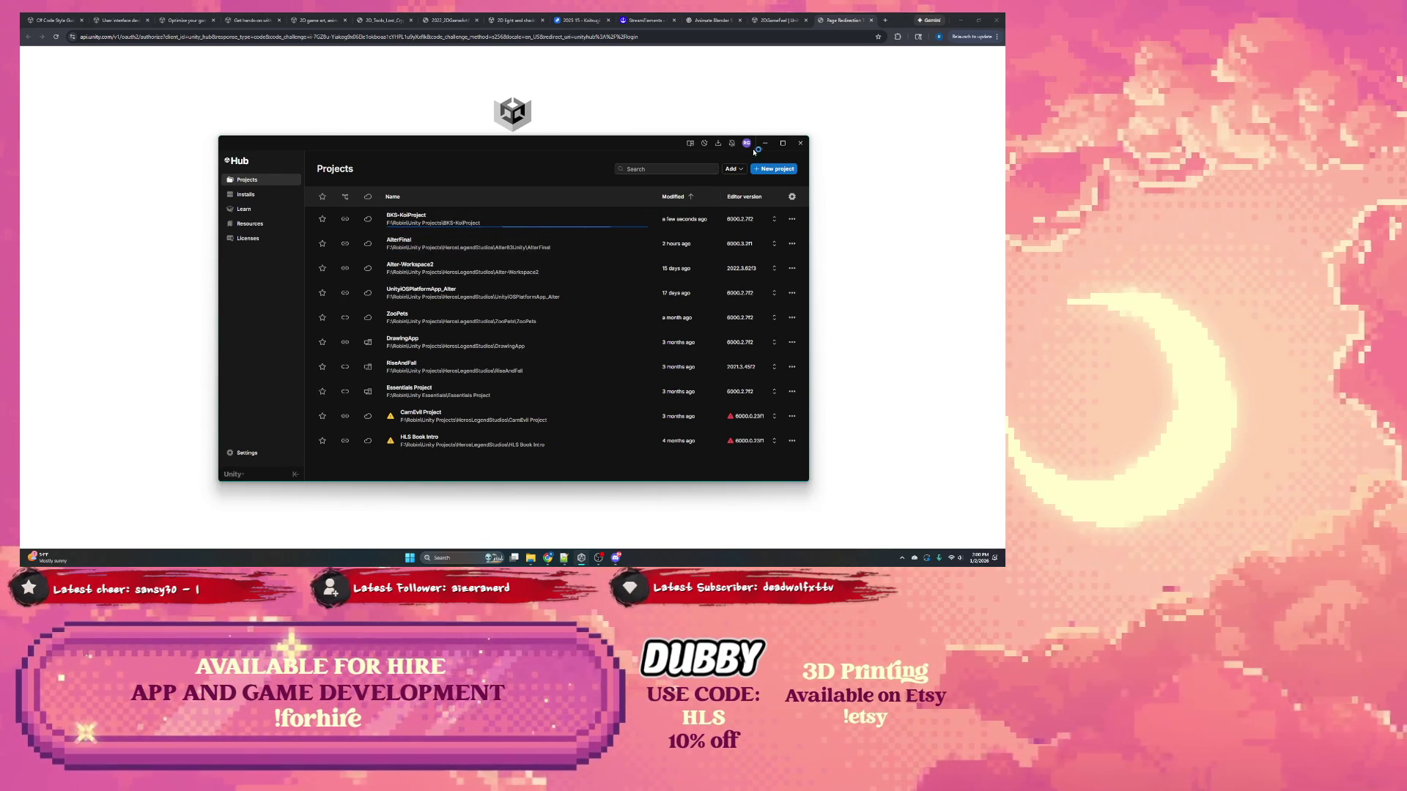
left_click(766, 144)
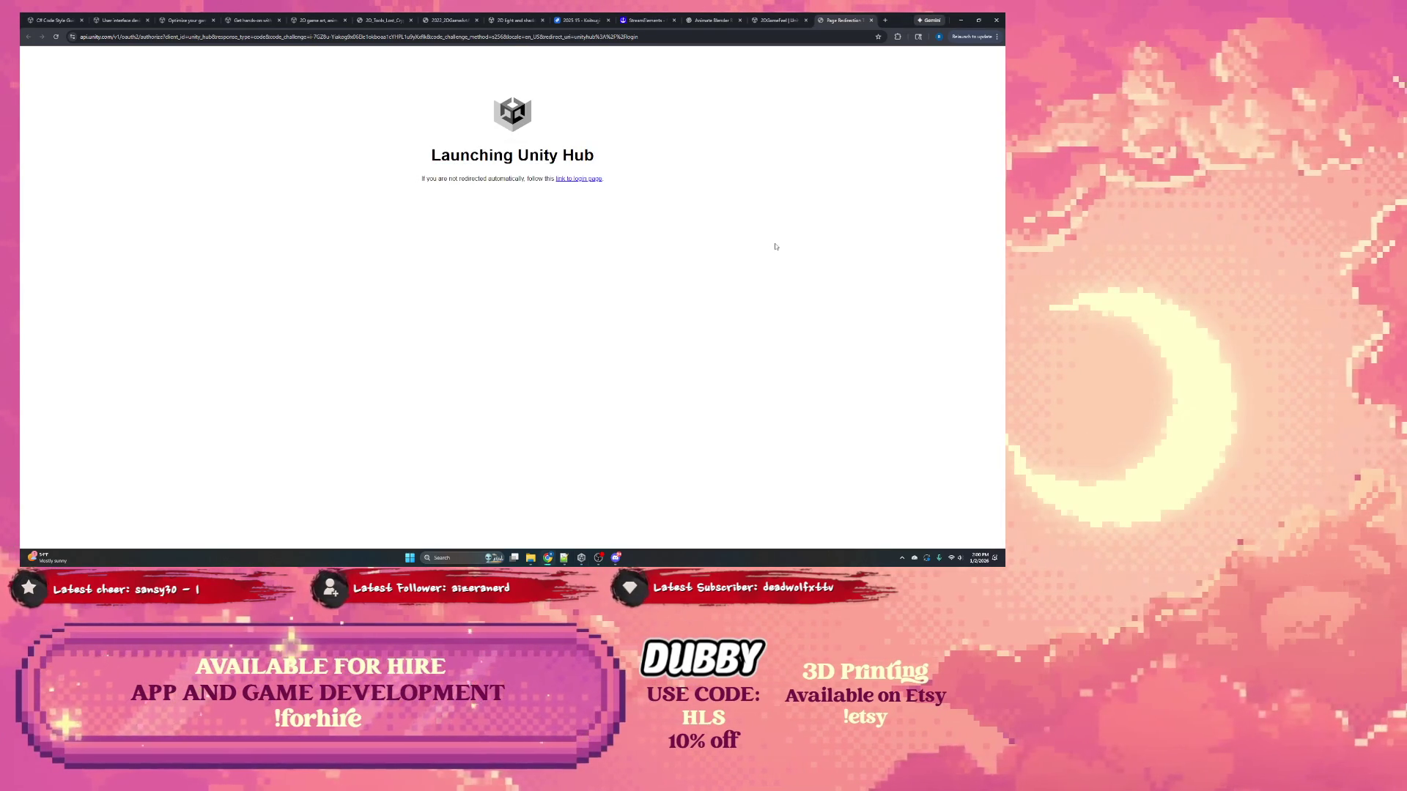
left_click(872, 23)
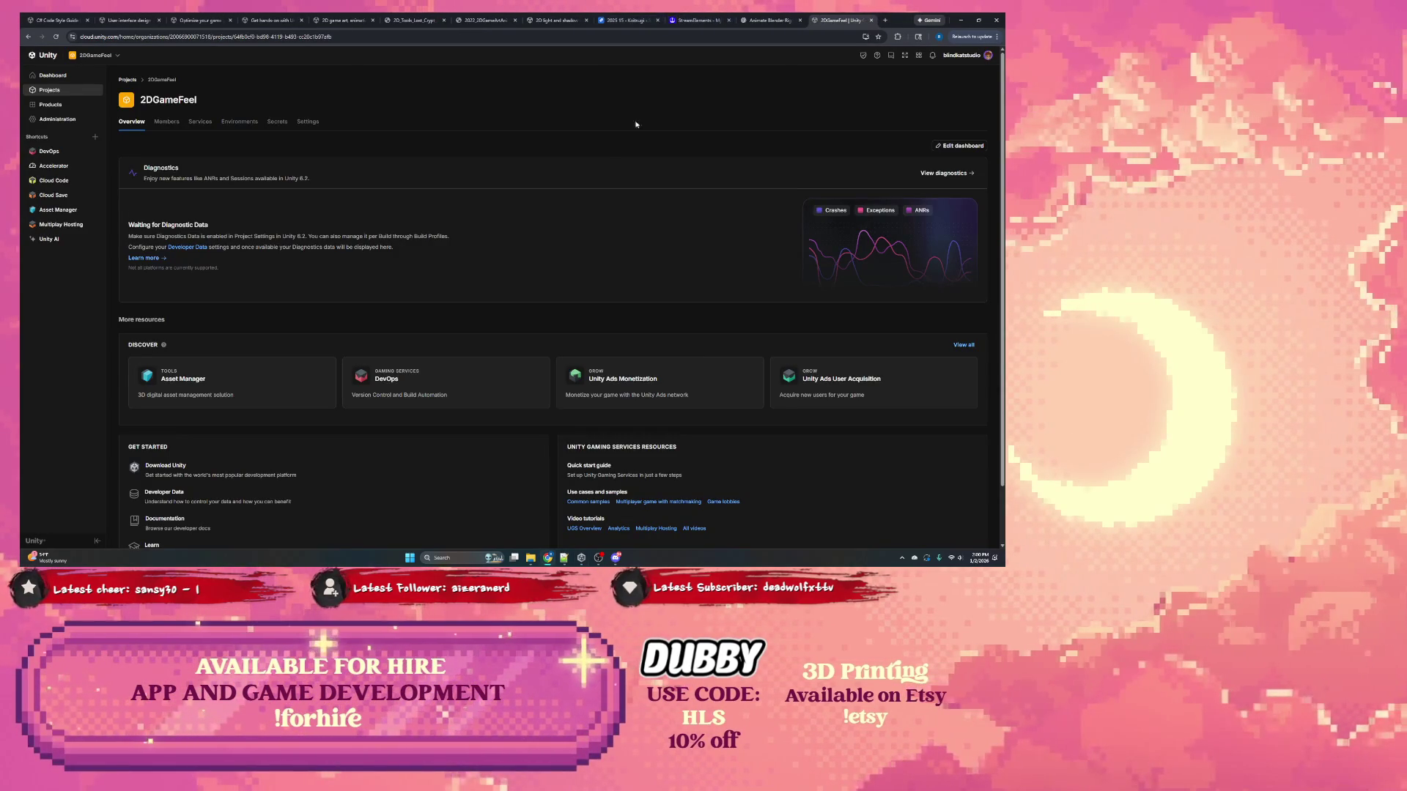
left_click(634, 18)
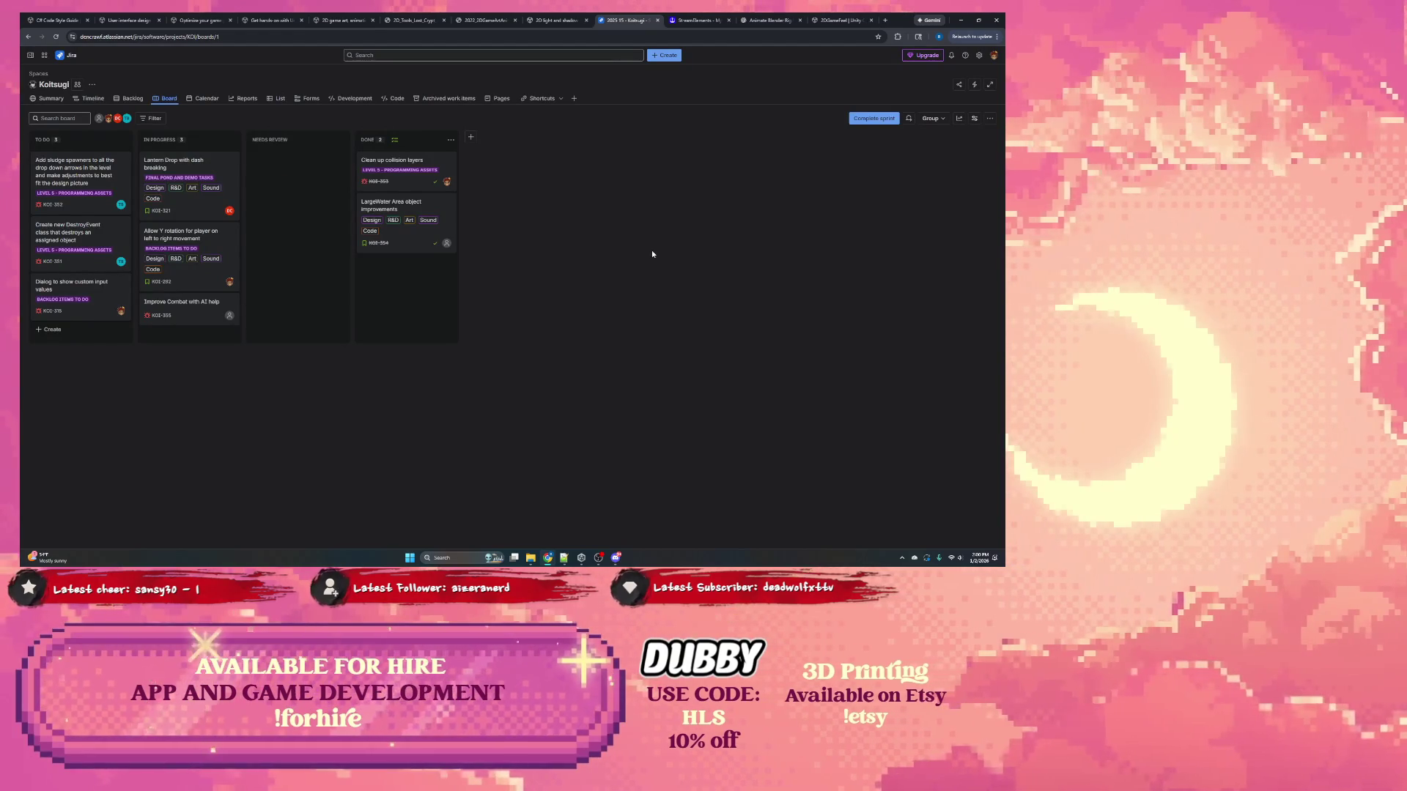
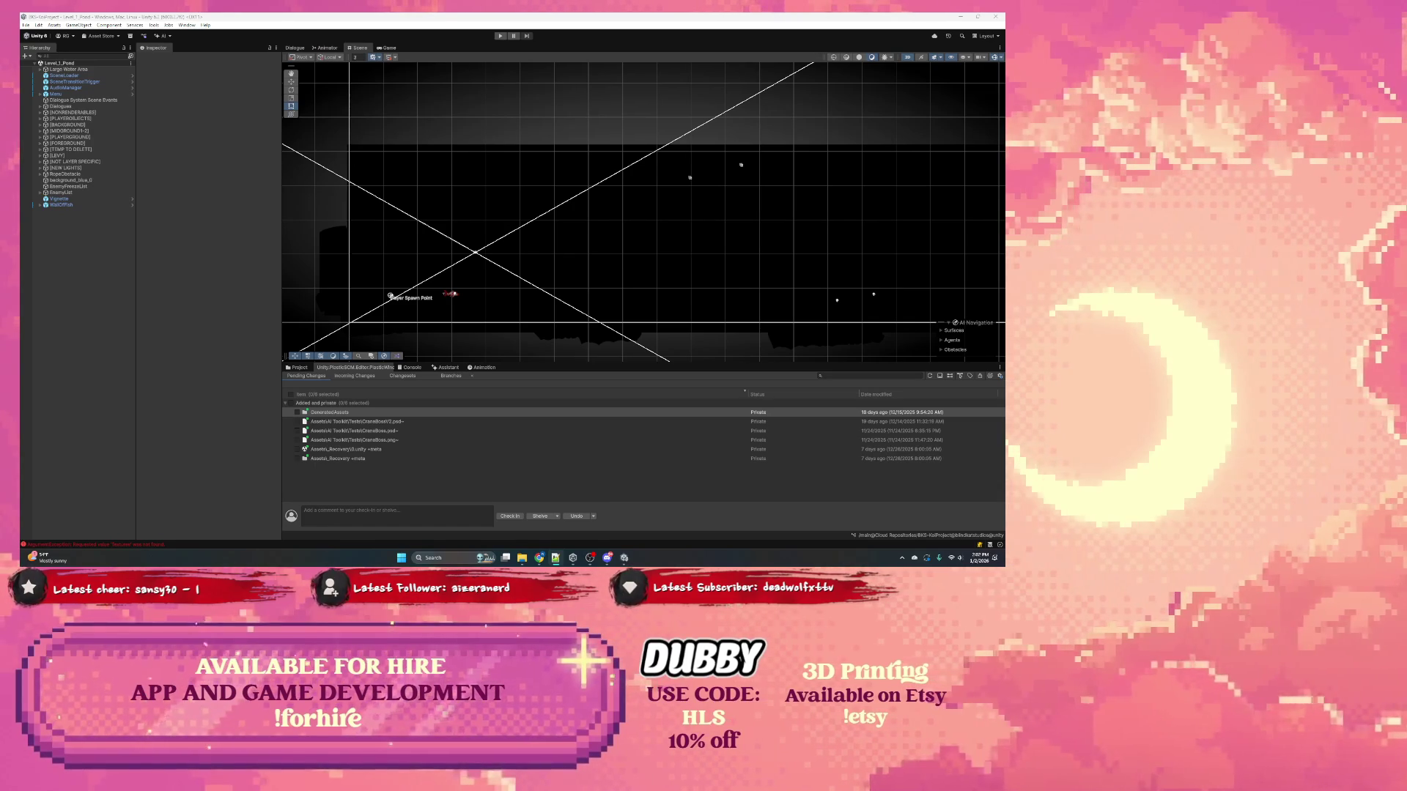
Step: Switch from the Unity editor to the Koitsugi Jira sprint board in Chrome
key("alt+Tab")
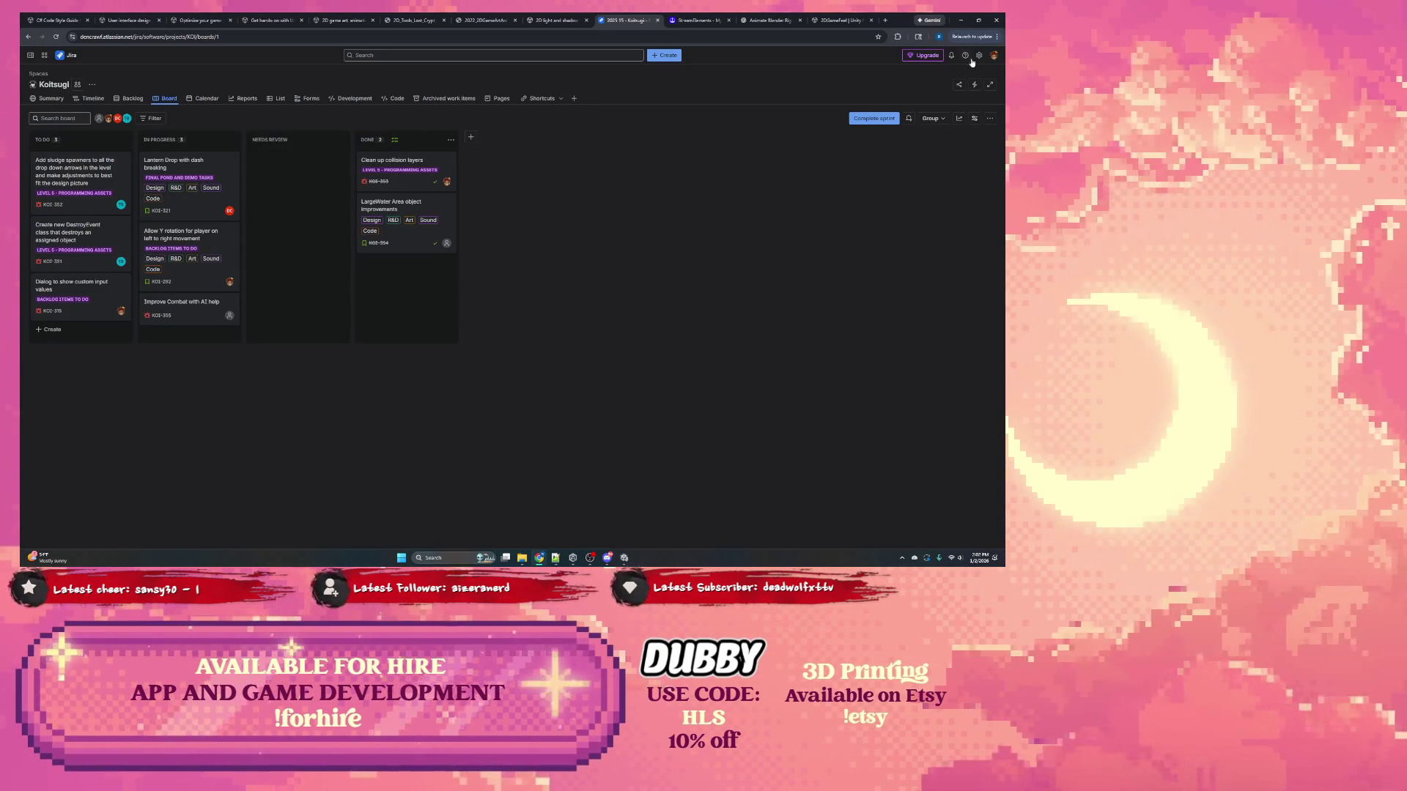
Step: Return from the Jira board to the Unity editor and its pending changes list
key("alt+Tab")
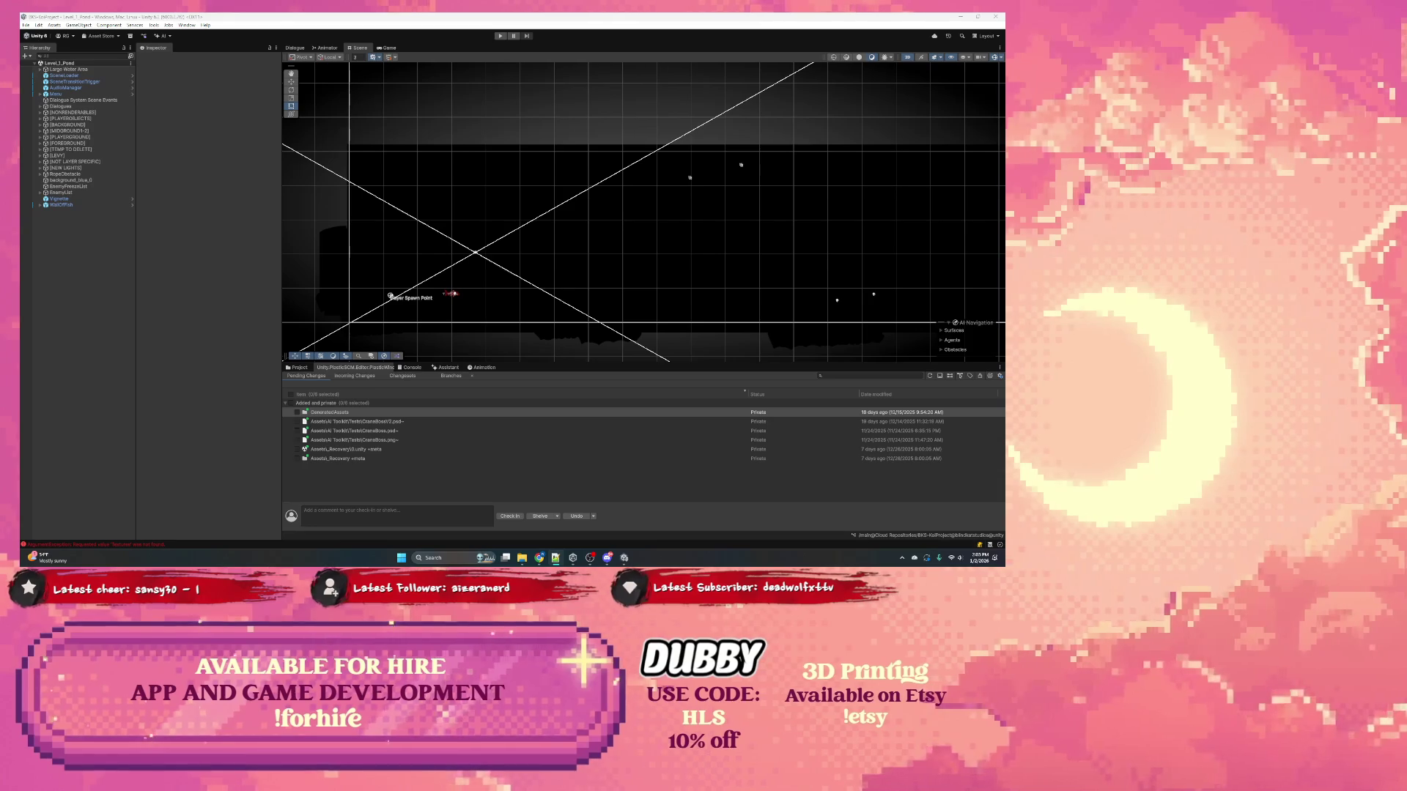
Step: Bring the Notepad++ notes to the front and maximize the window
key("alt+Tab")
double_click(559, 25)
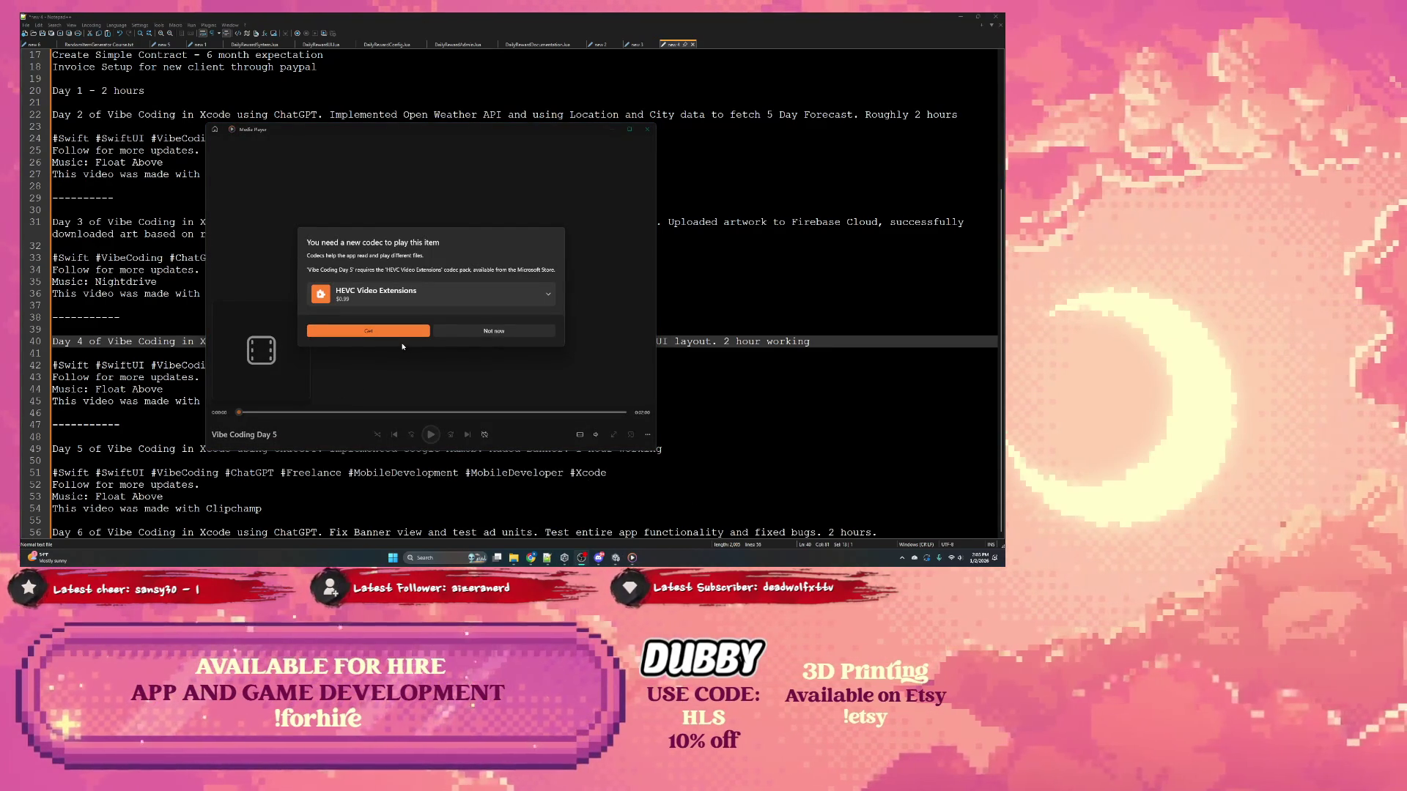
Step: Skip the HEVC codec prompt, close Media Player, and dismiss VLC's update notice
left_click(467, 333)
left_click(648, 130)
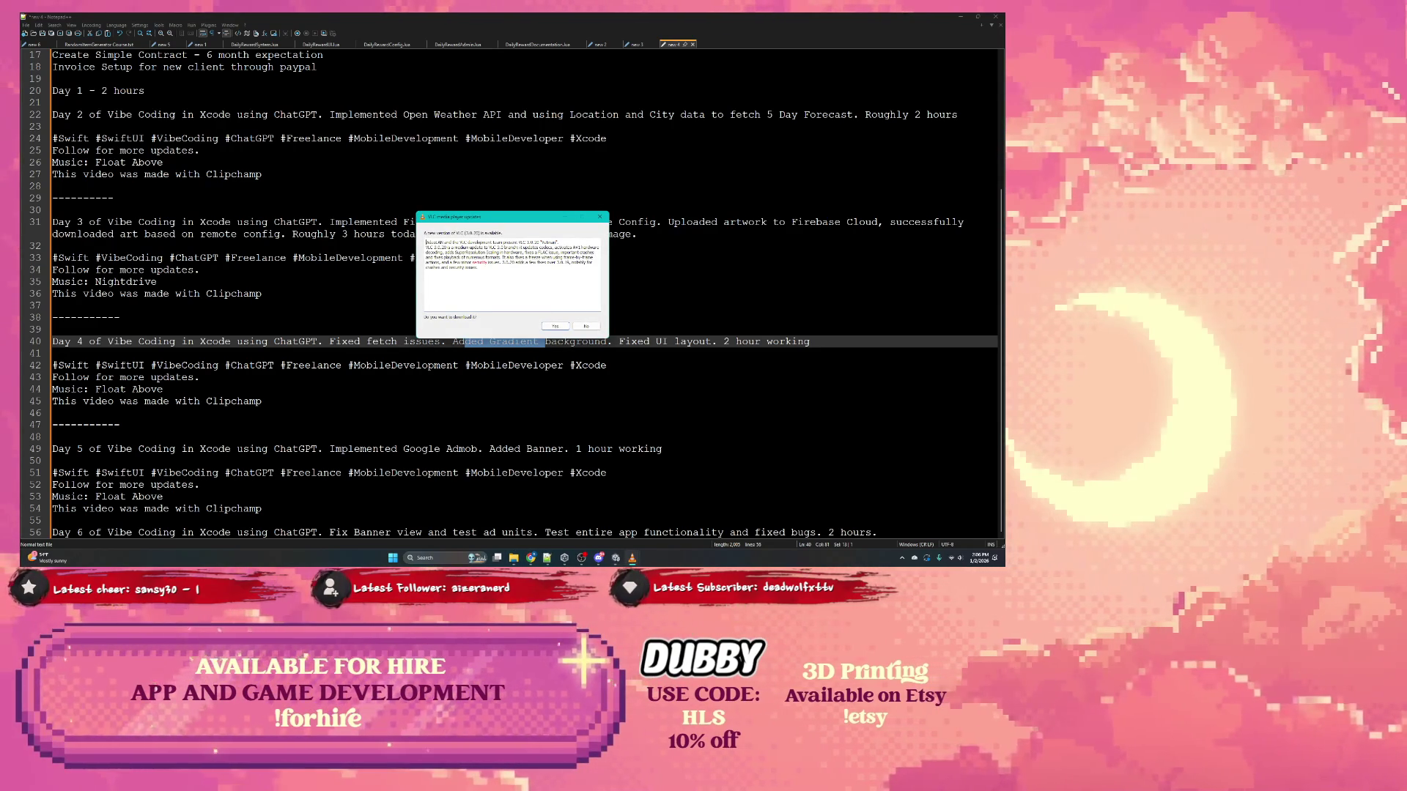
left_click(587, 326)
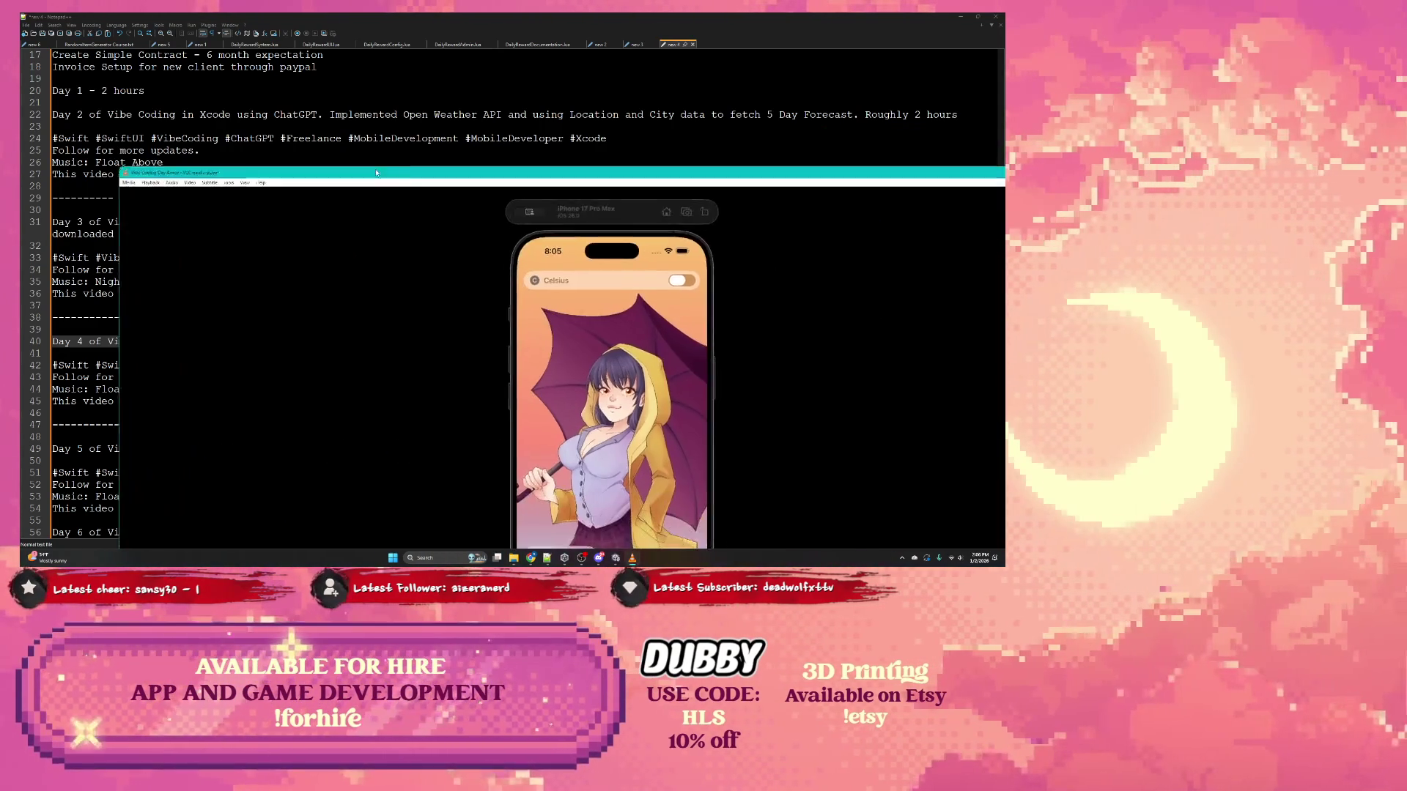
Step: Maximize the VLC simulator recording, then close VLC
double_click(378, 173)
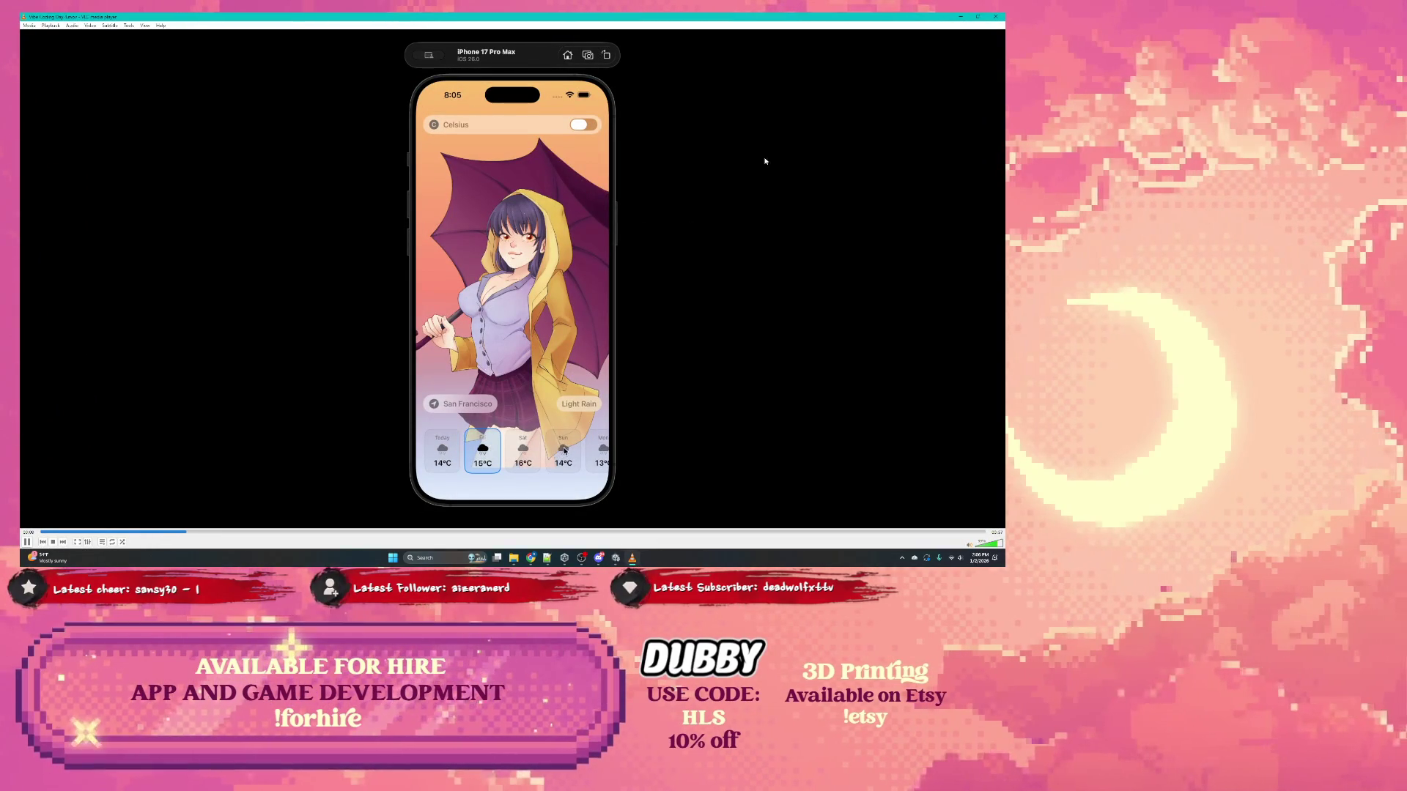
left_click(995, 16)
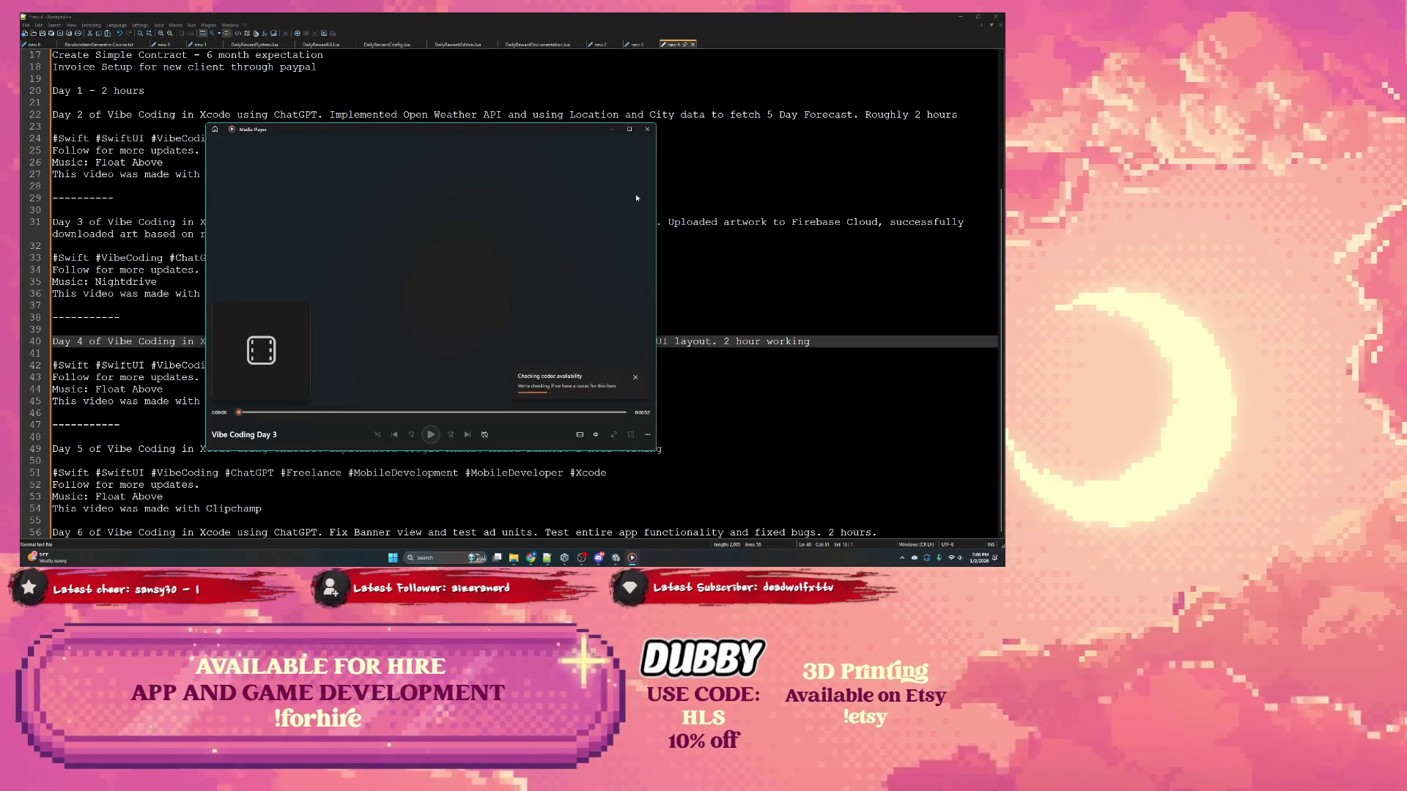
Step: Close the Day 3 video and minimize Notepad++ to reveal the Unity editor
left_click(647, 129)
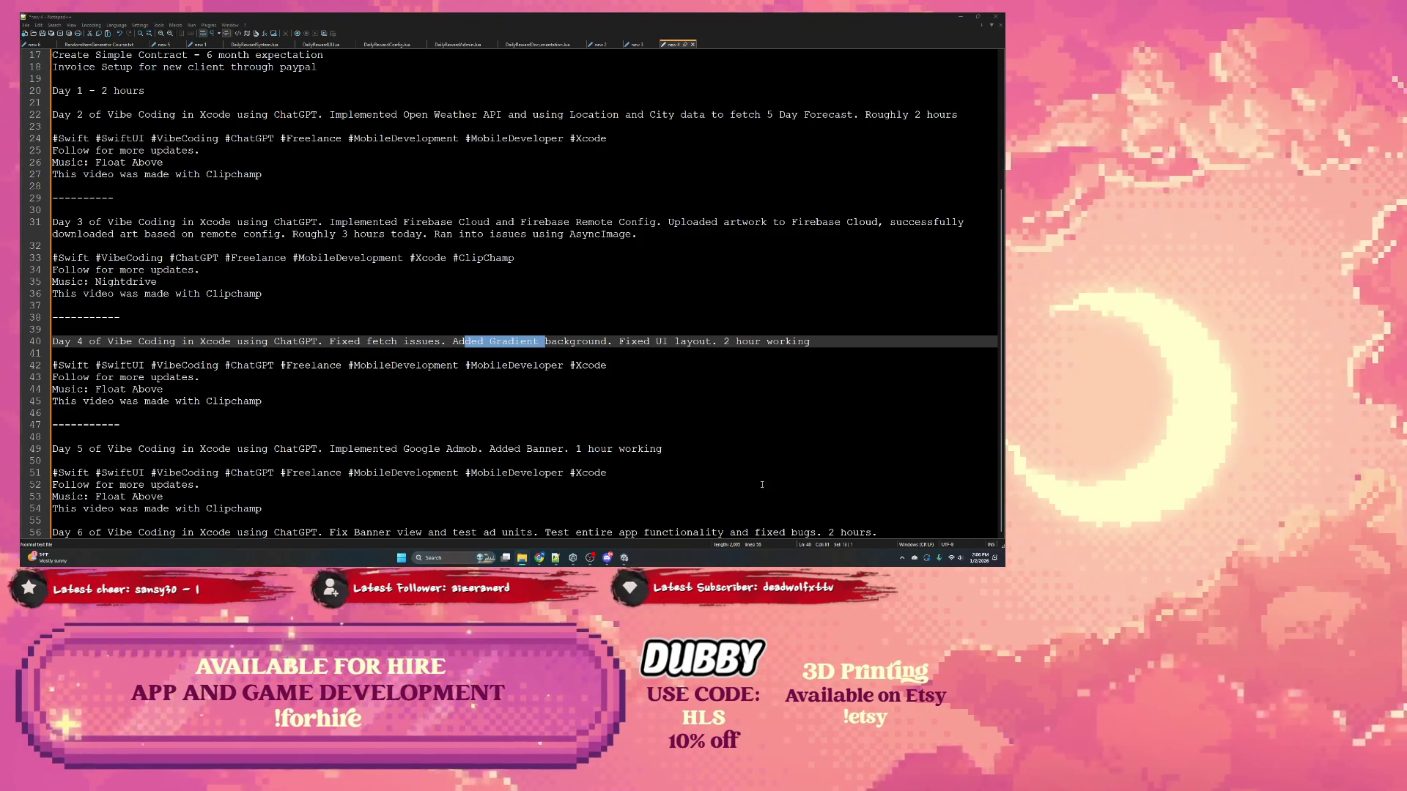
mouse_move(522, 555)
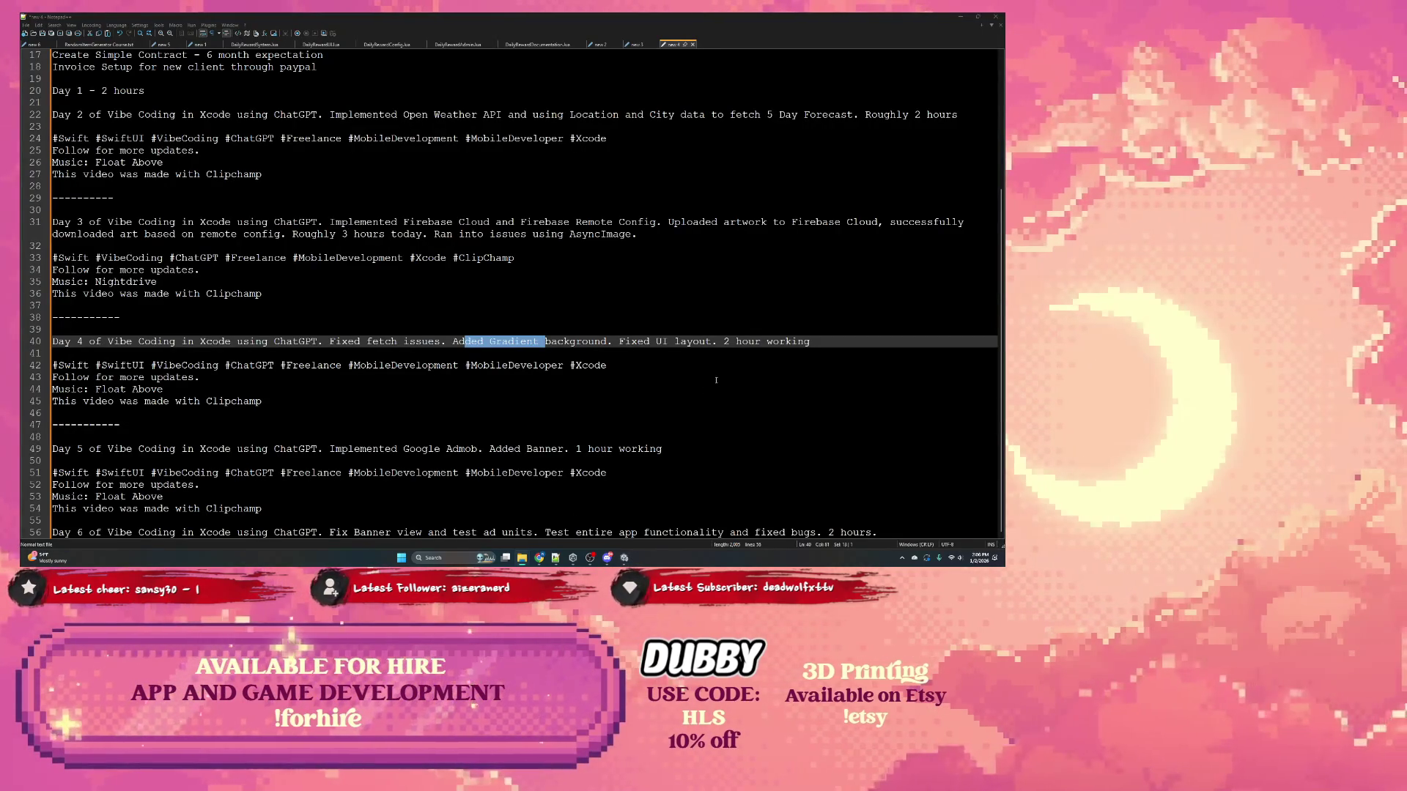
left_click(961, 19)
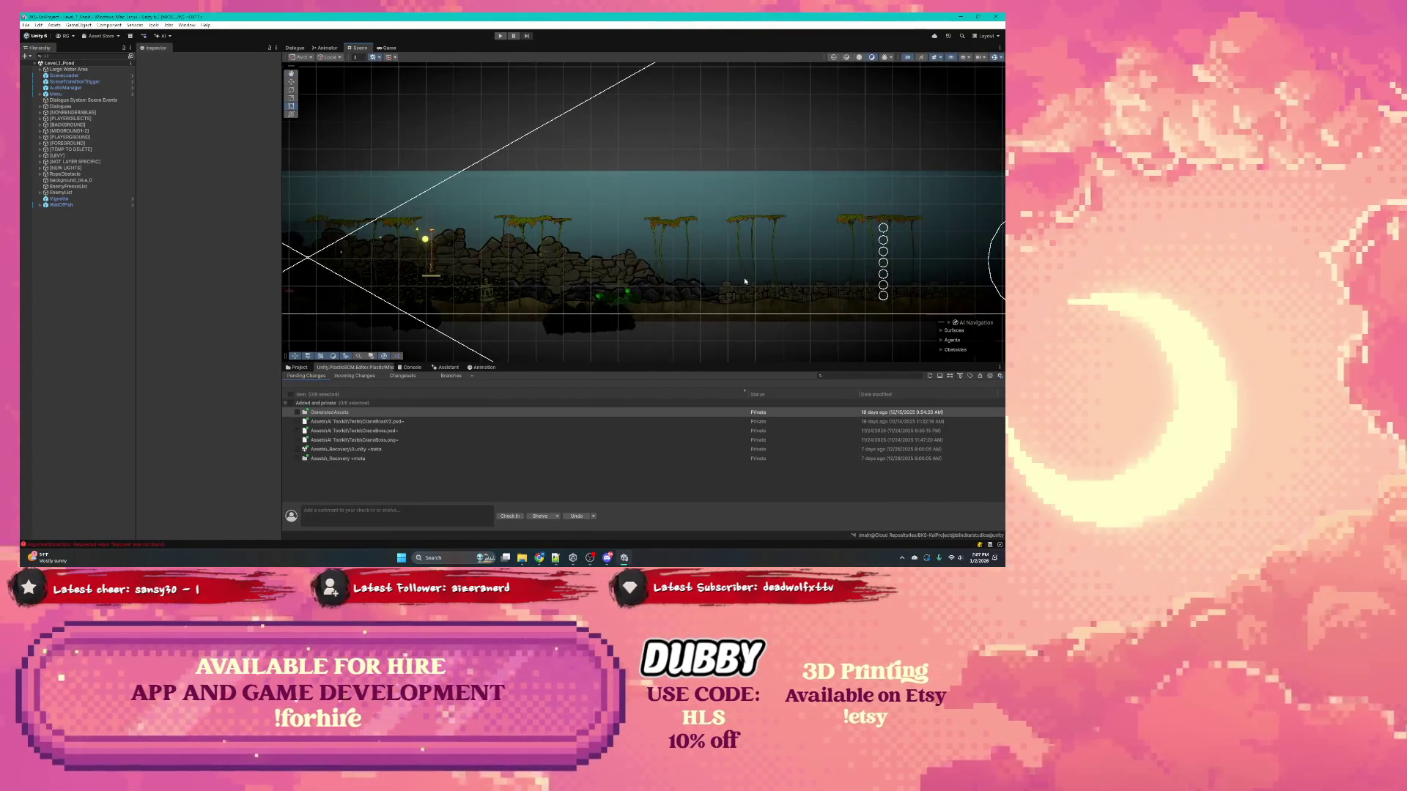
Step: Browse the Scenes folder in the Project window, checking the console, Level_1_Demo and Test Scenes
left_click(298, 367)
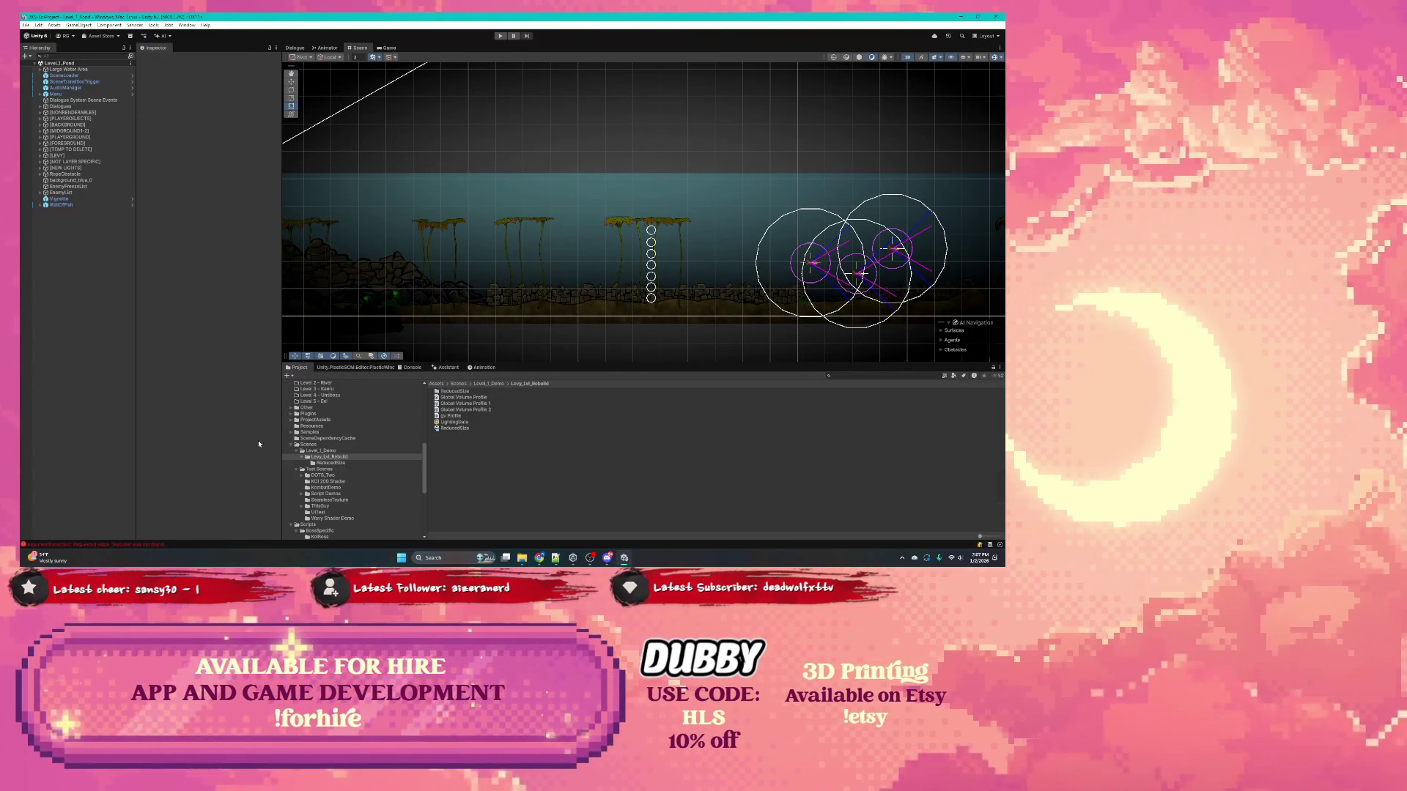
left_click(149, 543)
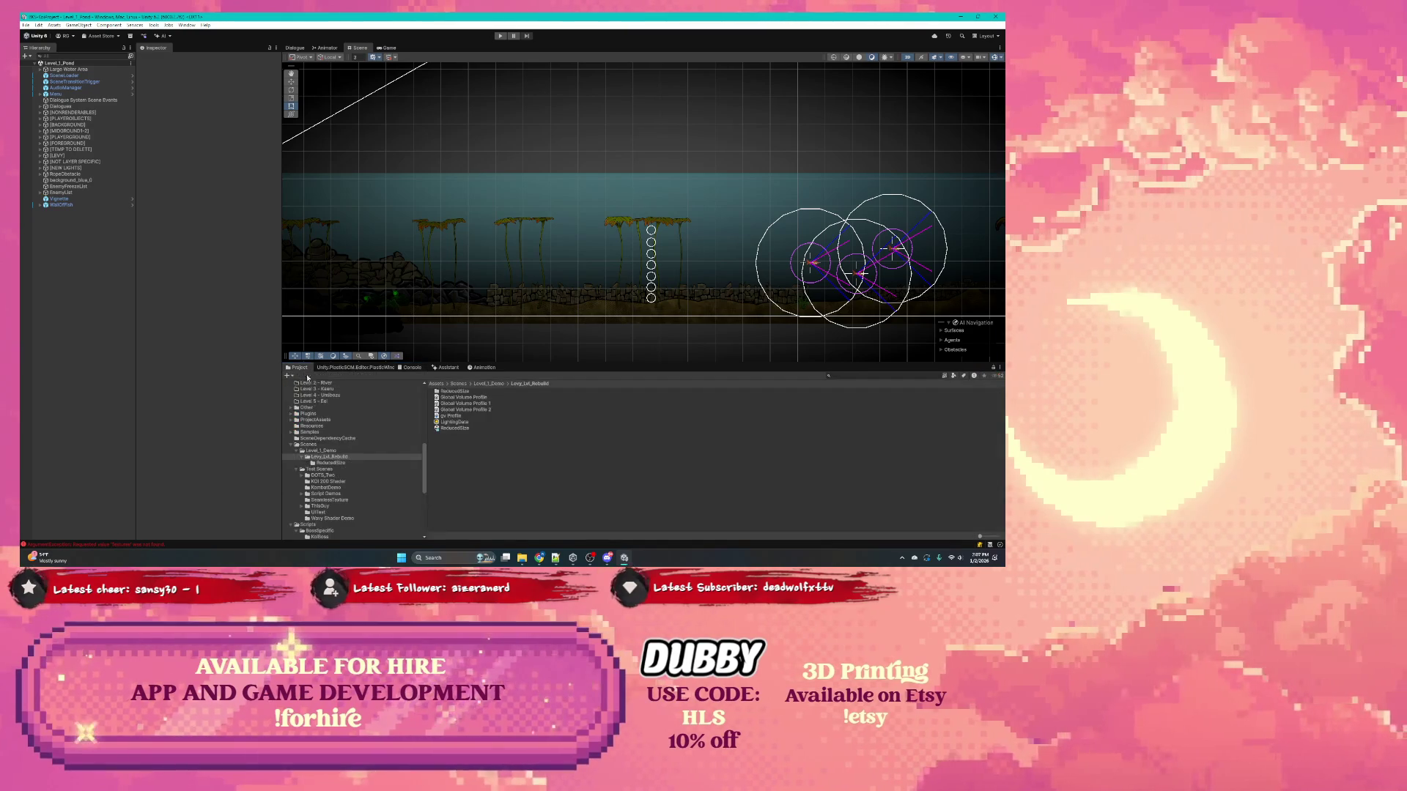
left_click(298, 367)
left_click(308, 444)
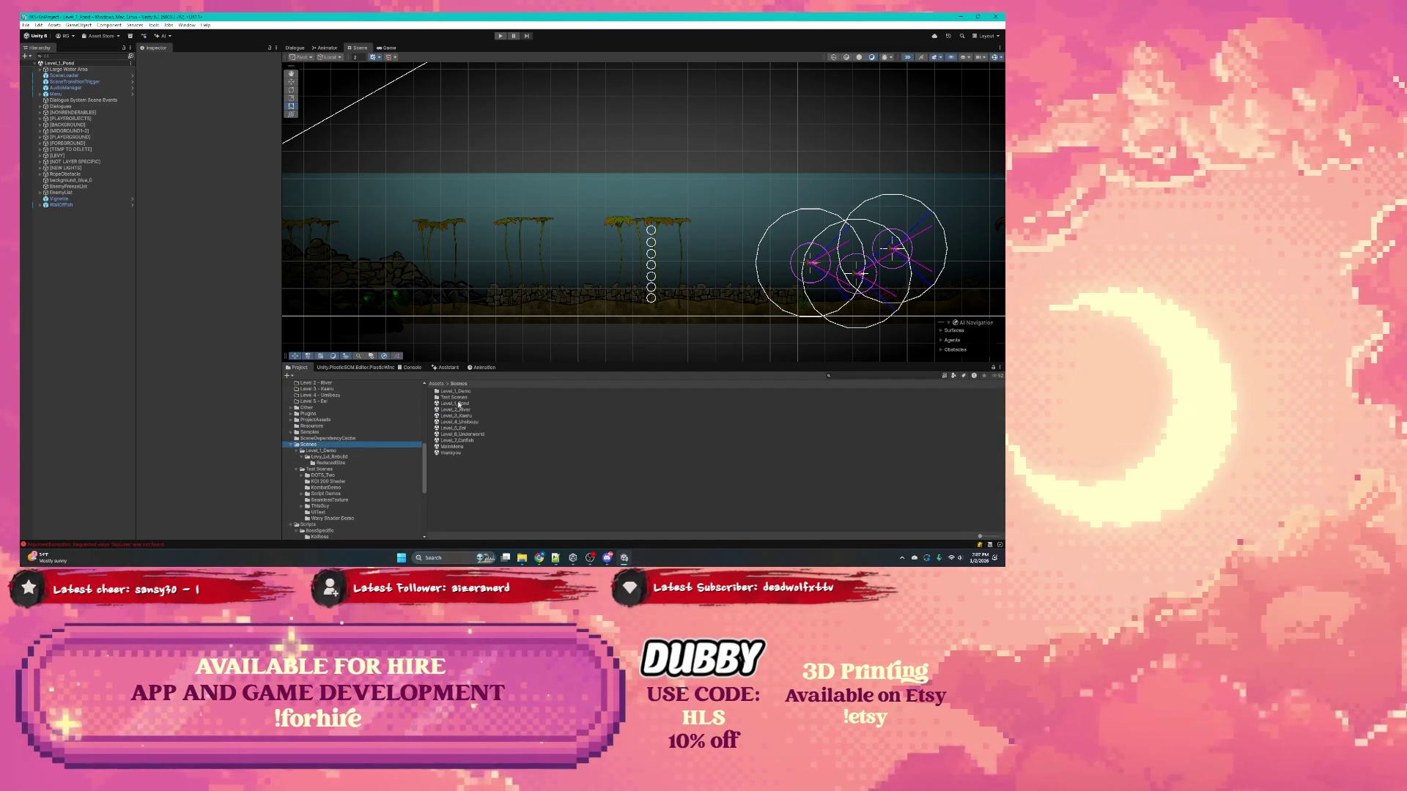
left_click(457, 397)
double_click(456, 391)
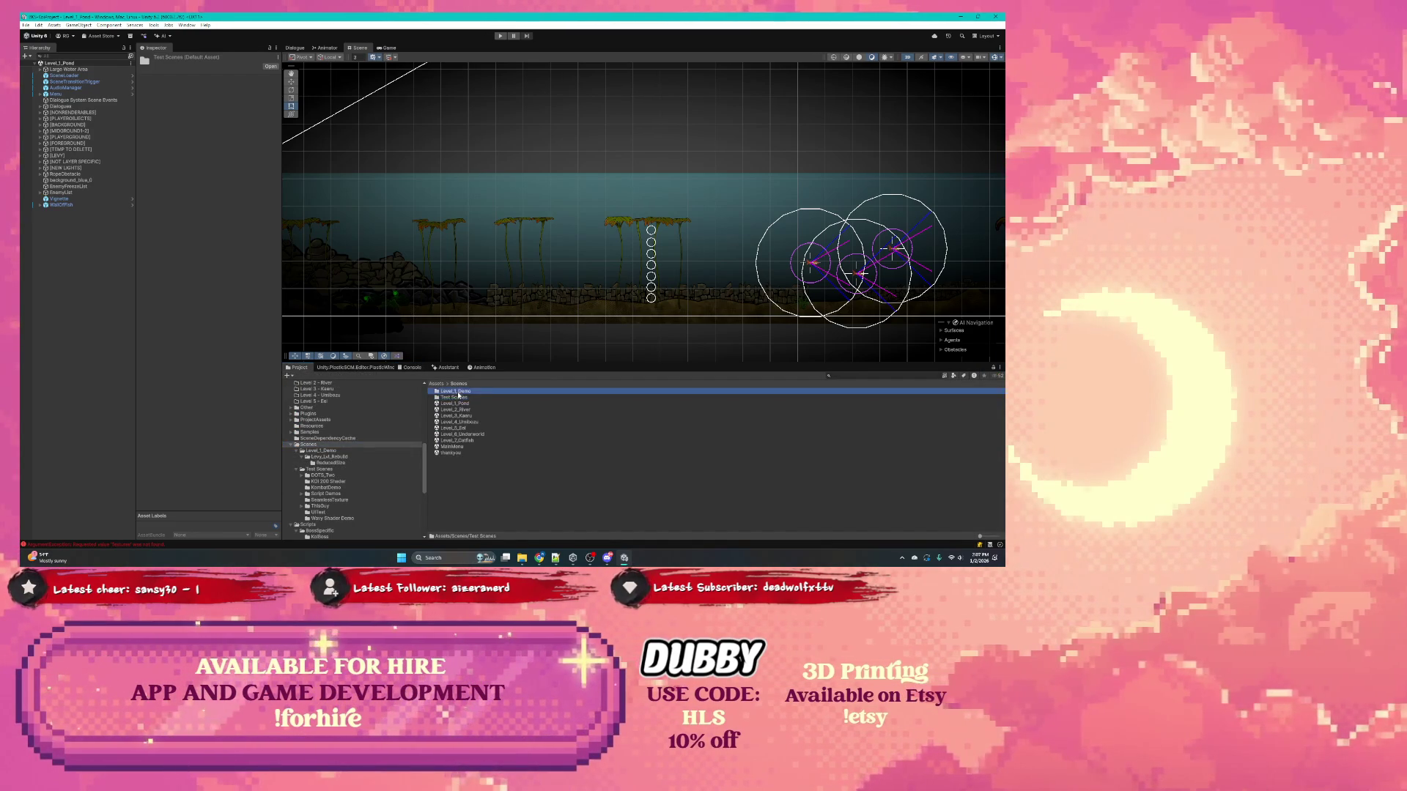
left_click(459, 383)
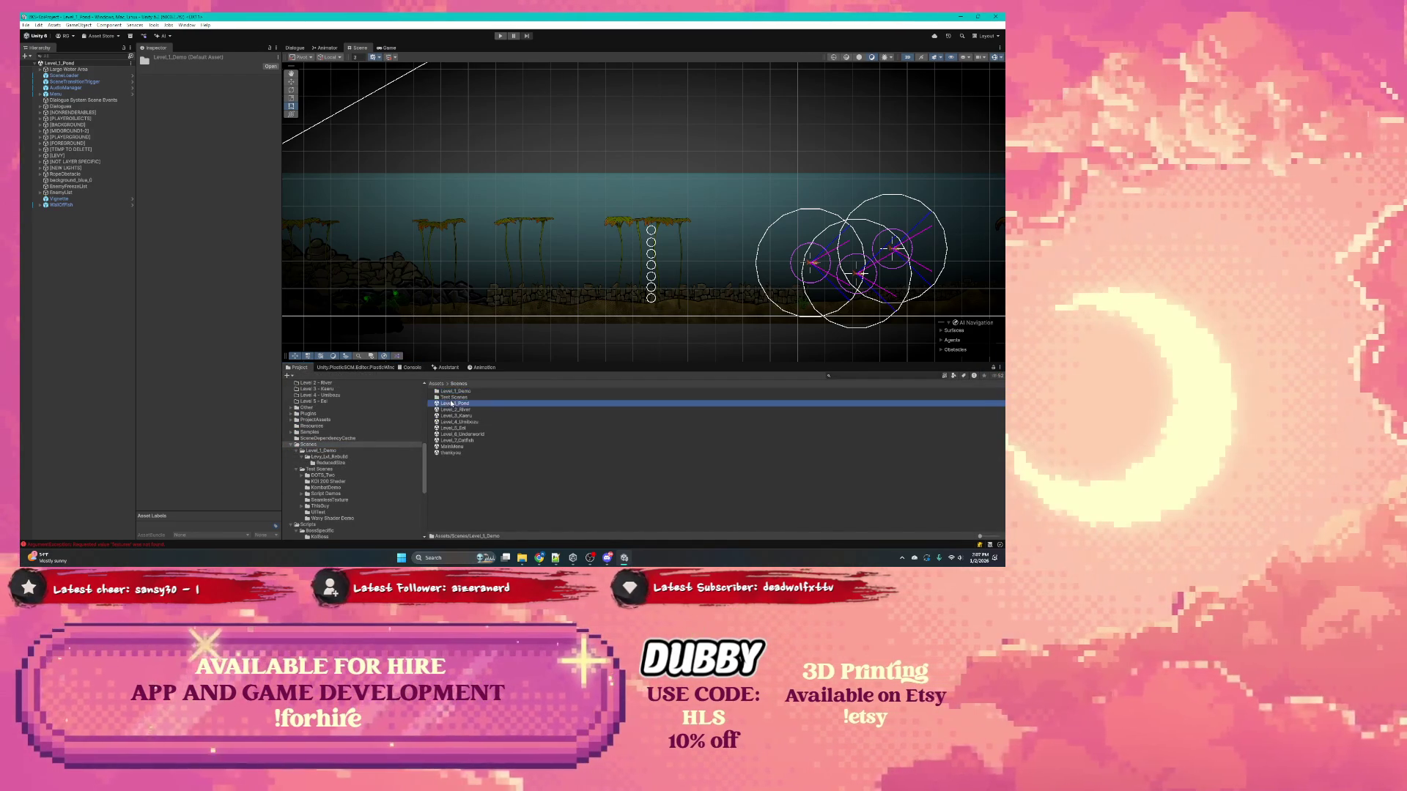
double_click(457, 398)
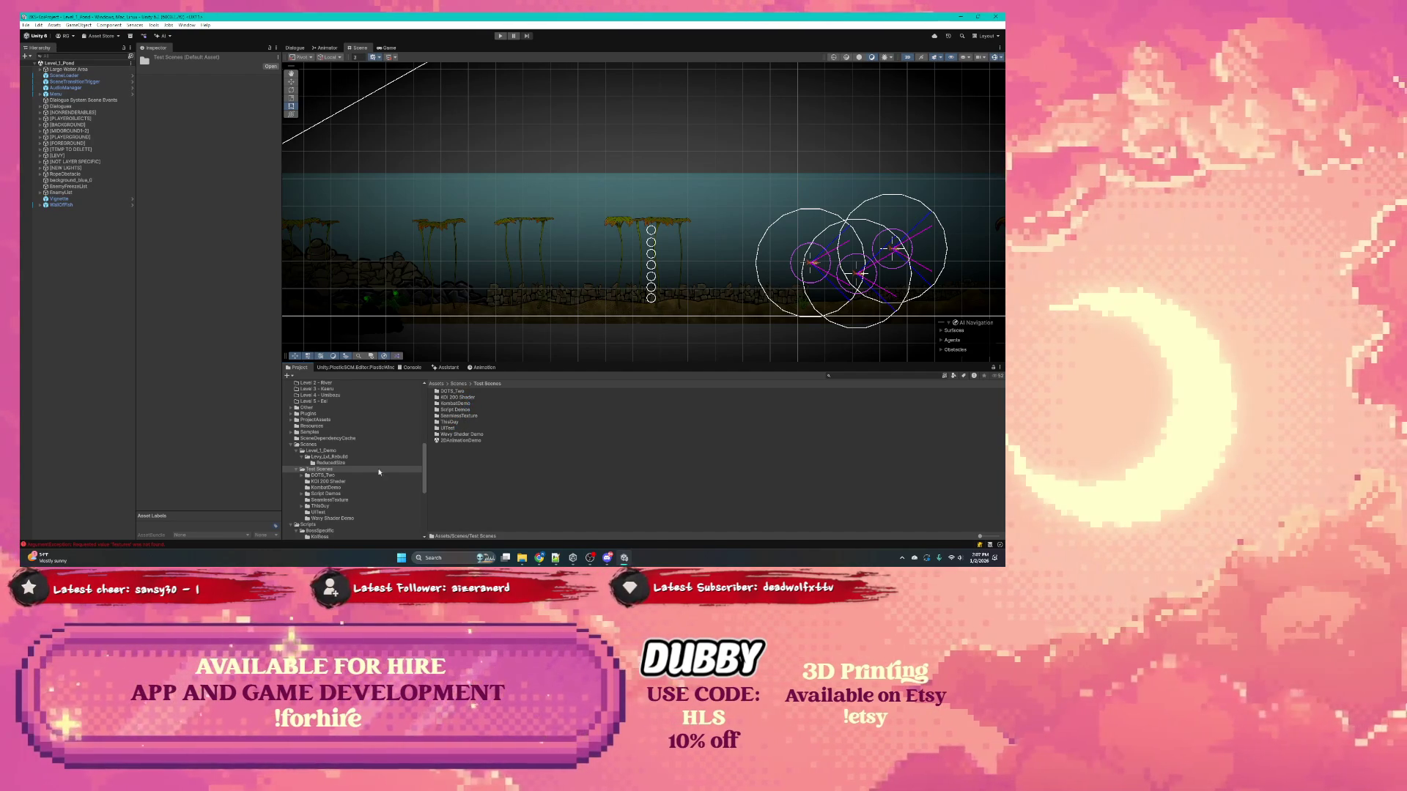
Step: Look through the Test Scenes subfolders, including ThisGuy and KOI 200 Shader
left_click(322, 475)
left_click(326, 481)
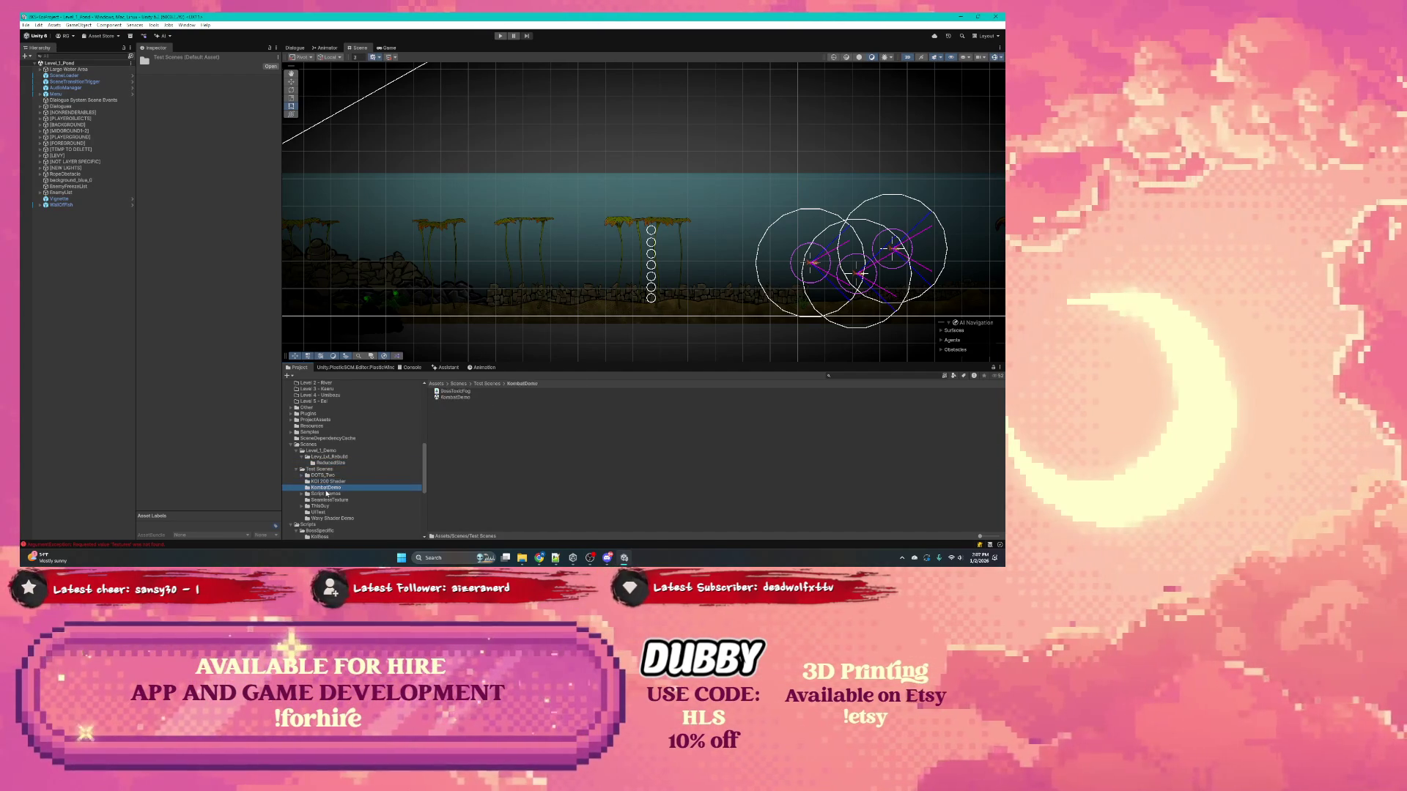
left_click(325, 487)
left_click(325, 494)
left_click(324, 505)
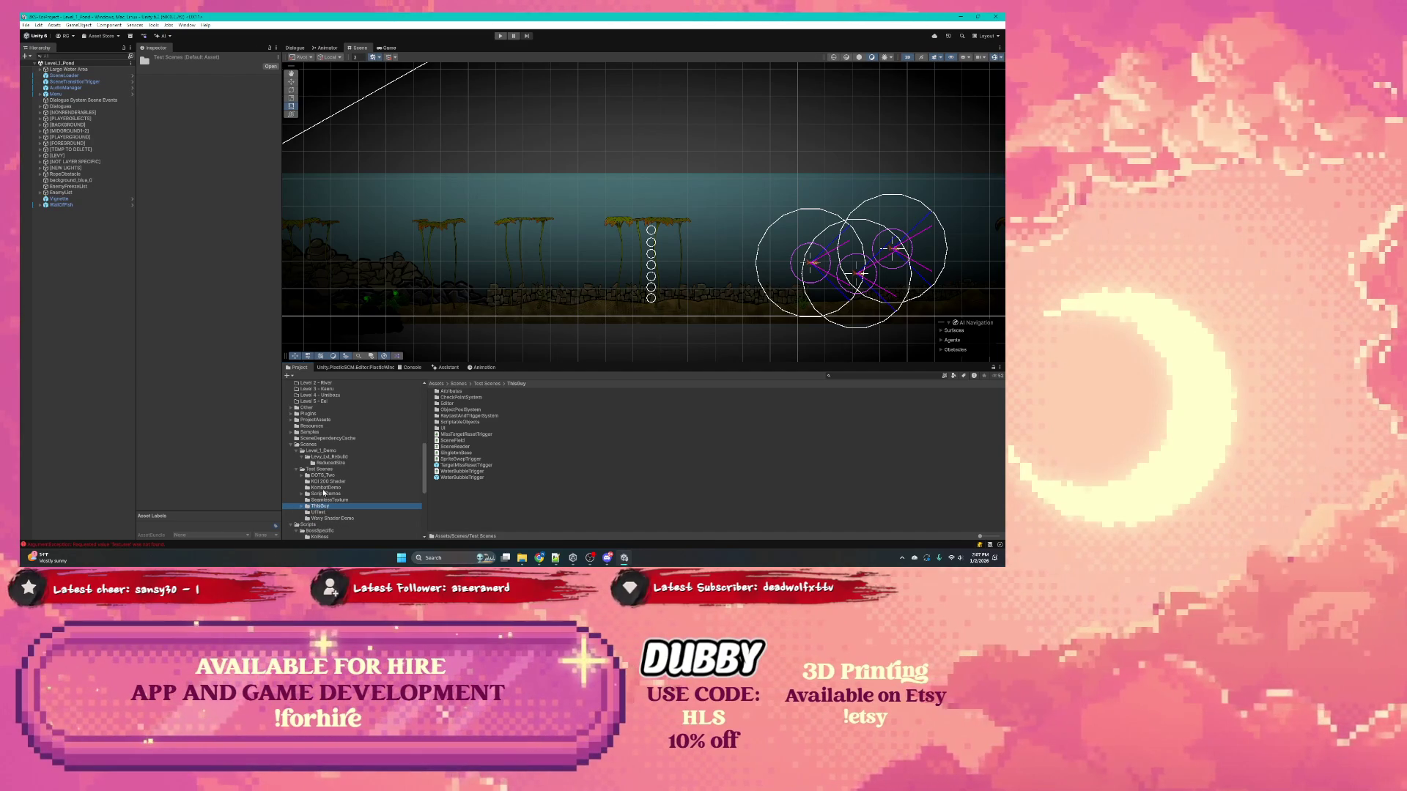
left_click(322, 469)
left_click(322, 475)
left_click(323, 481)
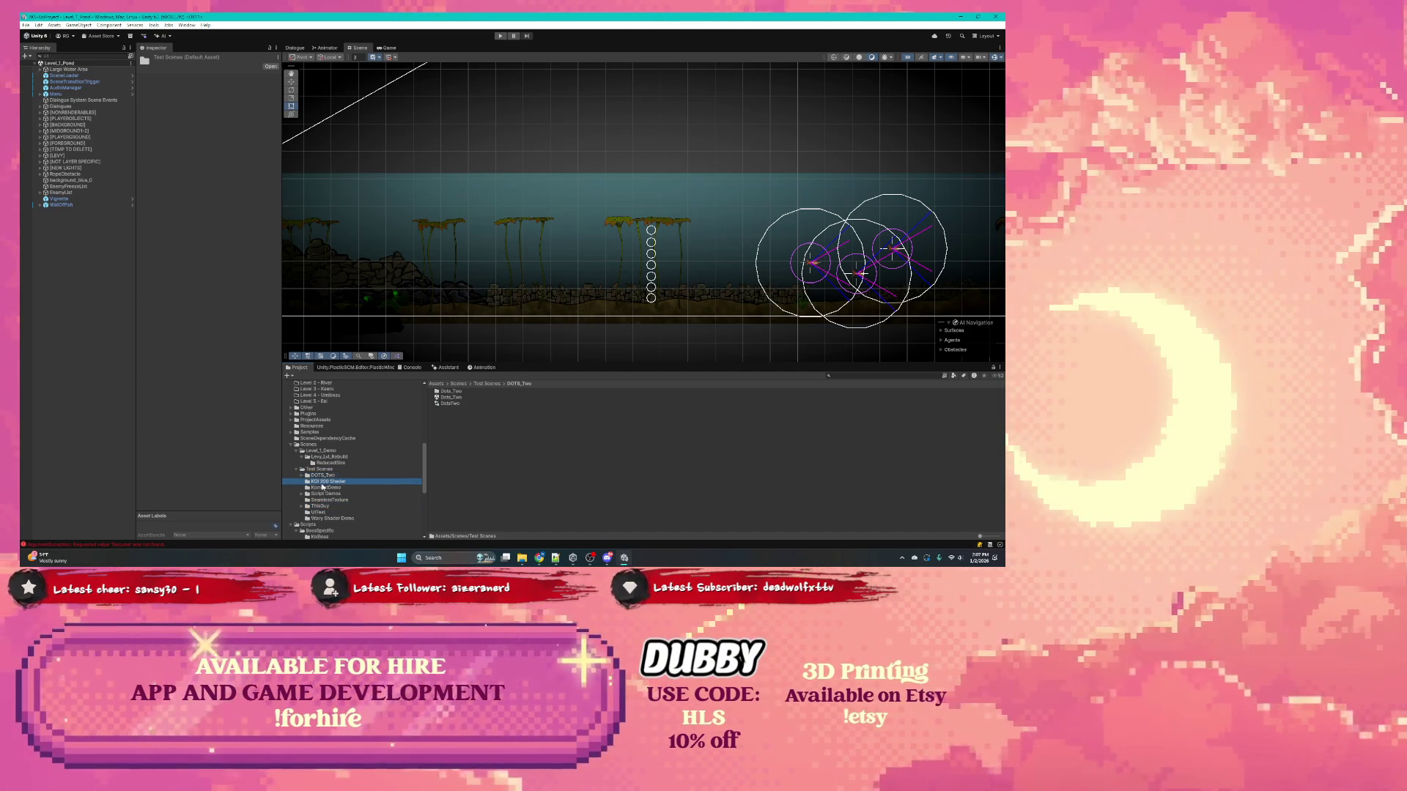
Step: Browse the KombatDemo, Script Demos, DOTS_Two, ReducedSize and level rebuild folders
left_click(324, 487)
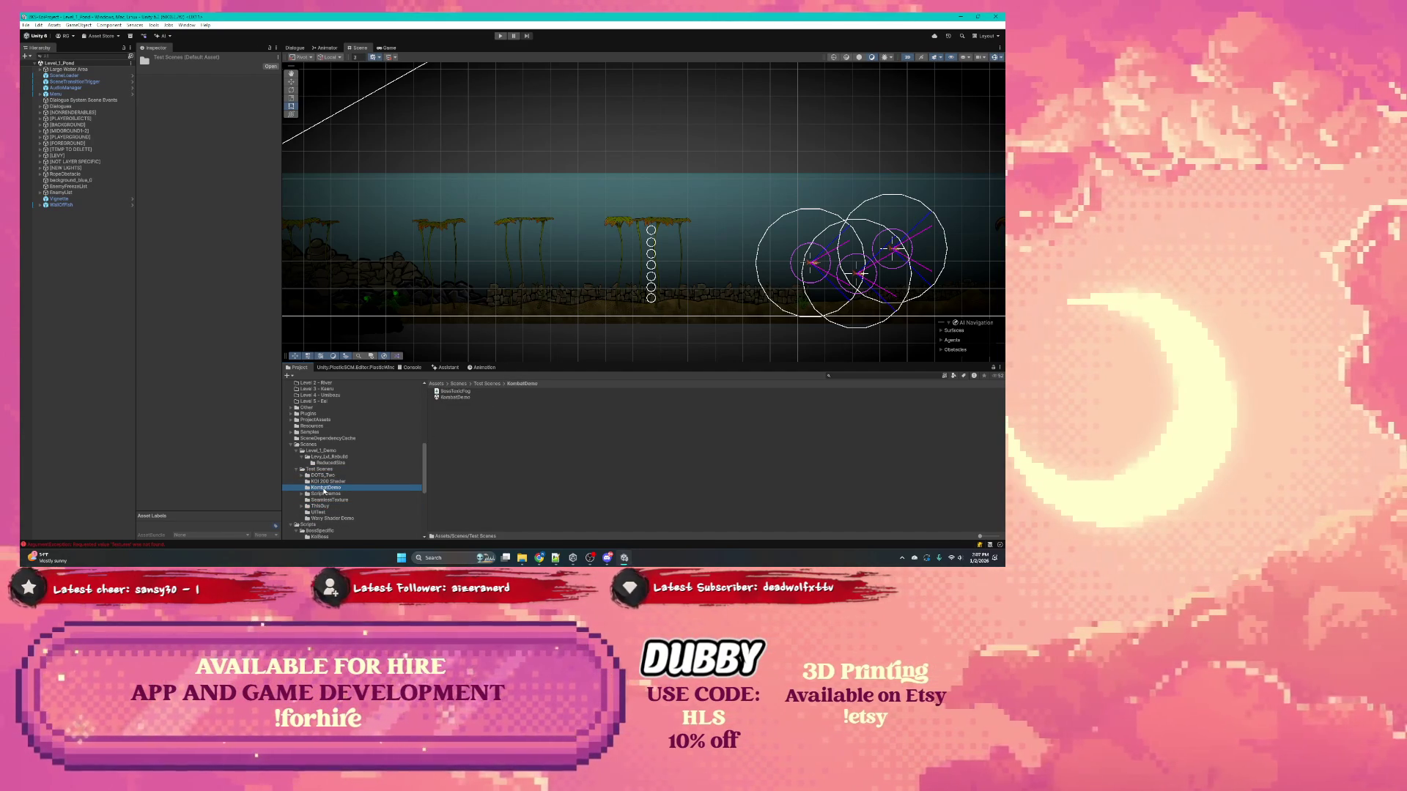
left_click(325, 495)
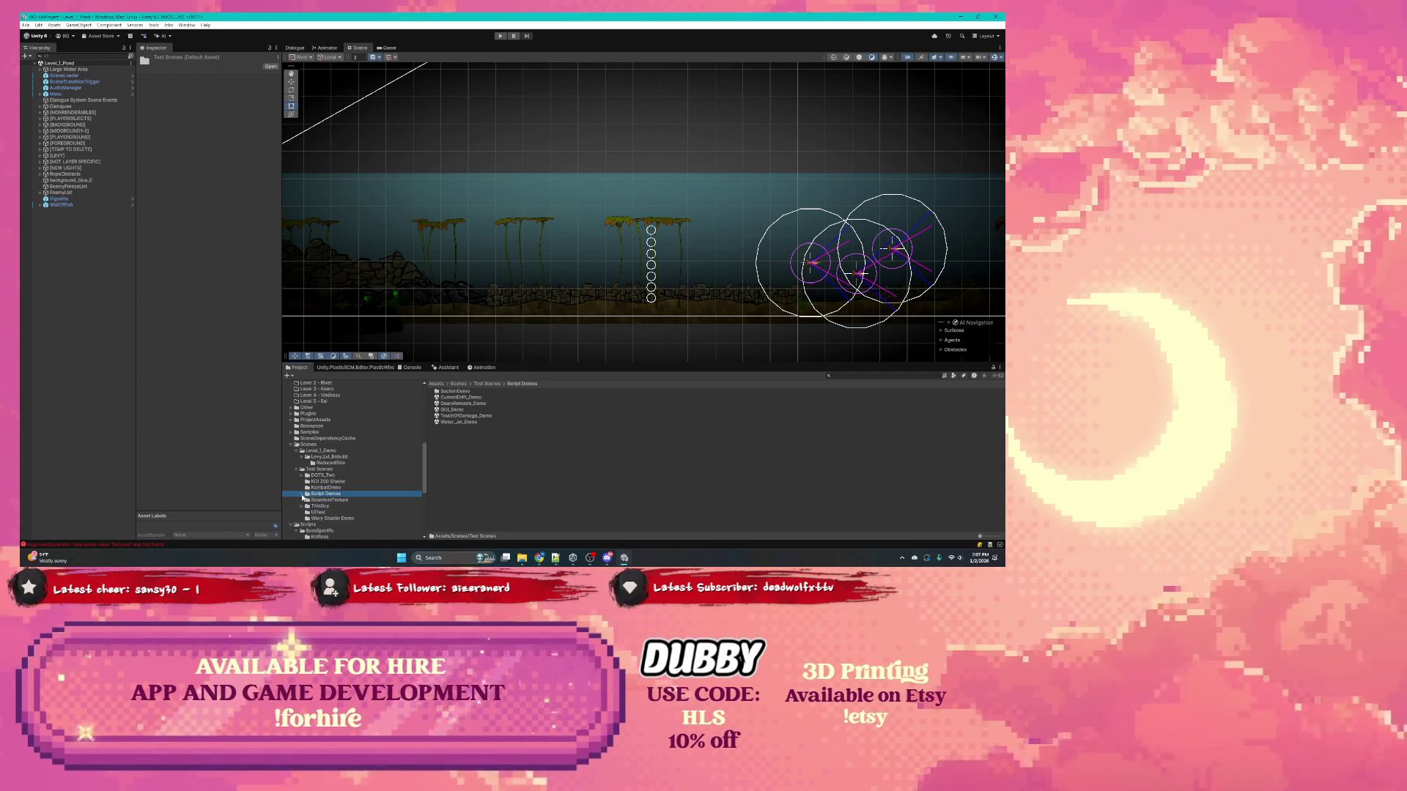
left_click(313, 488)
left_click(312, 481)
left_click(311, 474)
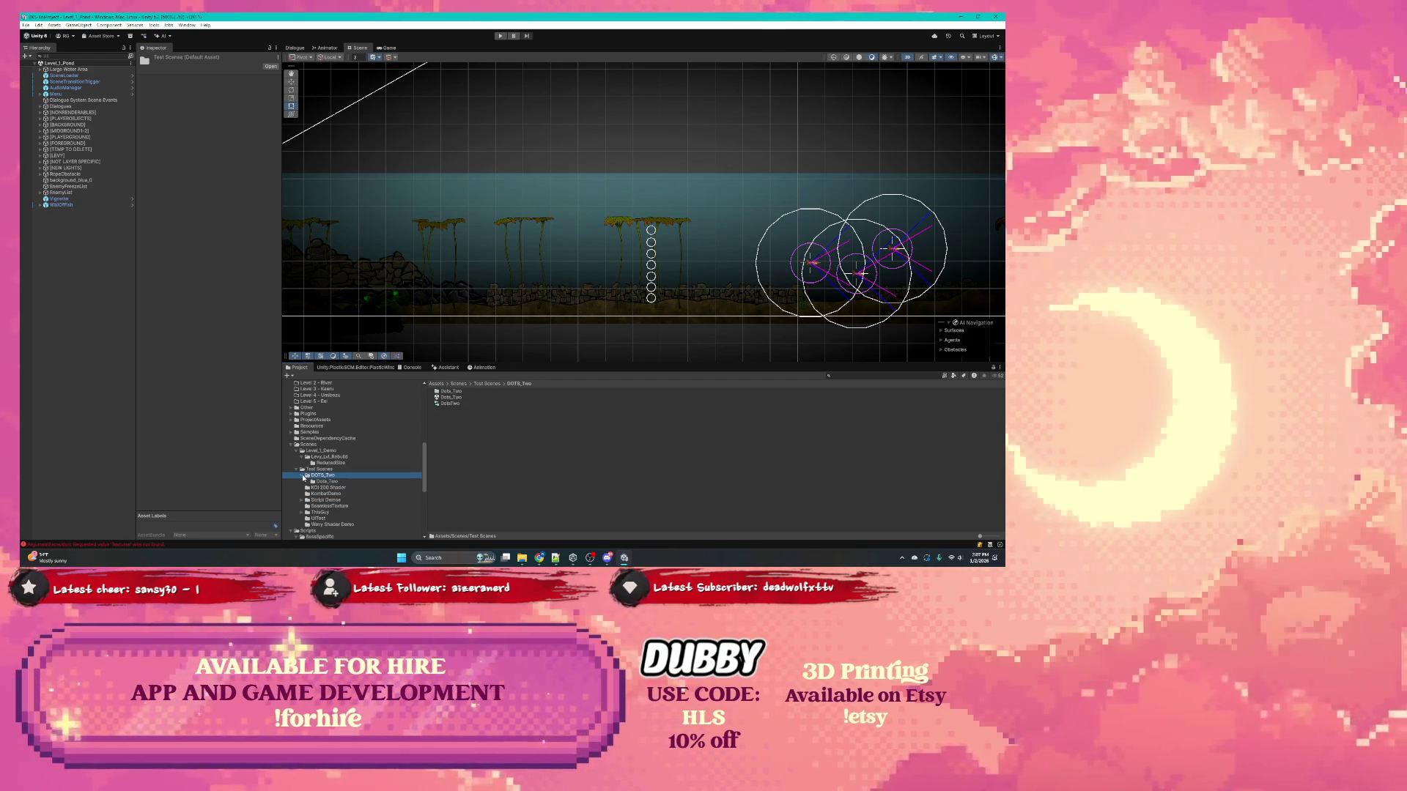
left_click(314, 469)
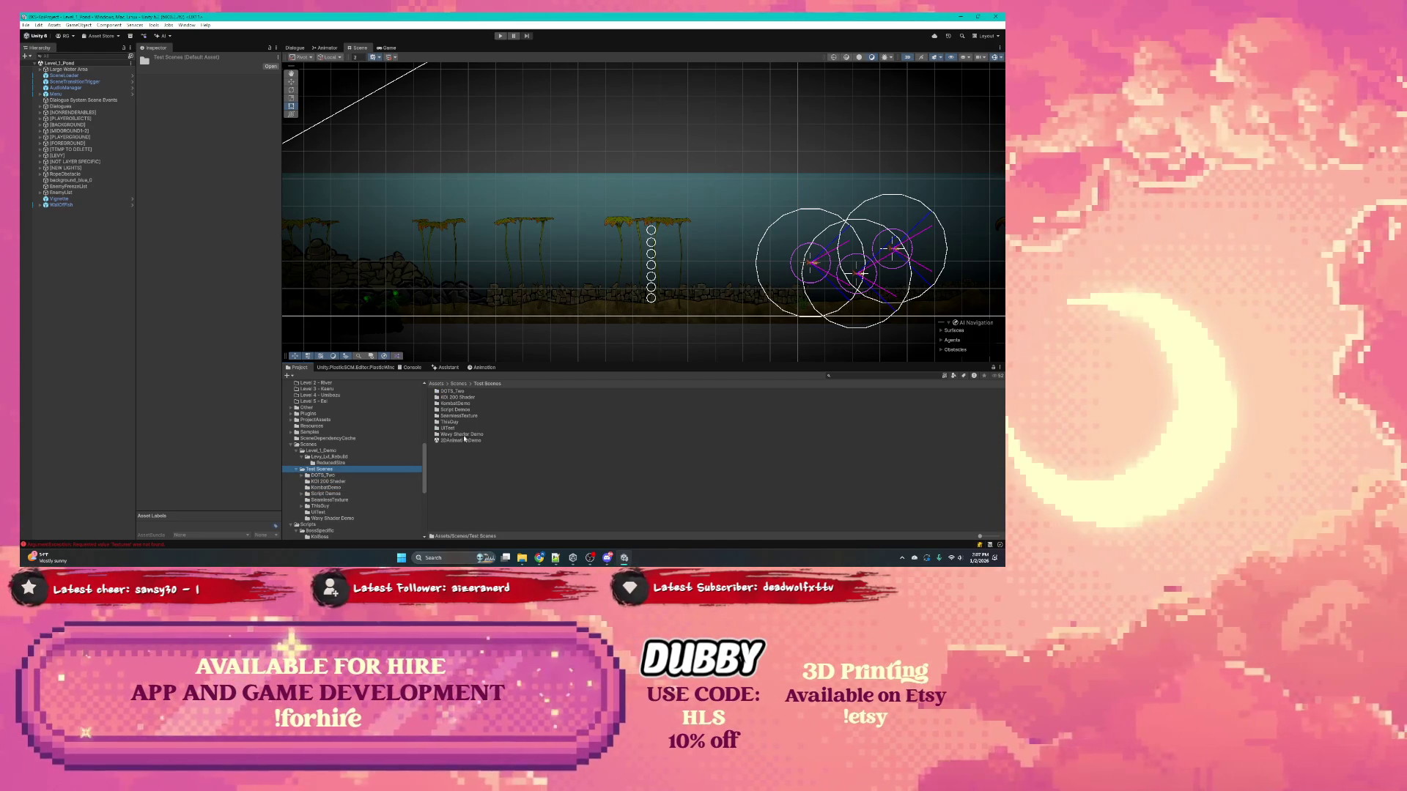
left_click(333, 463)
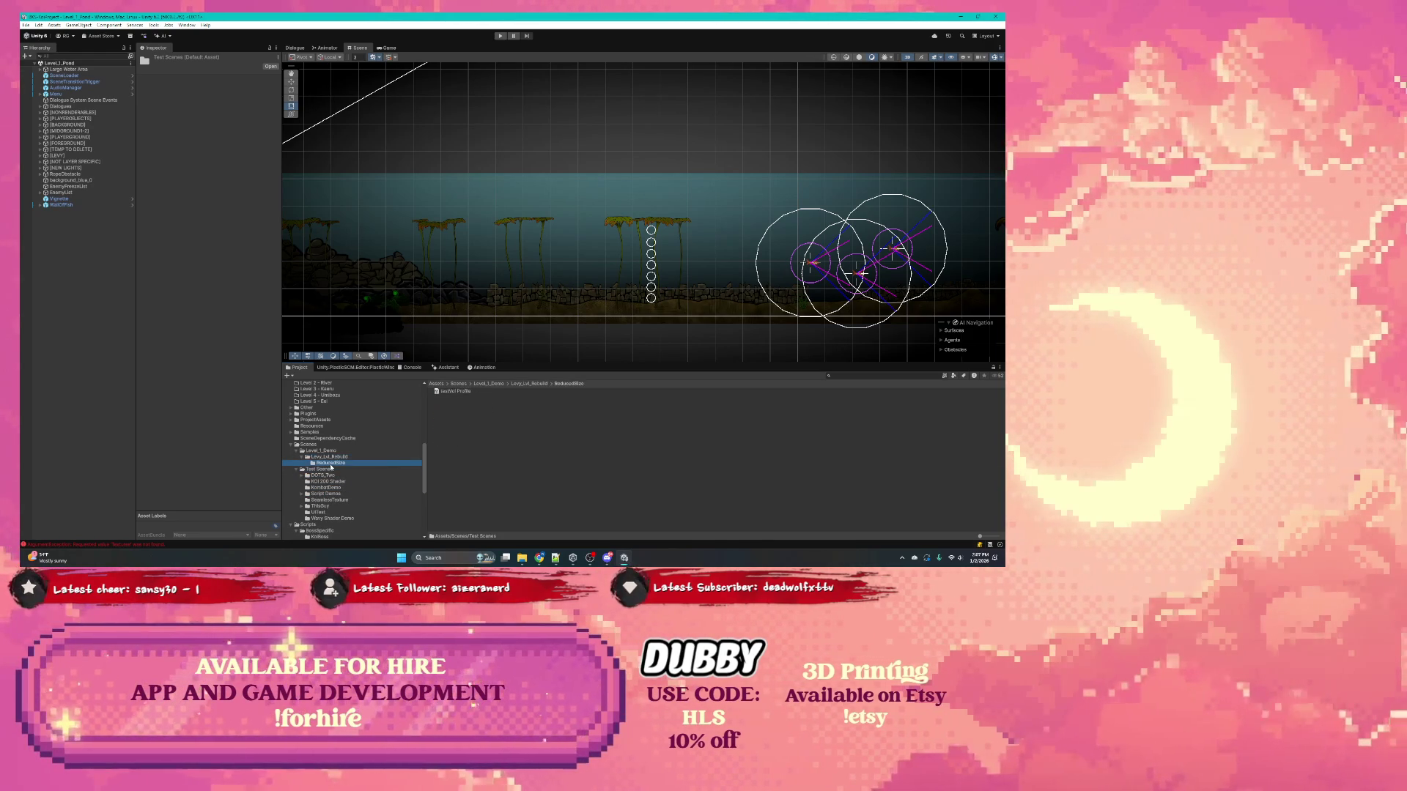
left_click(326, 457)
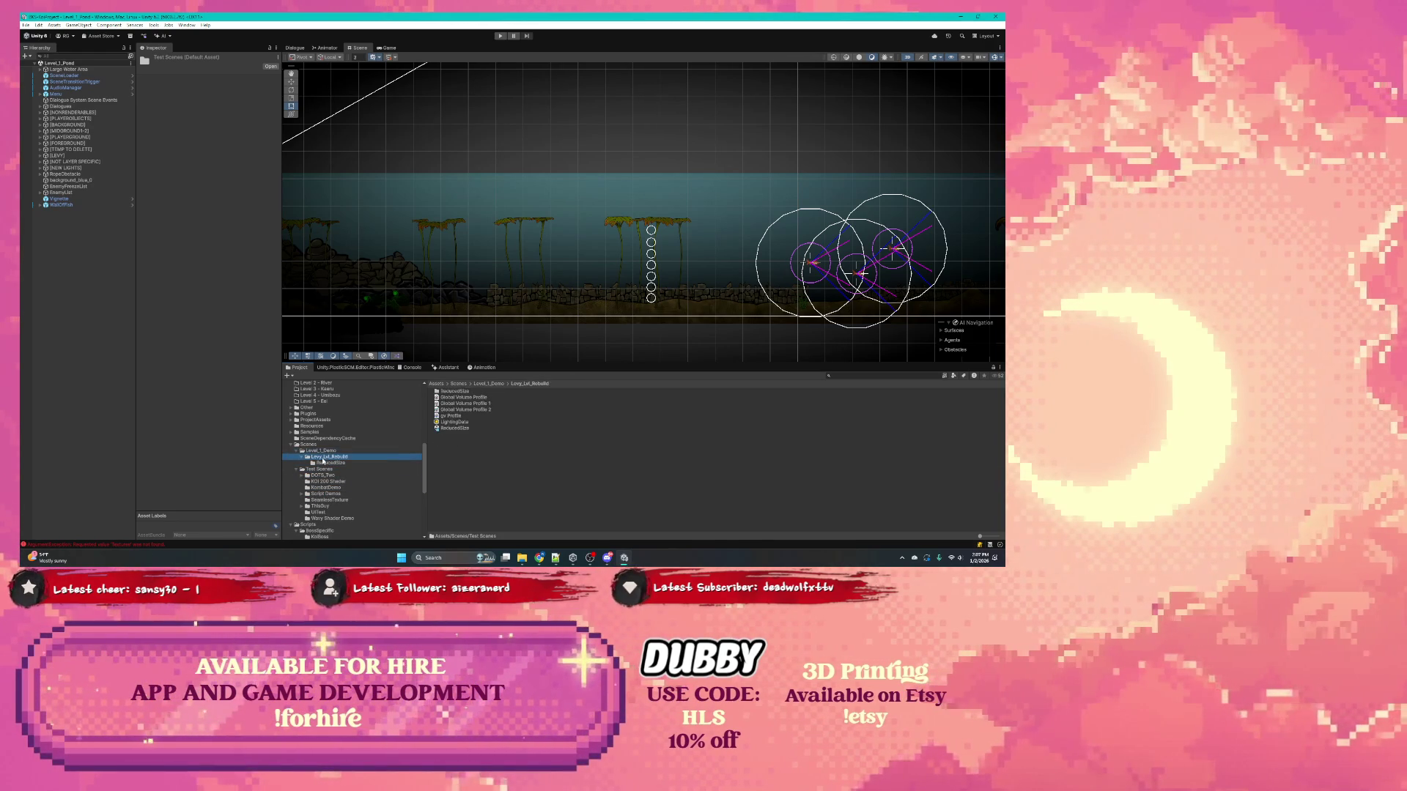
Step: Open the ReducedSize scene asset, then close the VLC video
left_click(447, 429)
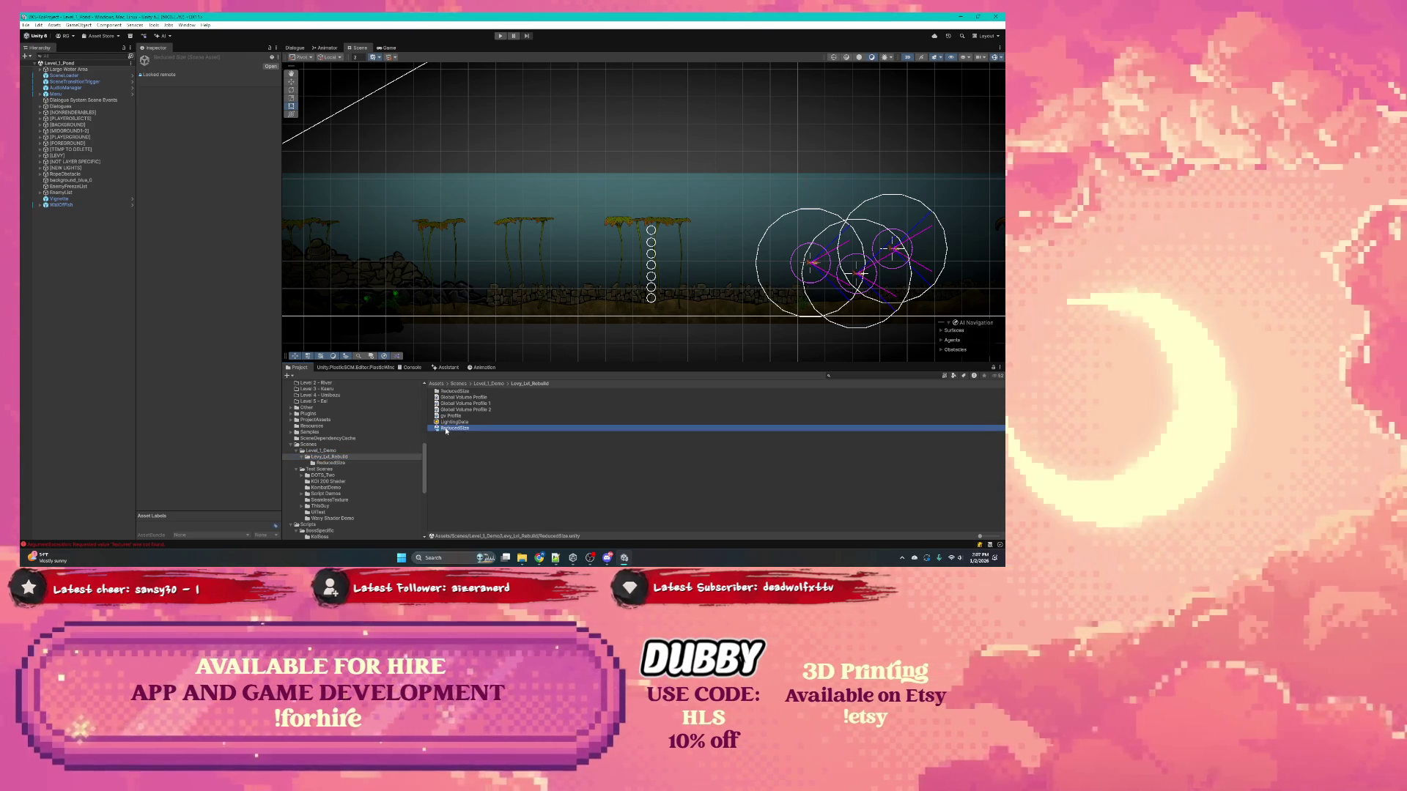
double_click(447, 429)
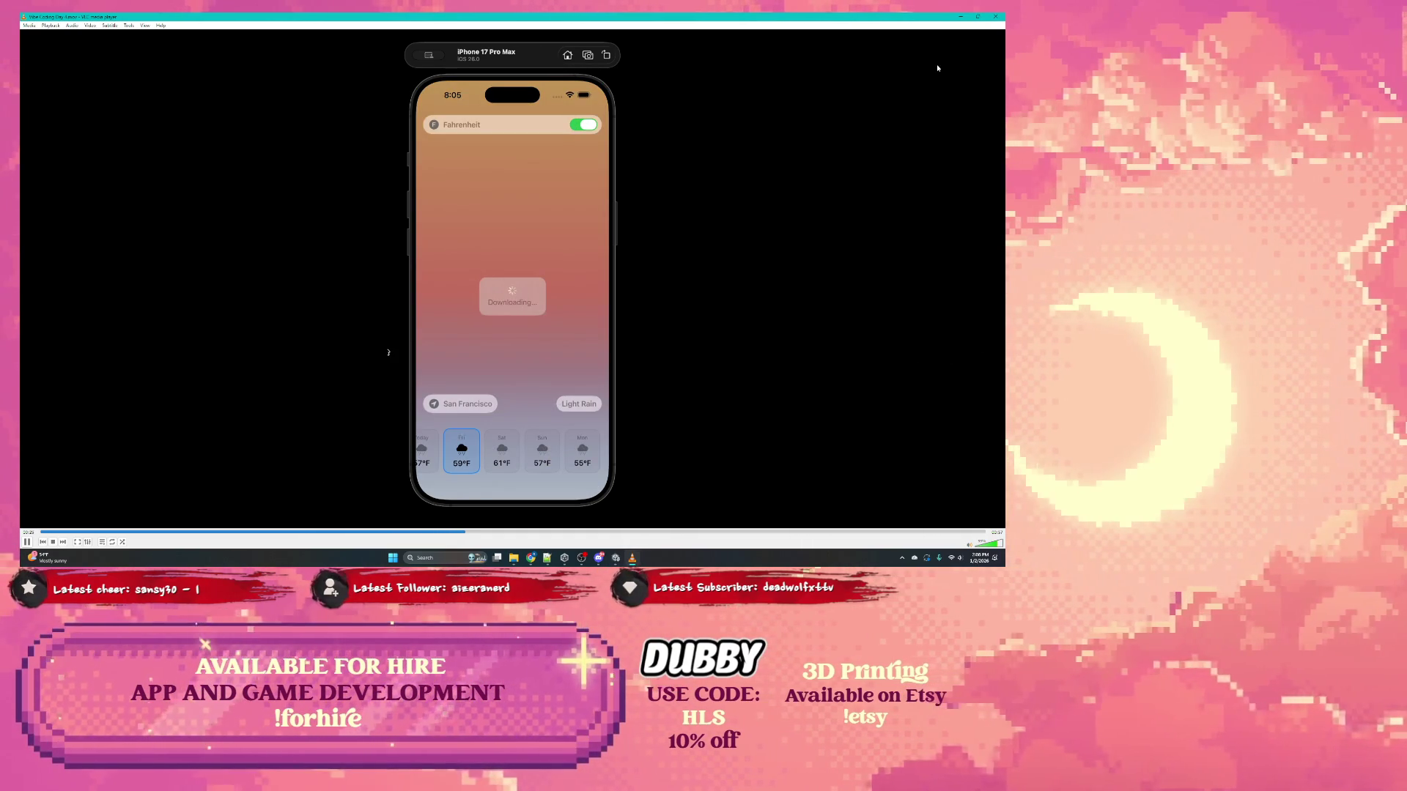
left_click(998, 16)
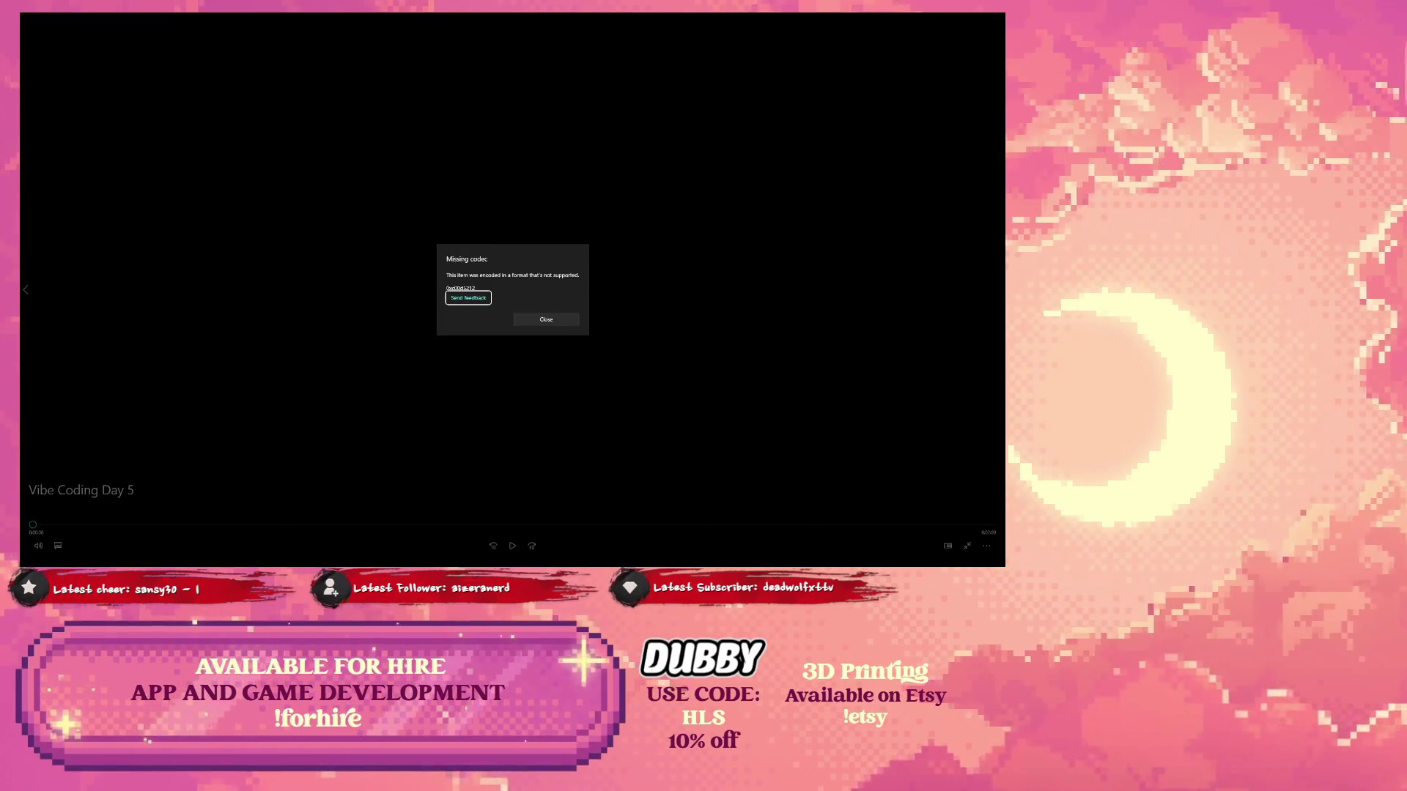
Step: Dismiss the Missing codec warning and exit full-screen playback
left_click(529, 324)
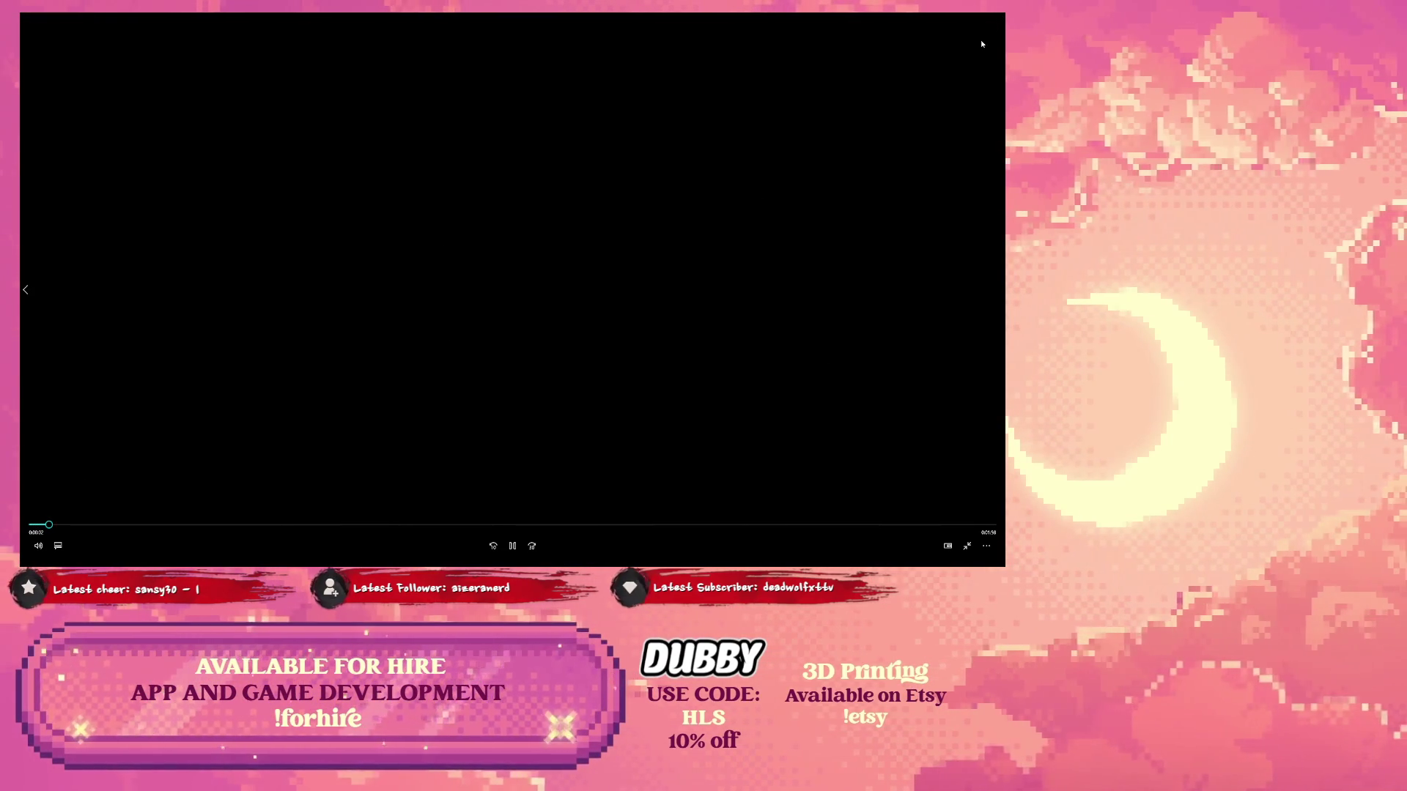
key("Escape")
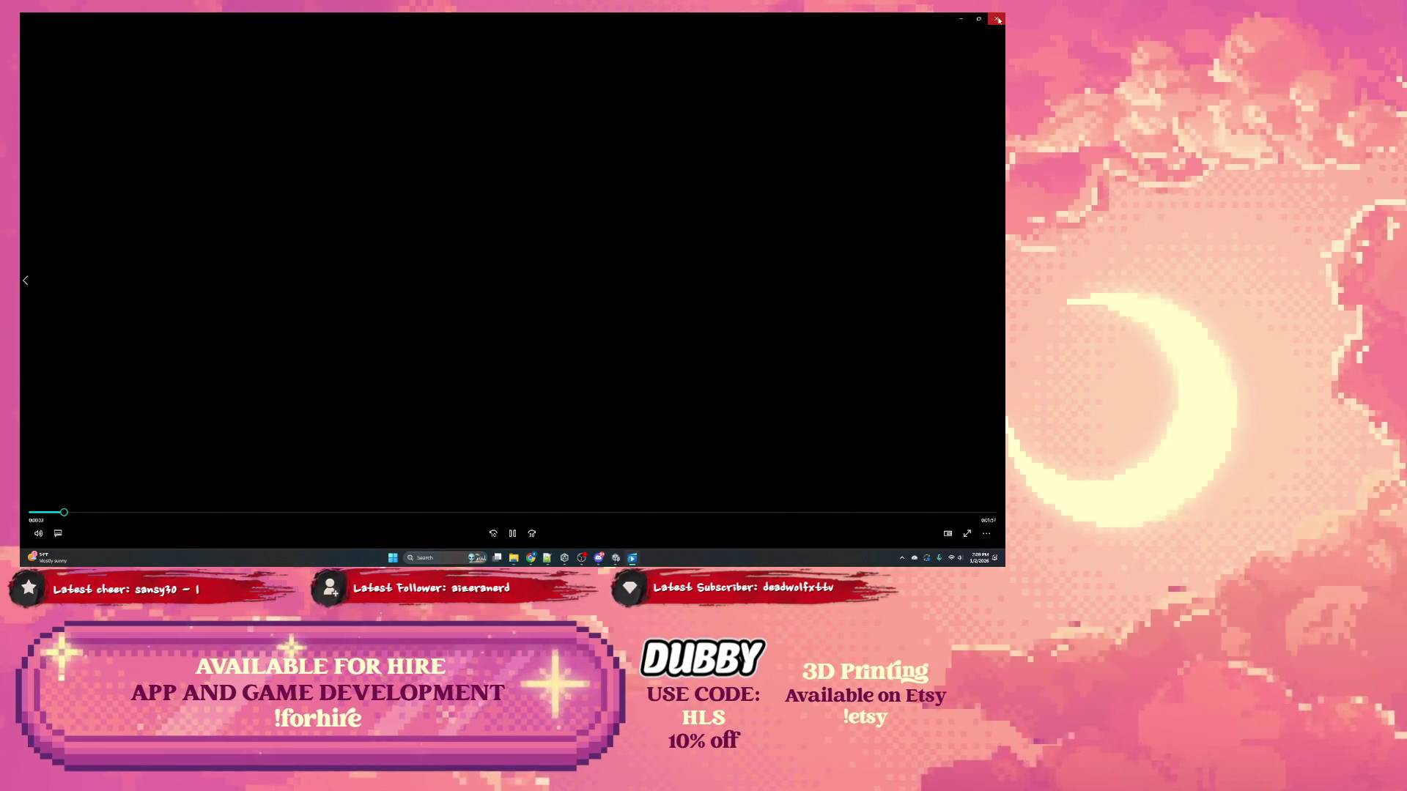
Step: Close the video player window and jump ahead in VLC to the weather-app footage
left_click(997, 19)
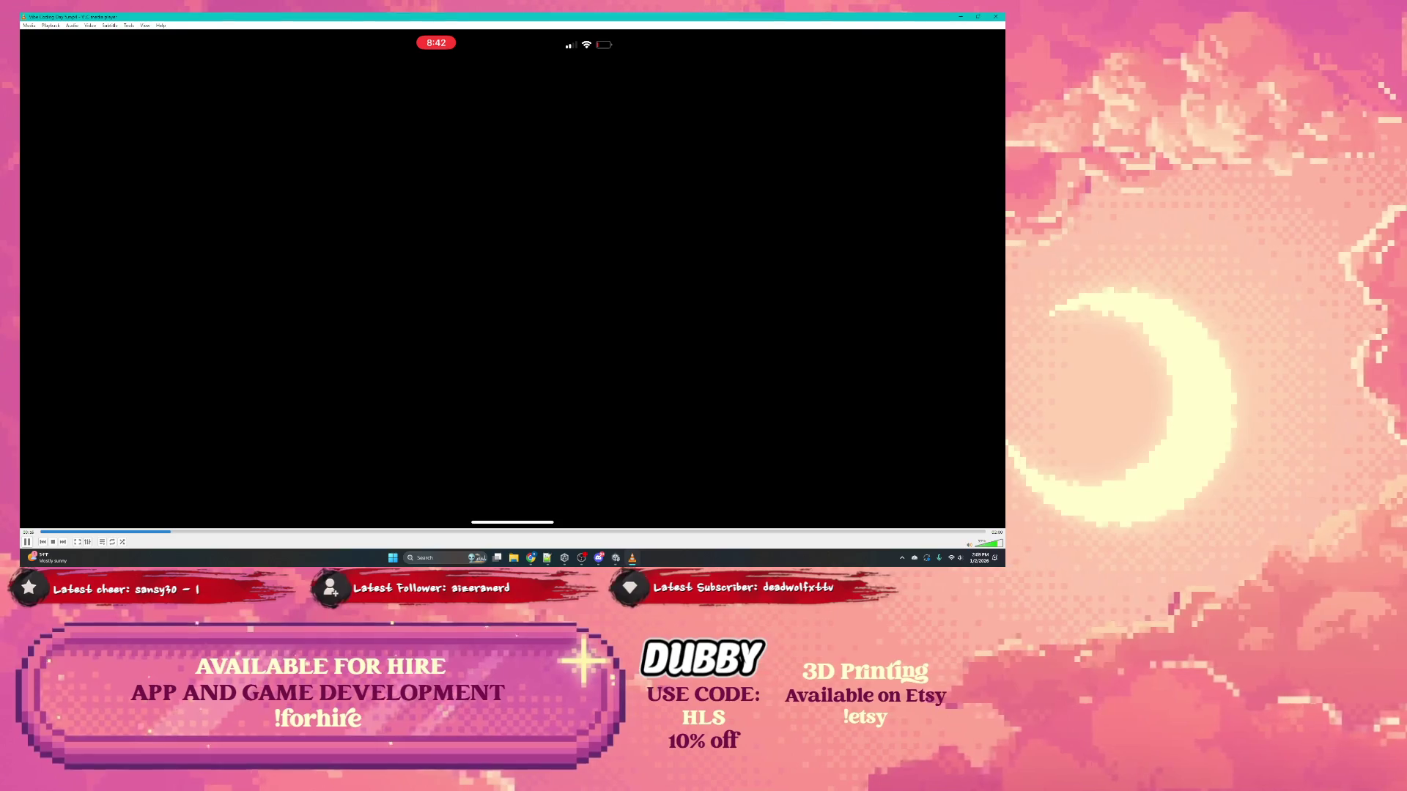
left_click(228, 534)
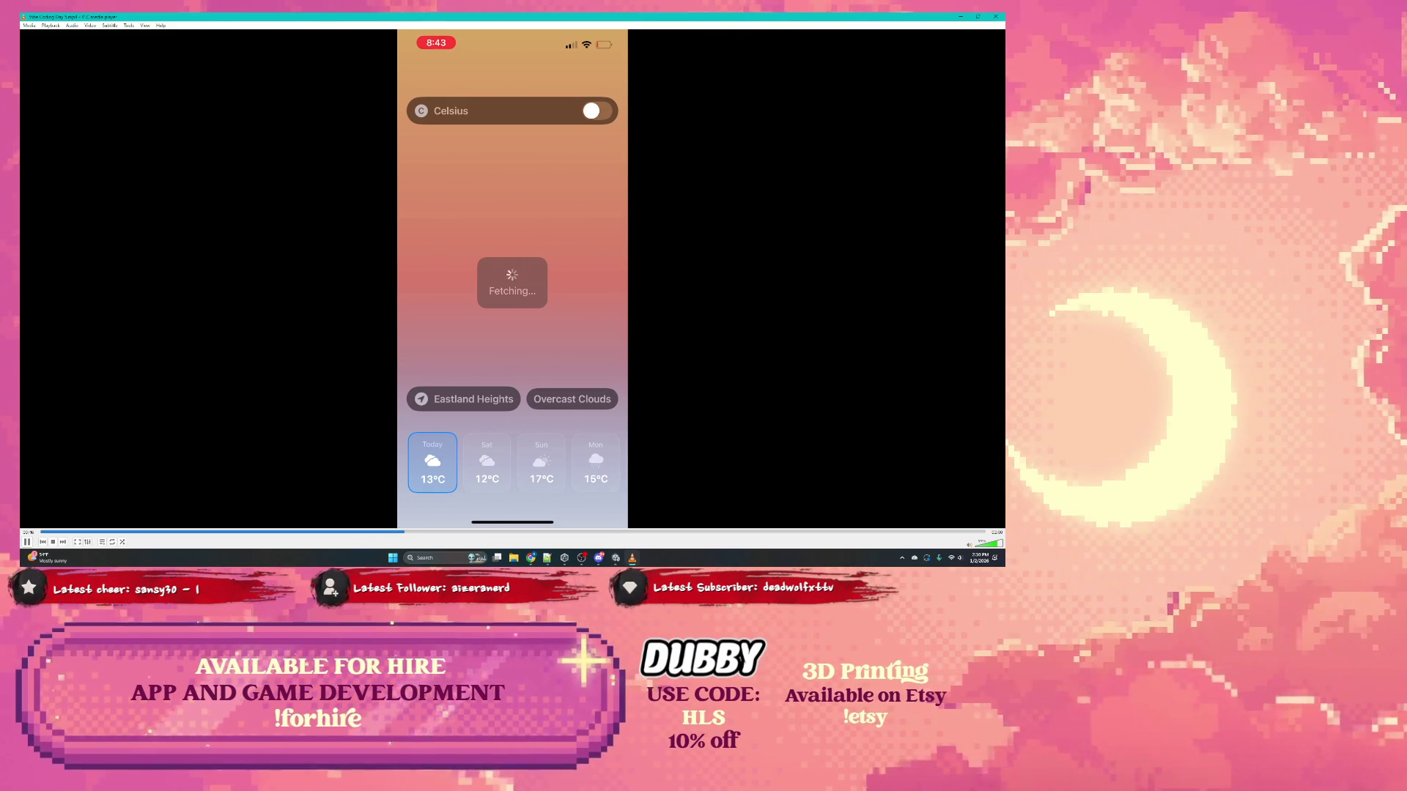
Step: Return to VLC and drag the seek bar forward to the Fahrenheit forecast
key("alt+Tab")
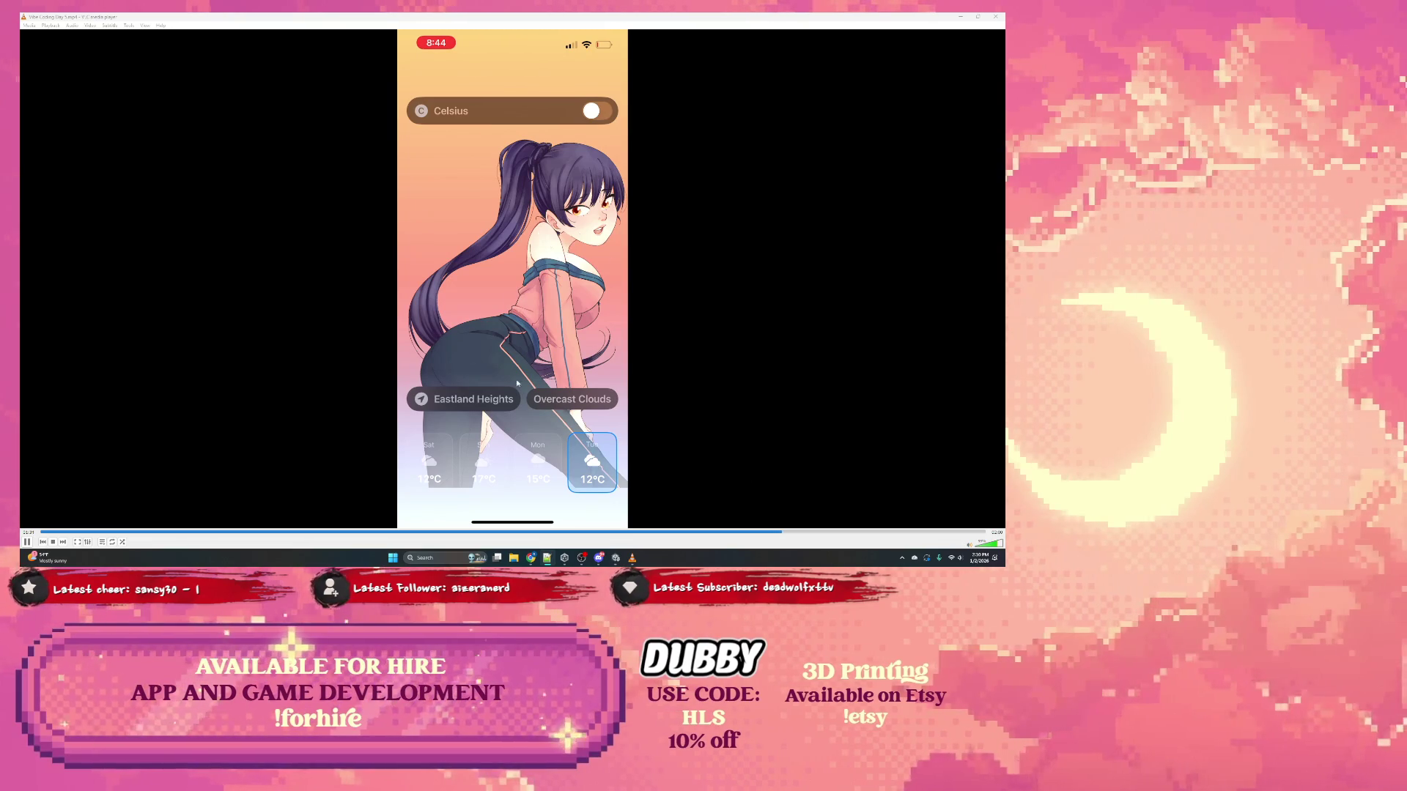
left_click_drag(814, 533, 881, 535)
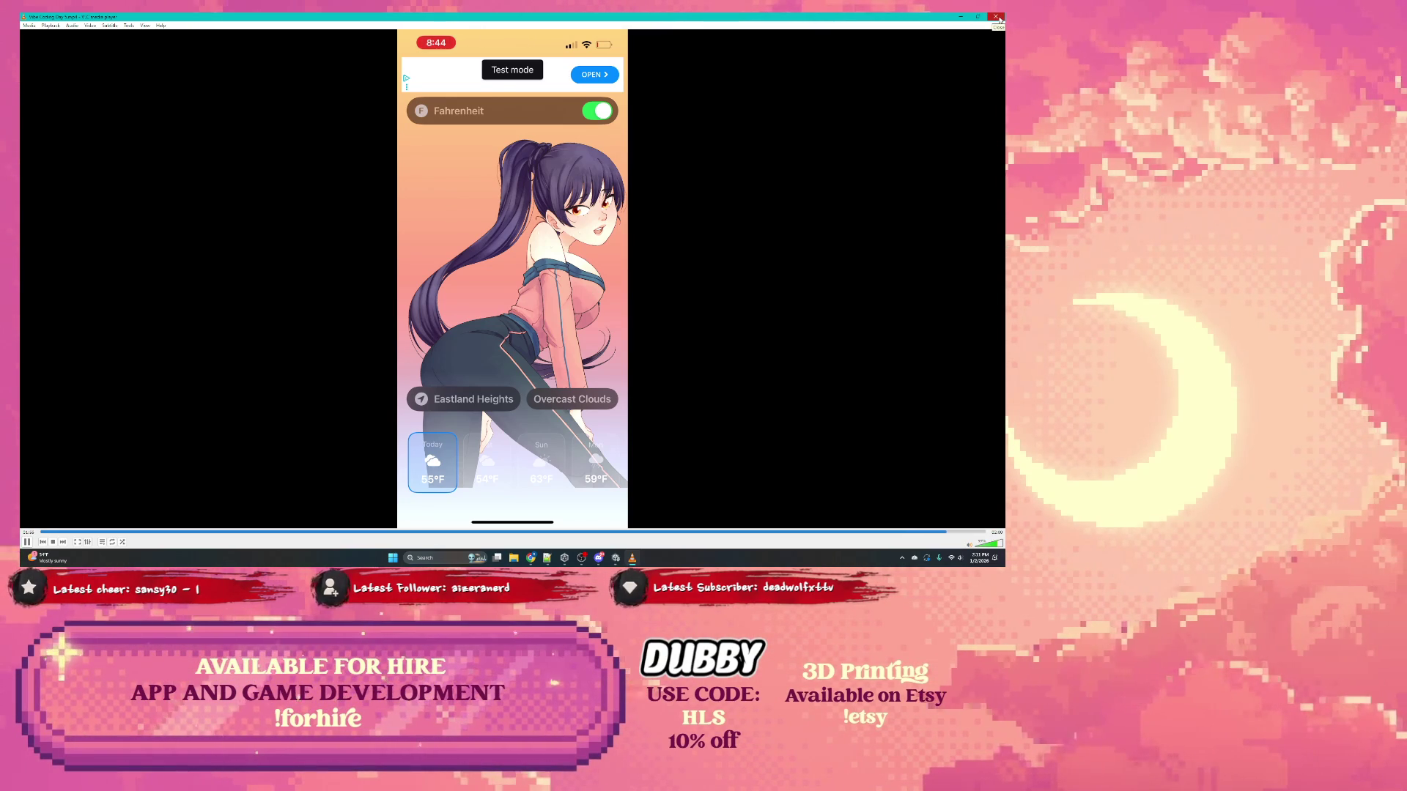
Step: Close the VLC media player window to bring the Unity editor back to the front
left_click(998, 17)
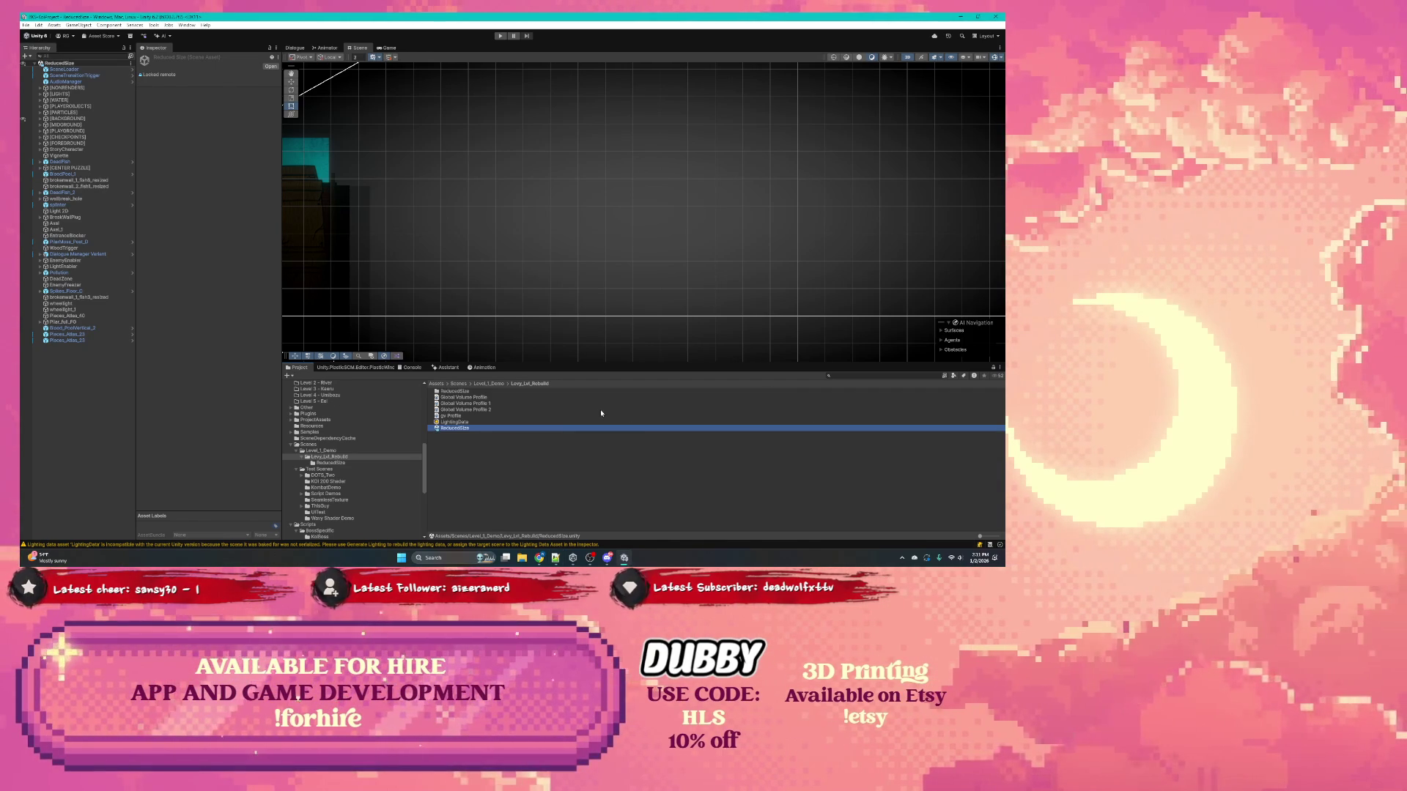
Step: Zoom the Scene view onto the level and select the Spikes_Floor_A spikes
scroll(486, 295, "up", 5)
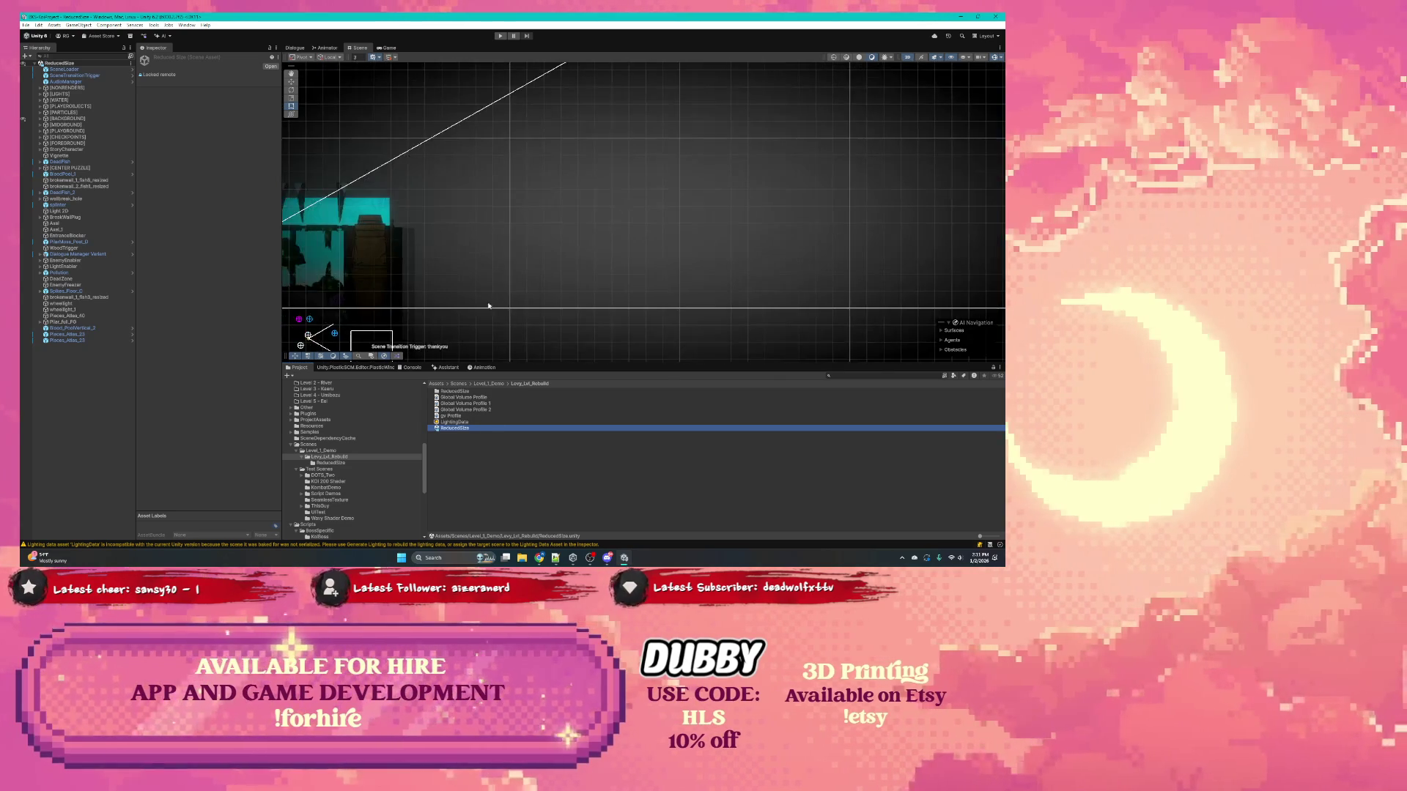
scroll(478, 284, "up", 5)
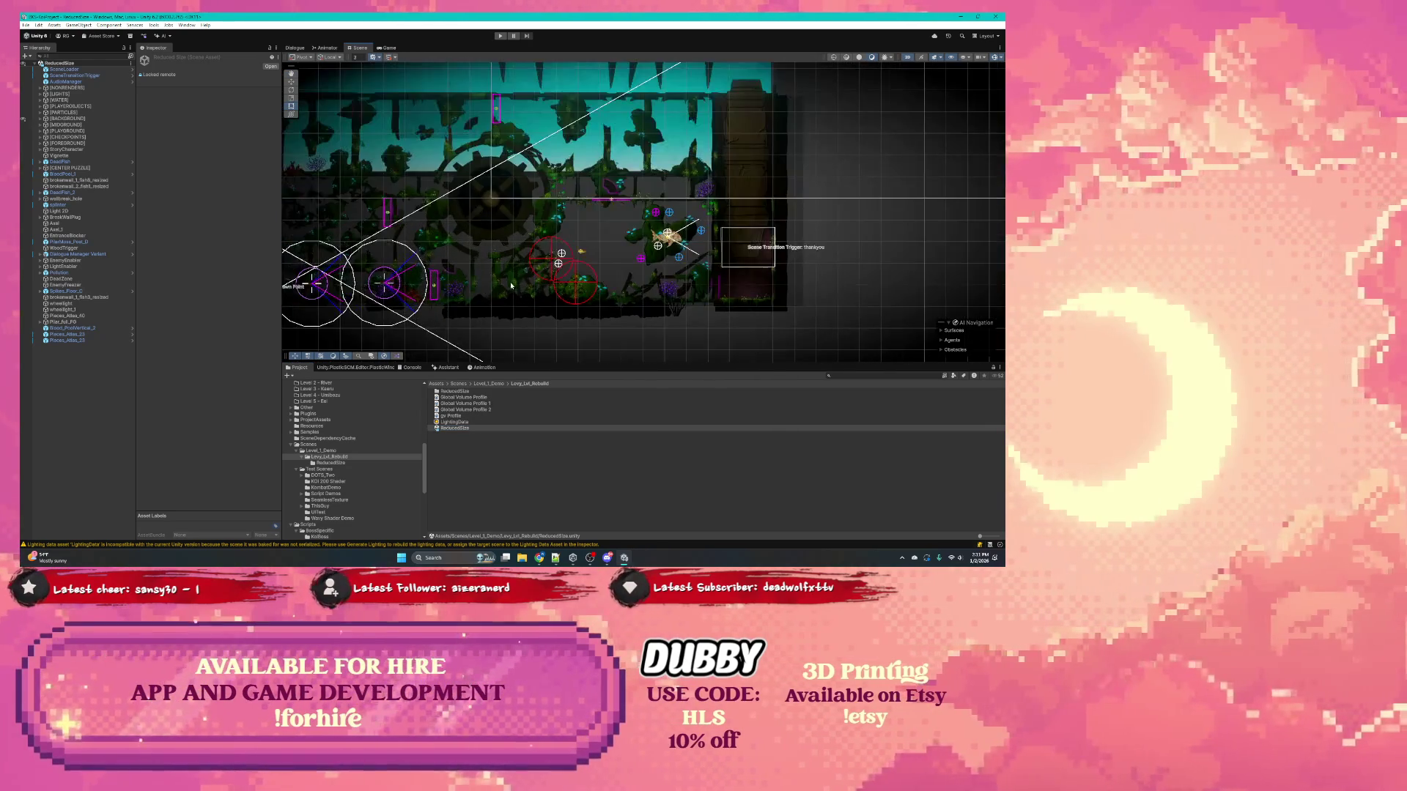
scroll(512, 286, "up", 2)
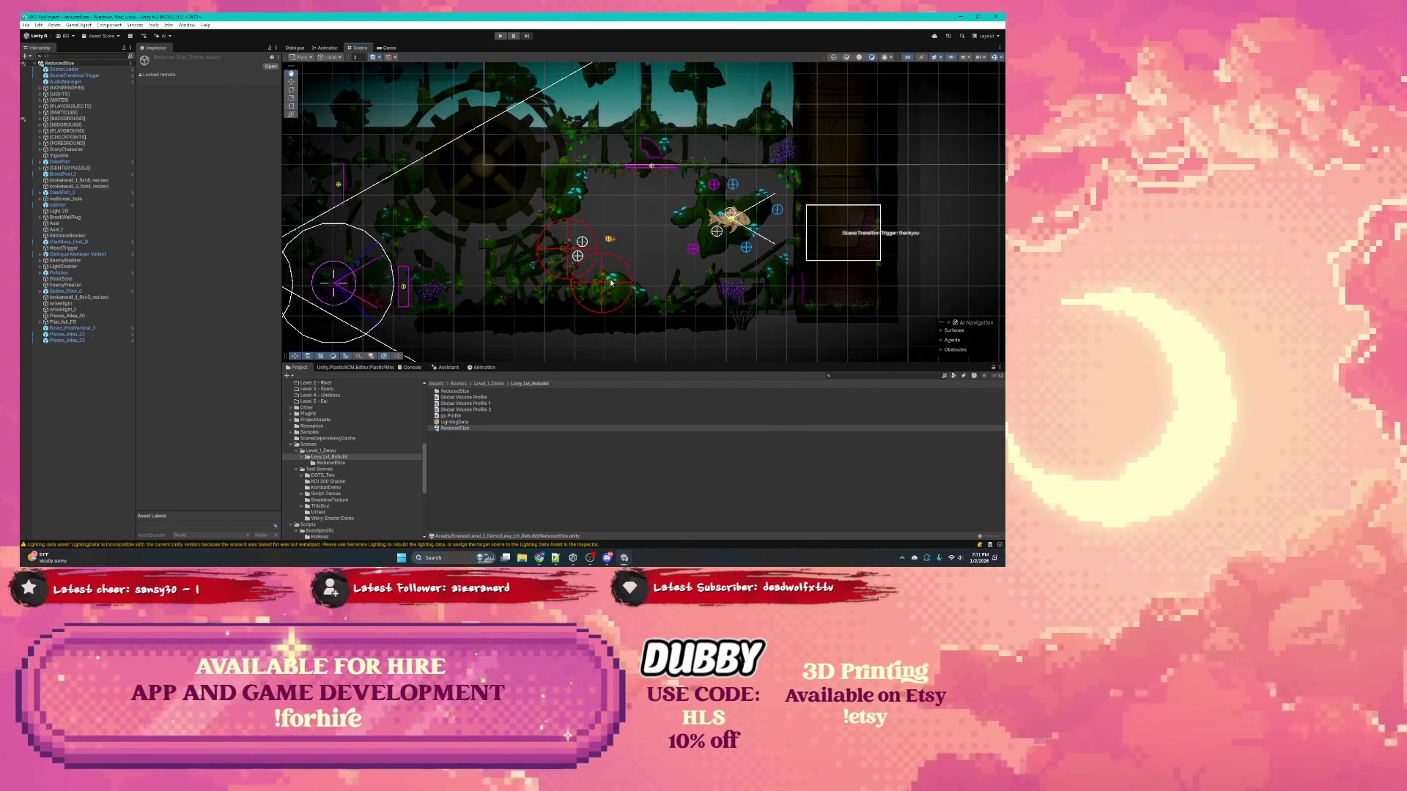
scroll(579, 288, "left", 1)
scroll(505, 287, "left", 6)
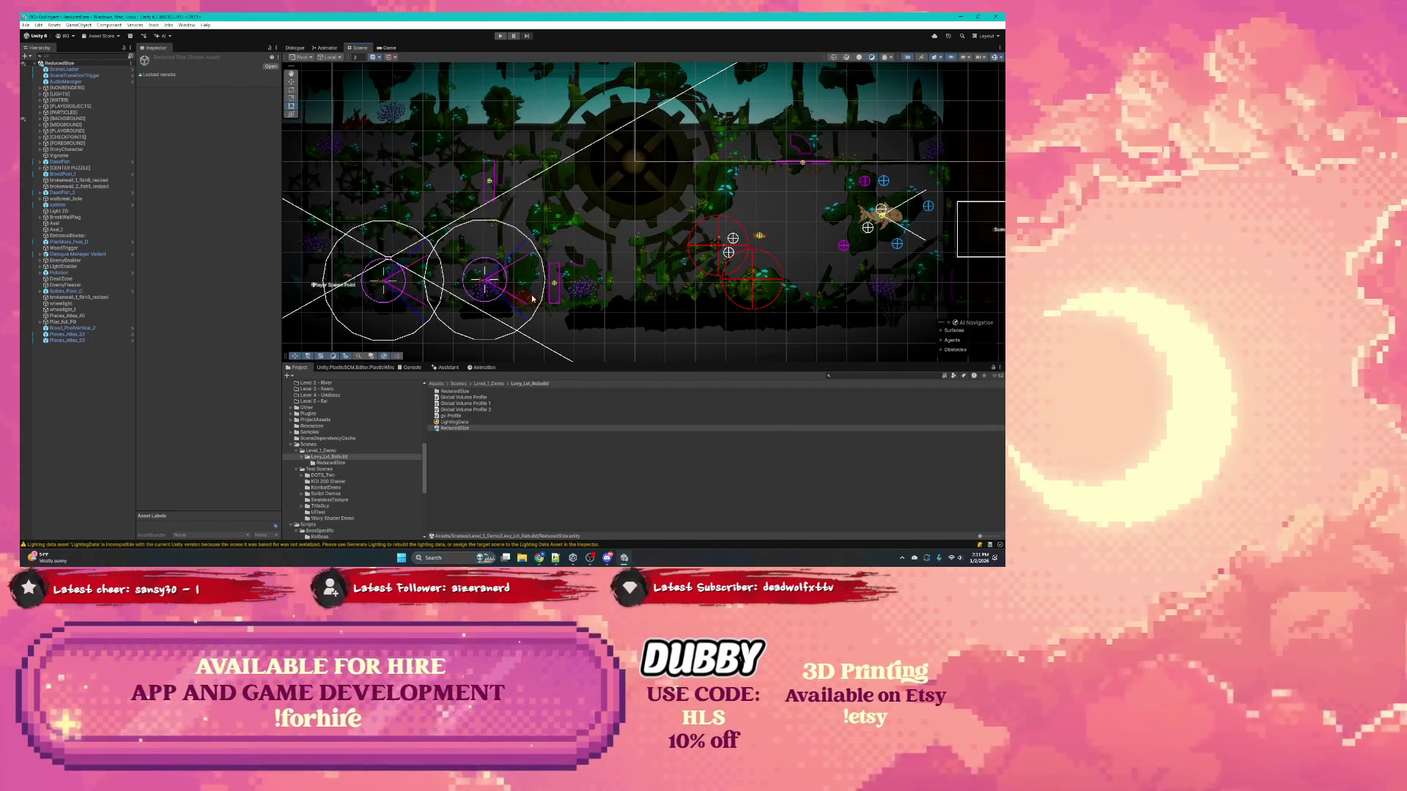
left_click(531, 298)
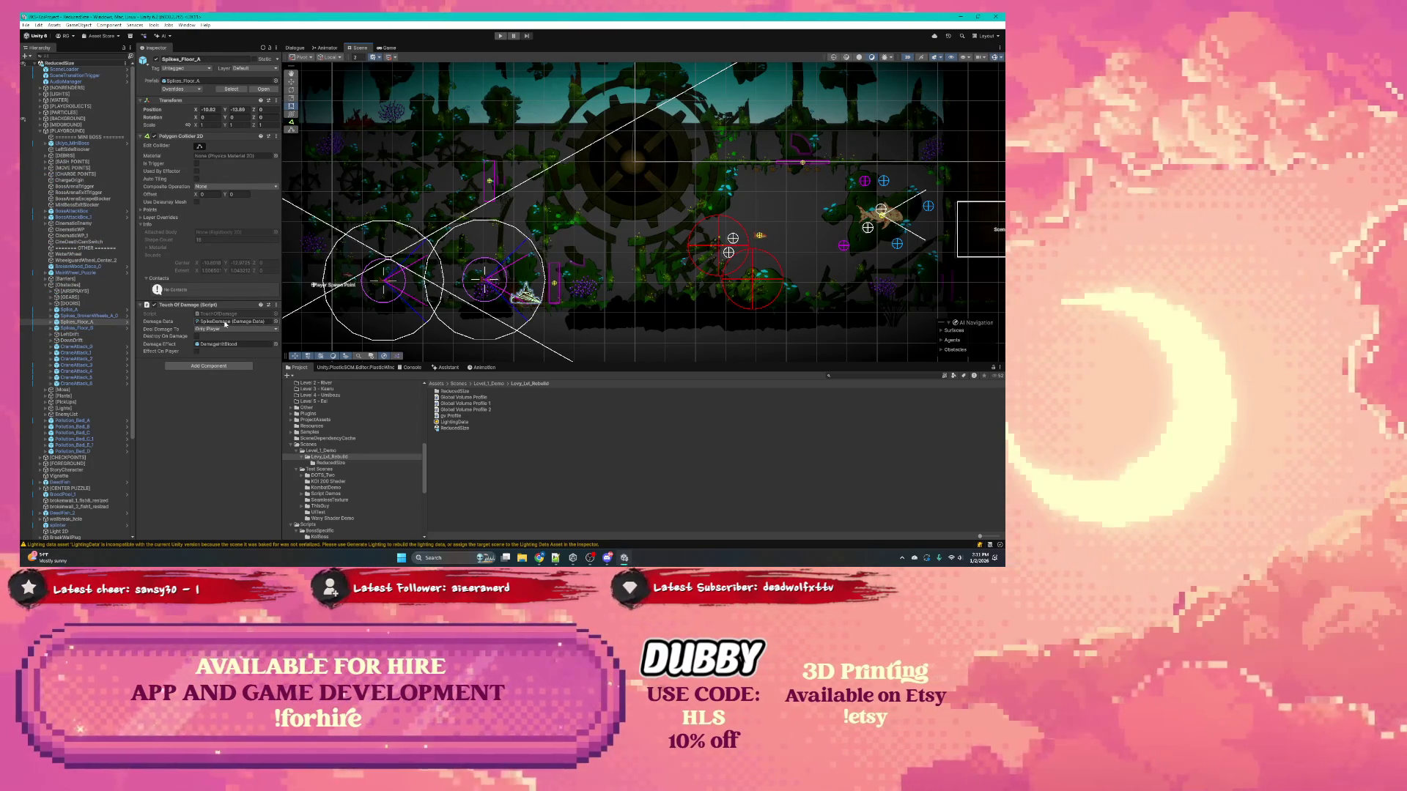
Step: Inspect Spikes_Floor_B, then select the Ukiyo_MiniBoss koi miniboss and scroll through its Inspector
left_click(73, 329)
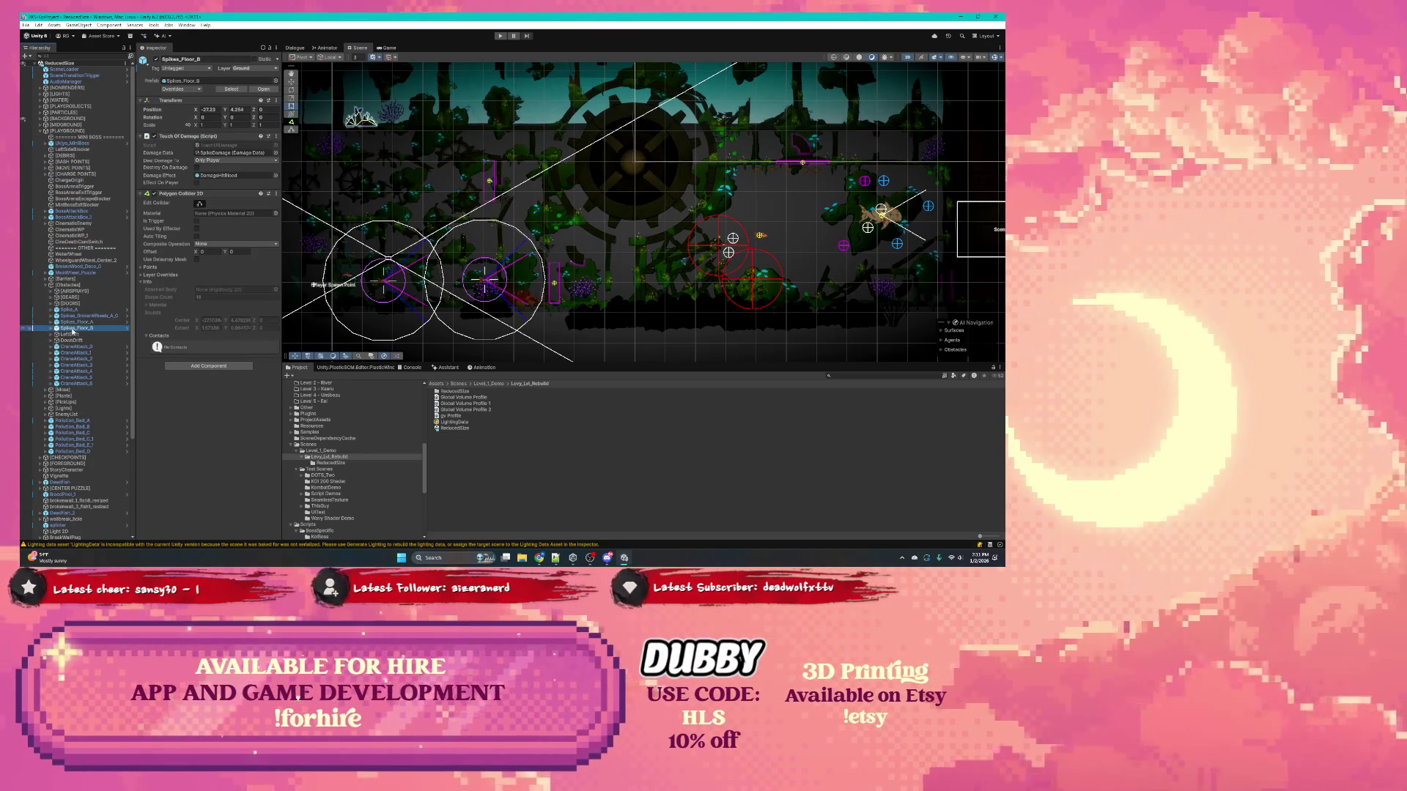
scroll(557, 260, "up", 3)
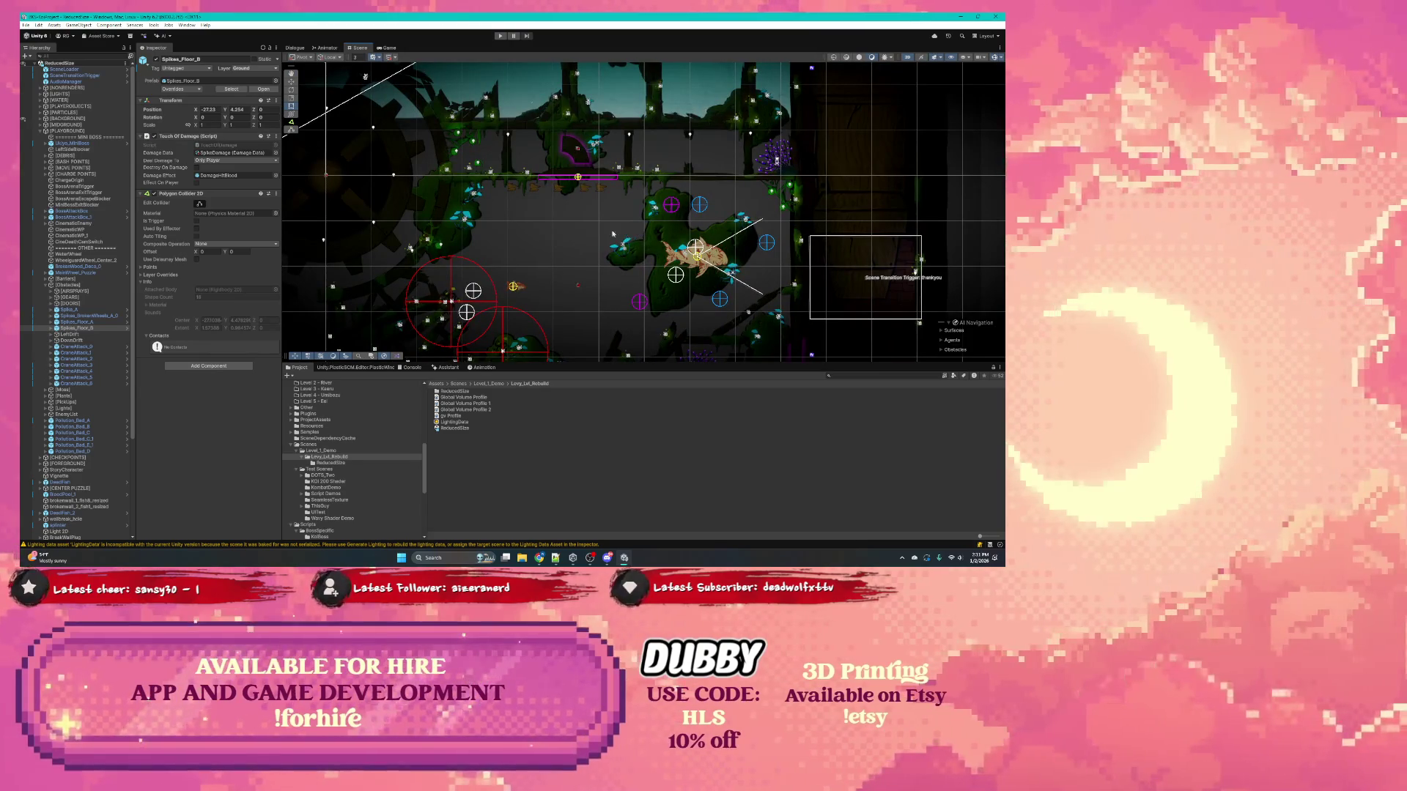
scroll(70, 310, "down", 5)
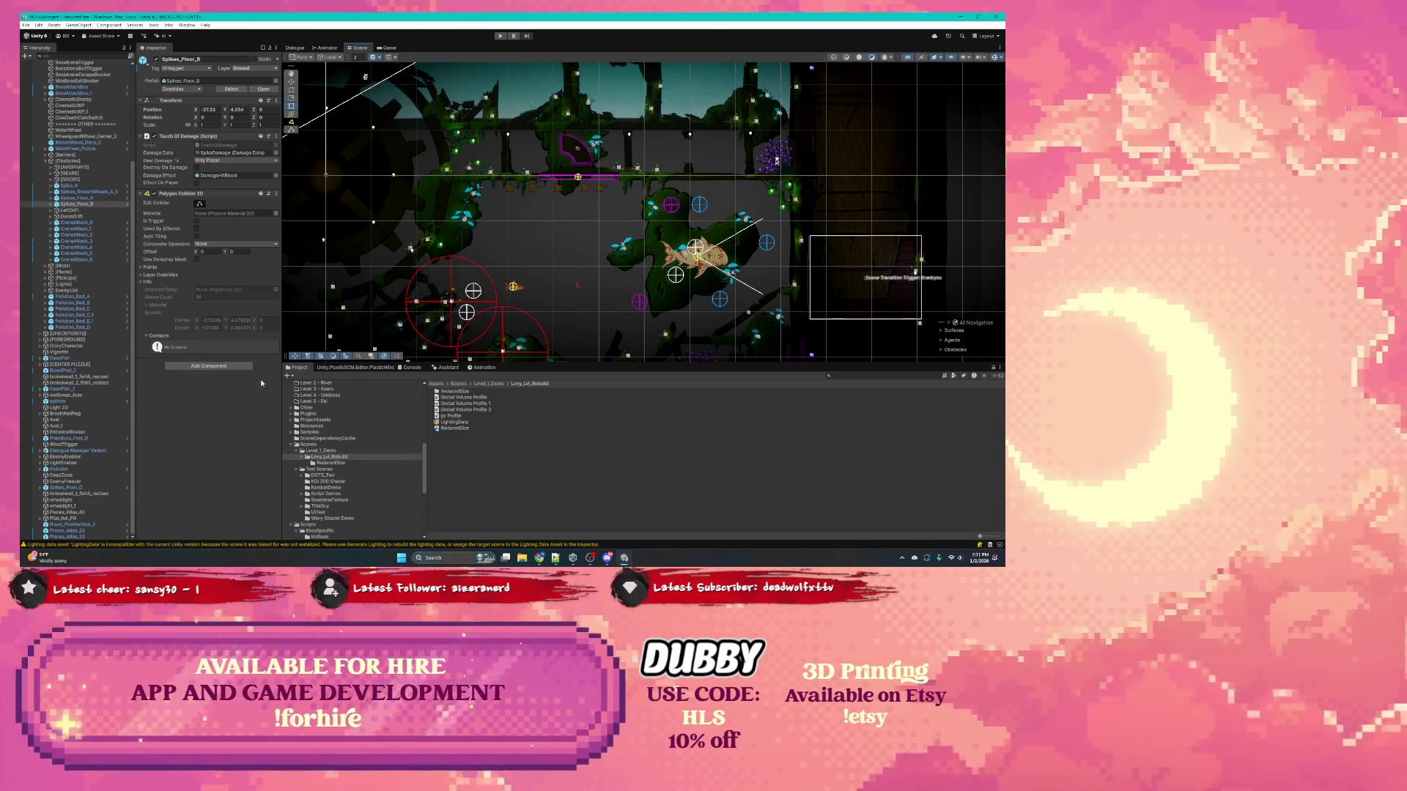
left_click(692, 260)
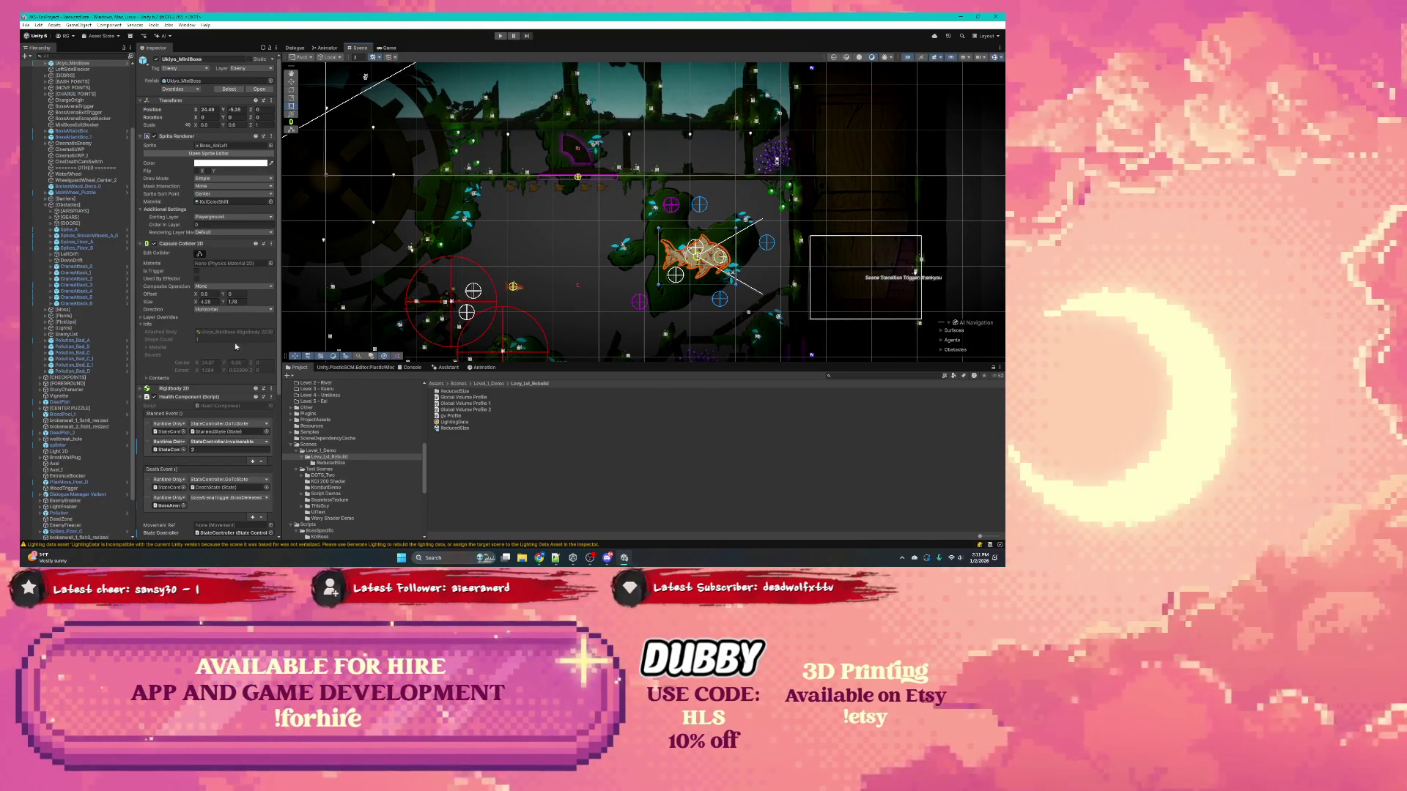
scroll(169, 350, "down", 2)
scroll(169, 350, "down", 2)
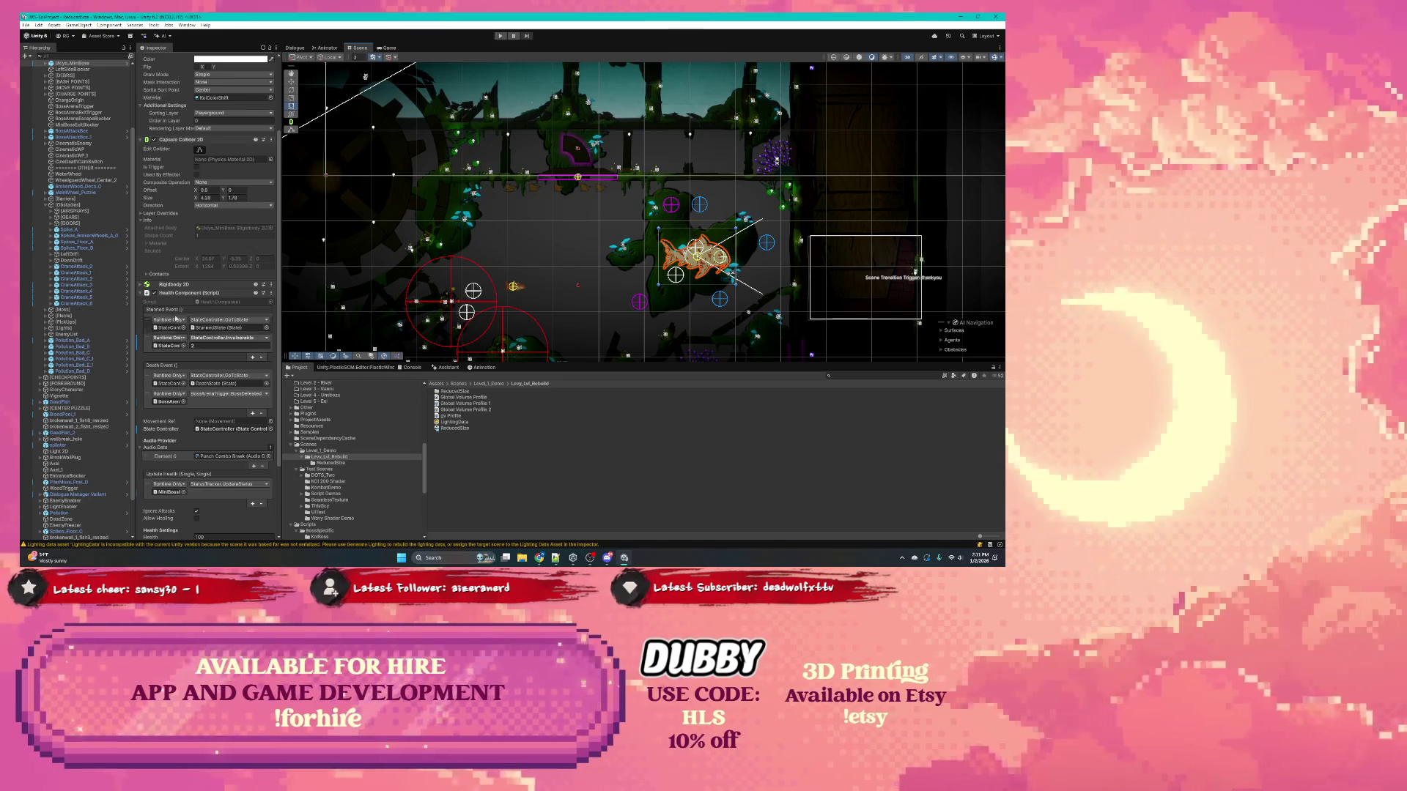
scroll(194, 299, "down", 4)
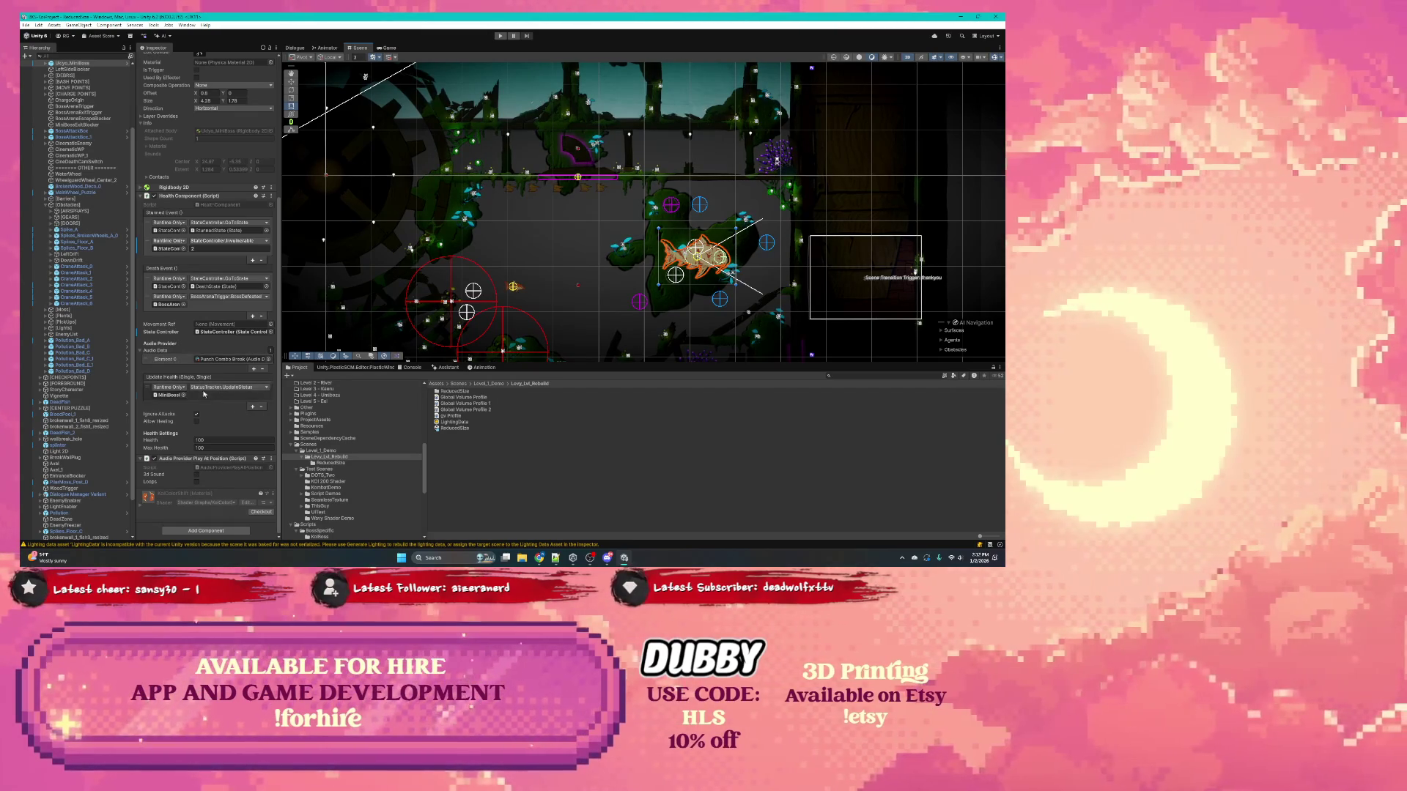
scroll(180, 318, "up", 4)
scroll(181, 318, "down", 4)
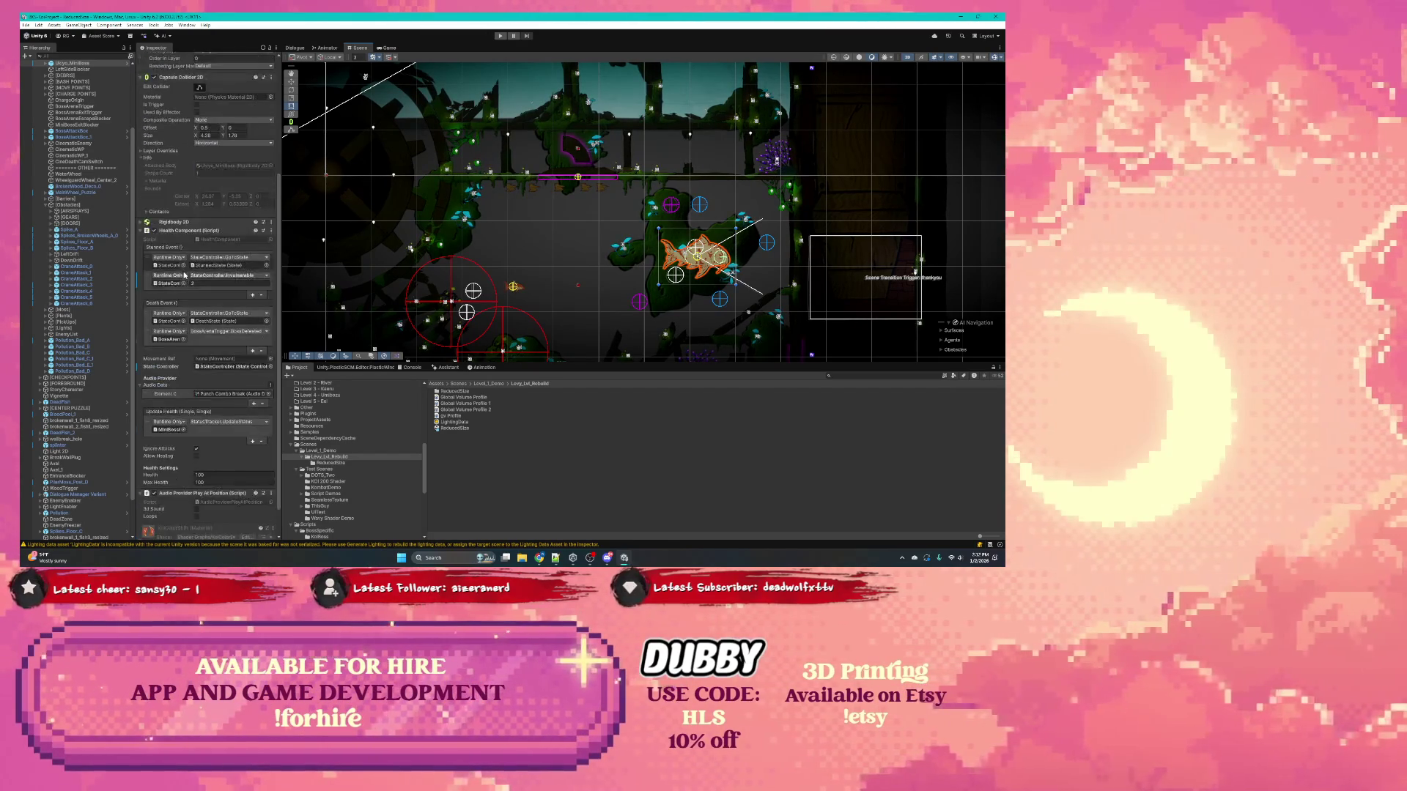
scroll(64, 289, "down", 1)
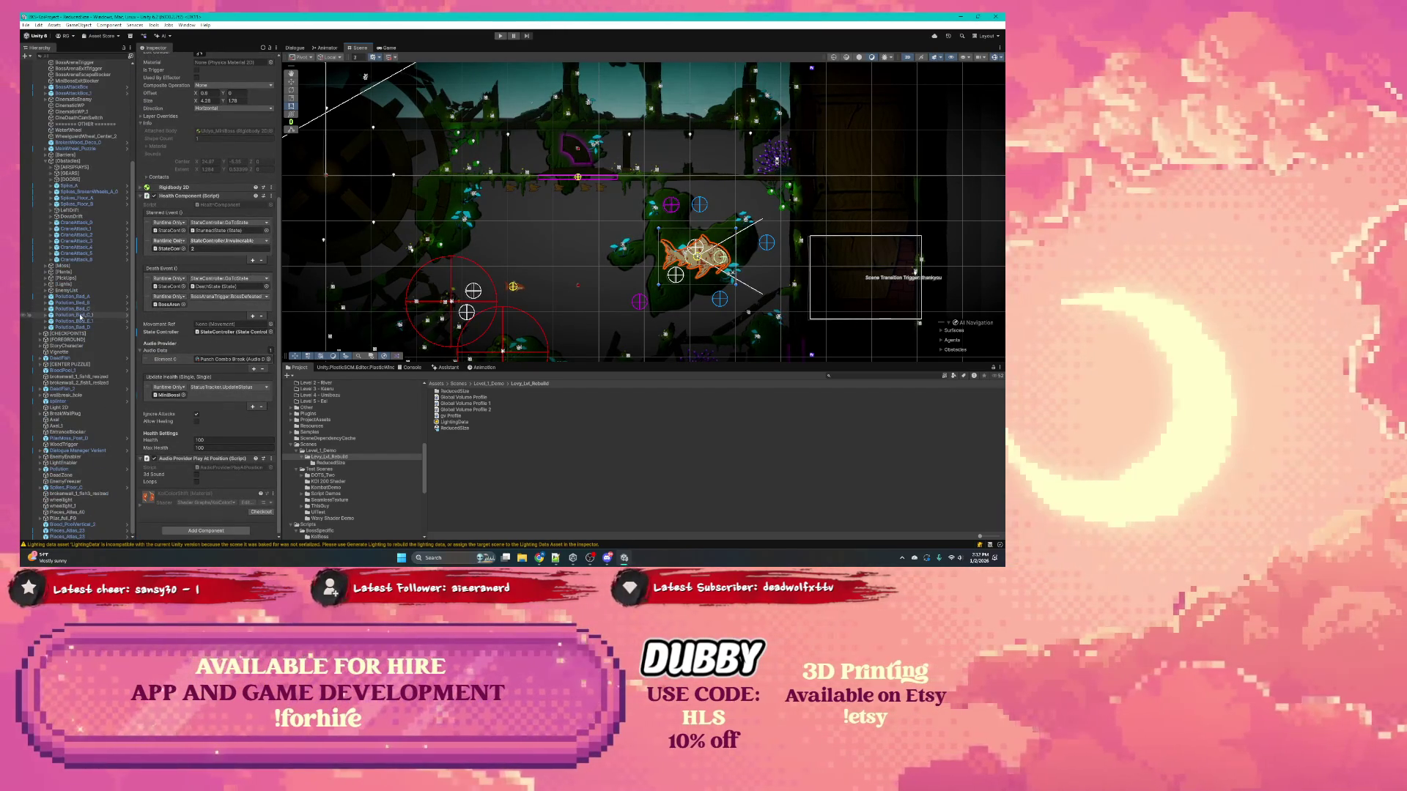
scroll(61, 205, "up", 4)
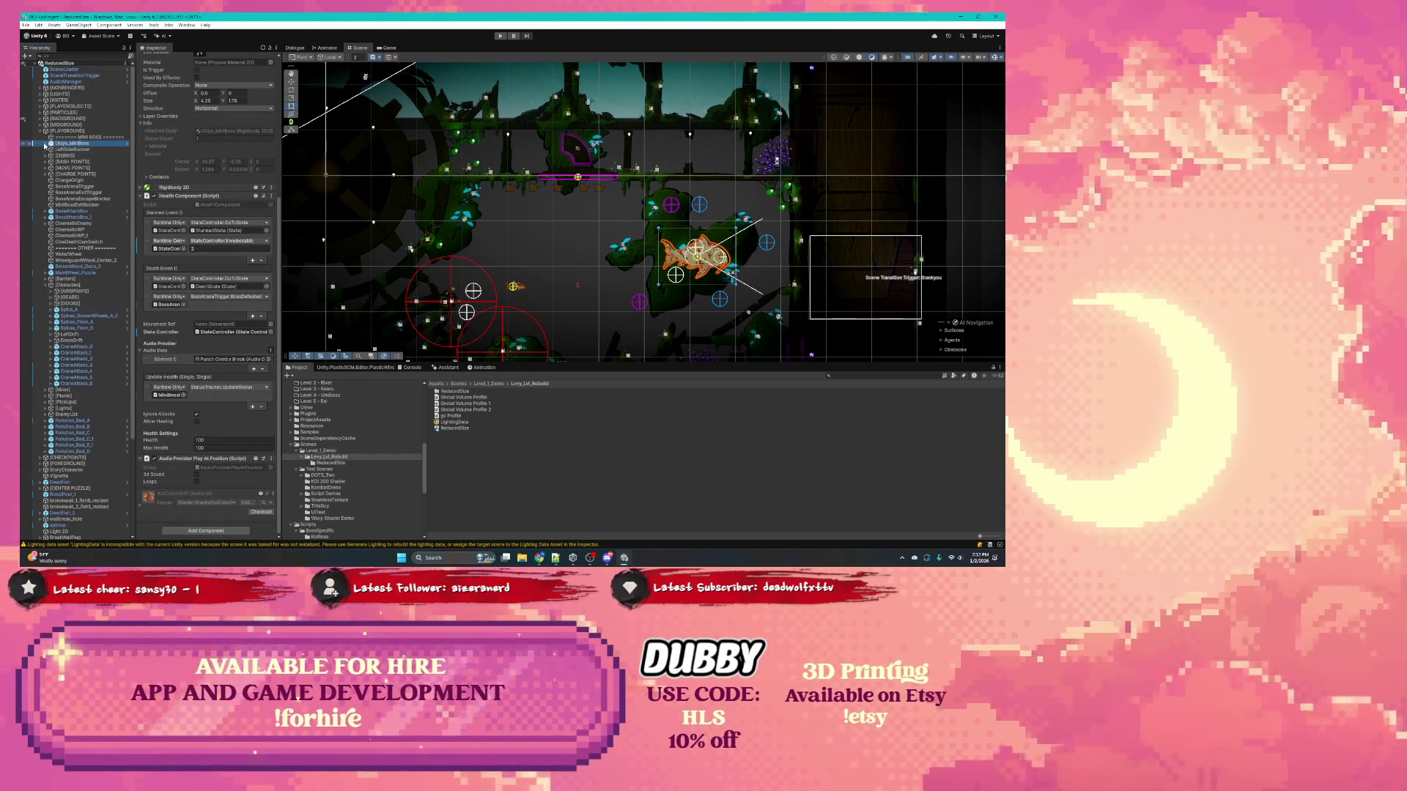
Step: Expand Ukiyo_MiniBoss's children, review its Health Component, and select the StateCon value 2
left_click(51, 143)
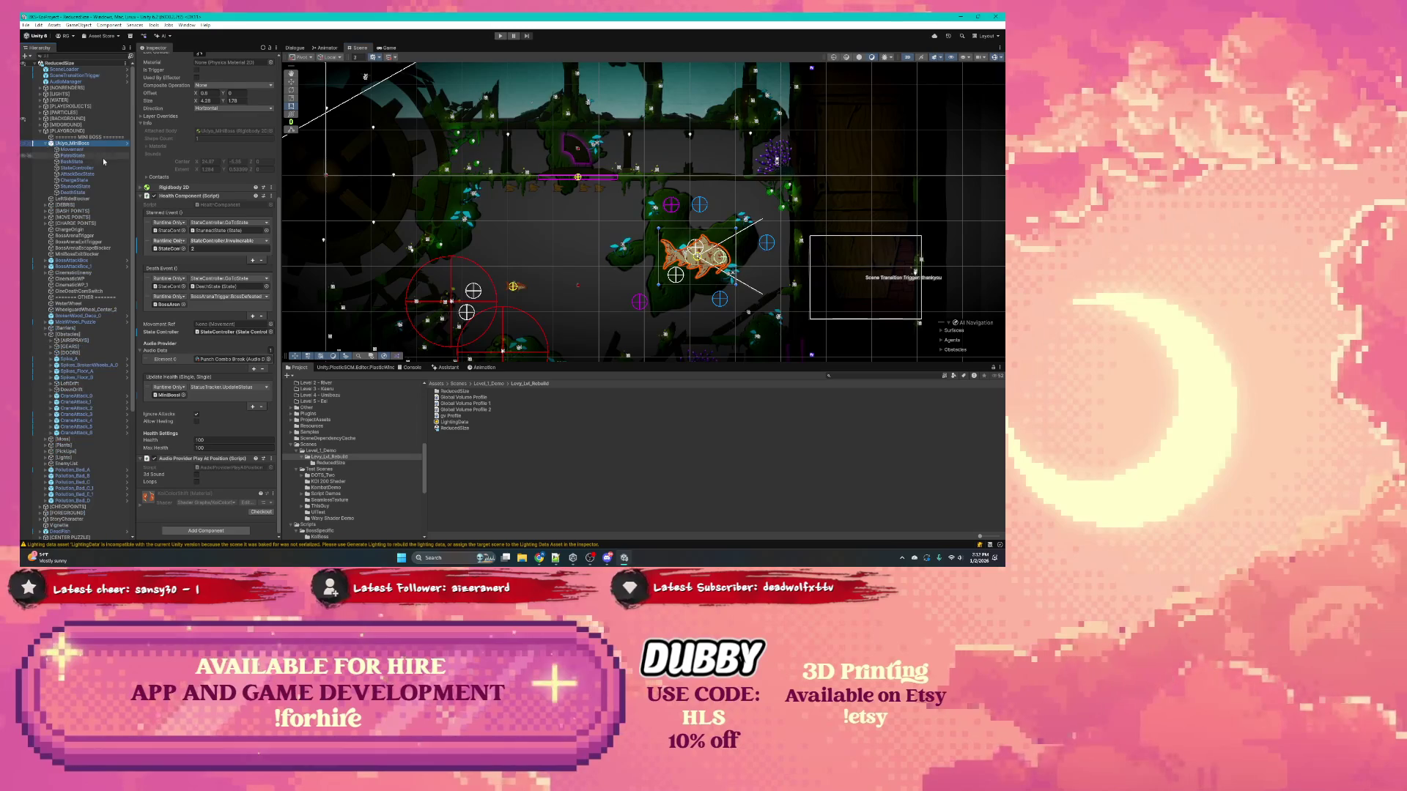
left_click(143, 196)
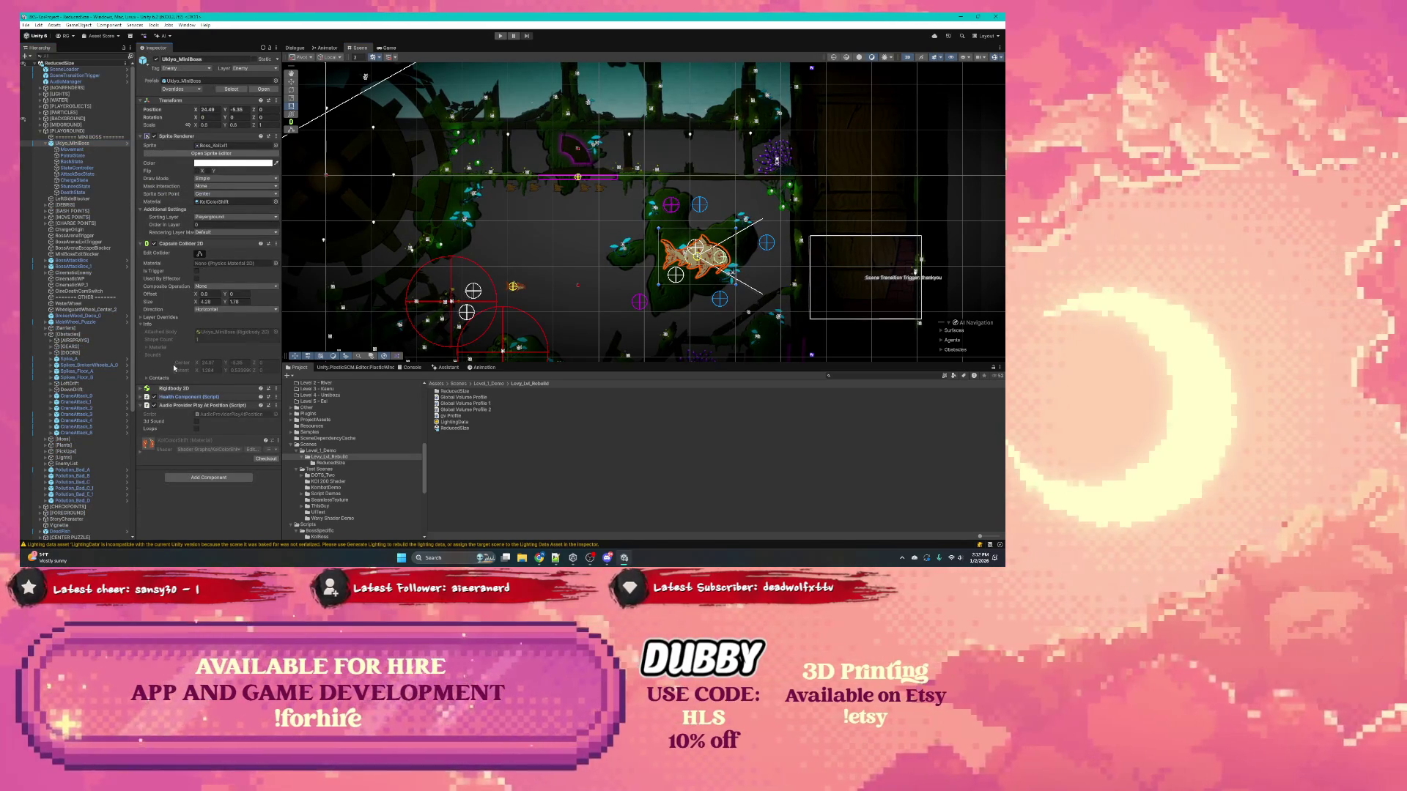
left_click(141, 396)
scroll(195, 330, "down", 3)
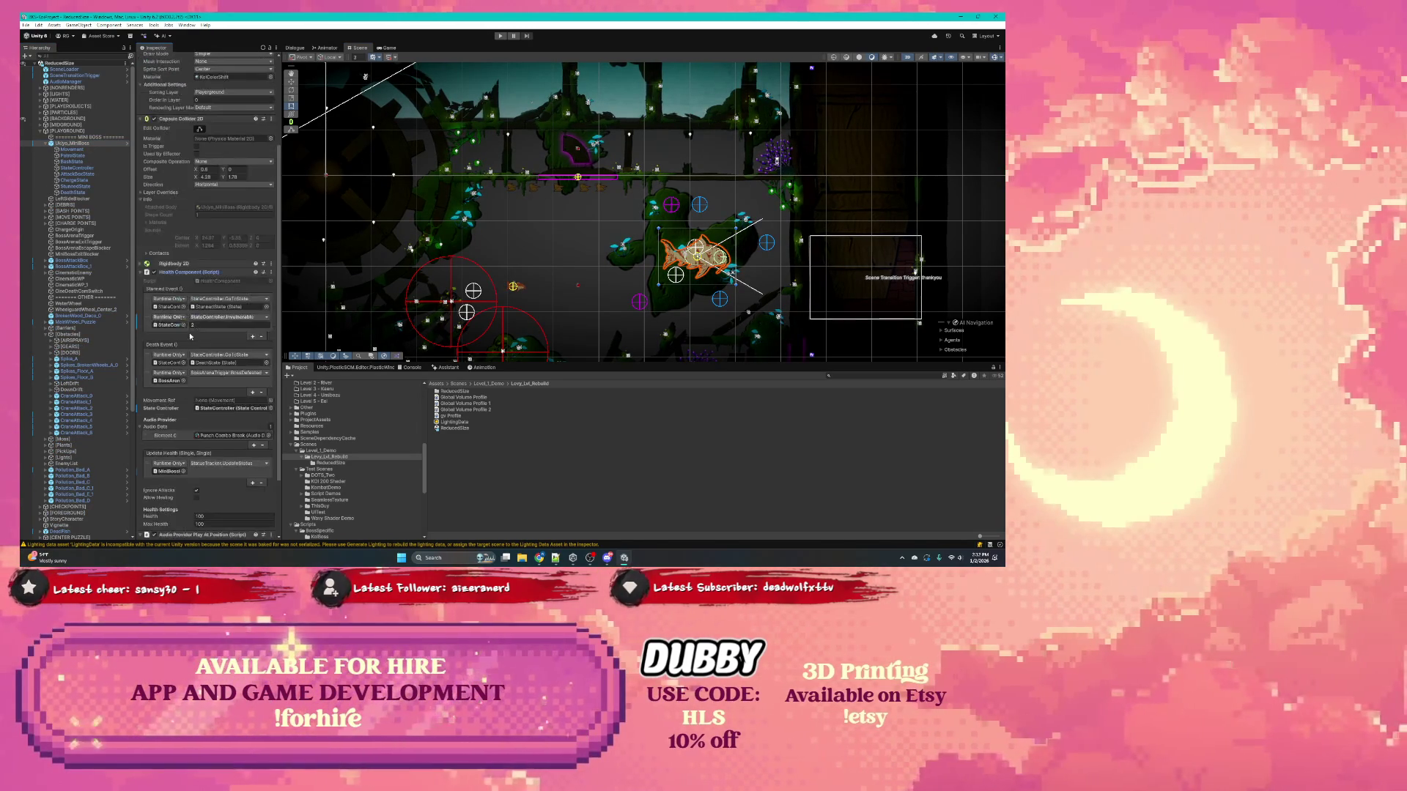
scroll(195, 330, "down", 1)
left_click(179, 385)
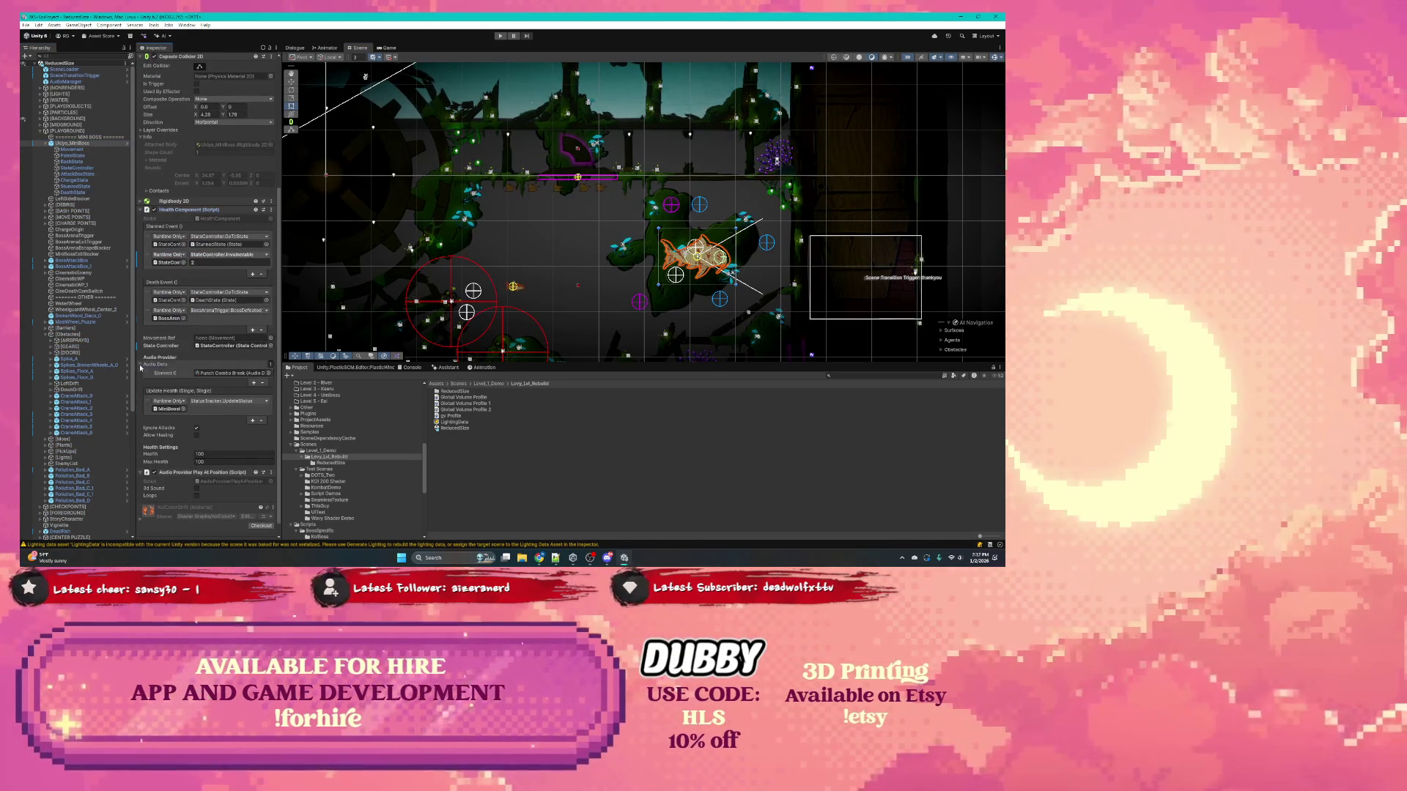
scroll(179, 376, "down", 1)
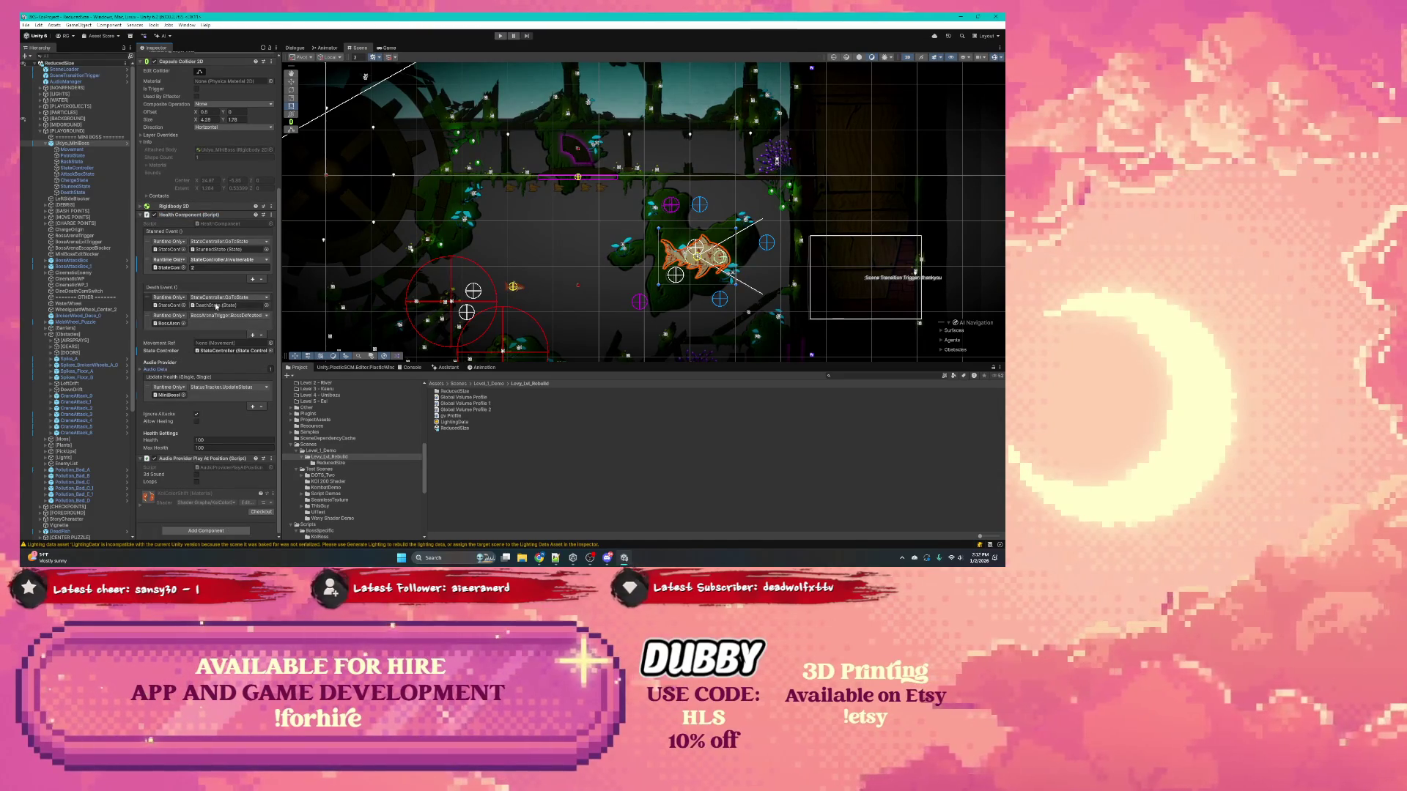
left_click(224, 266)
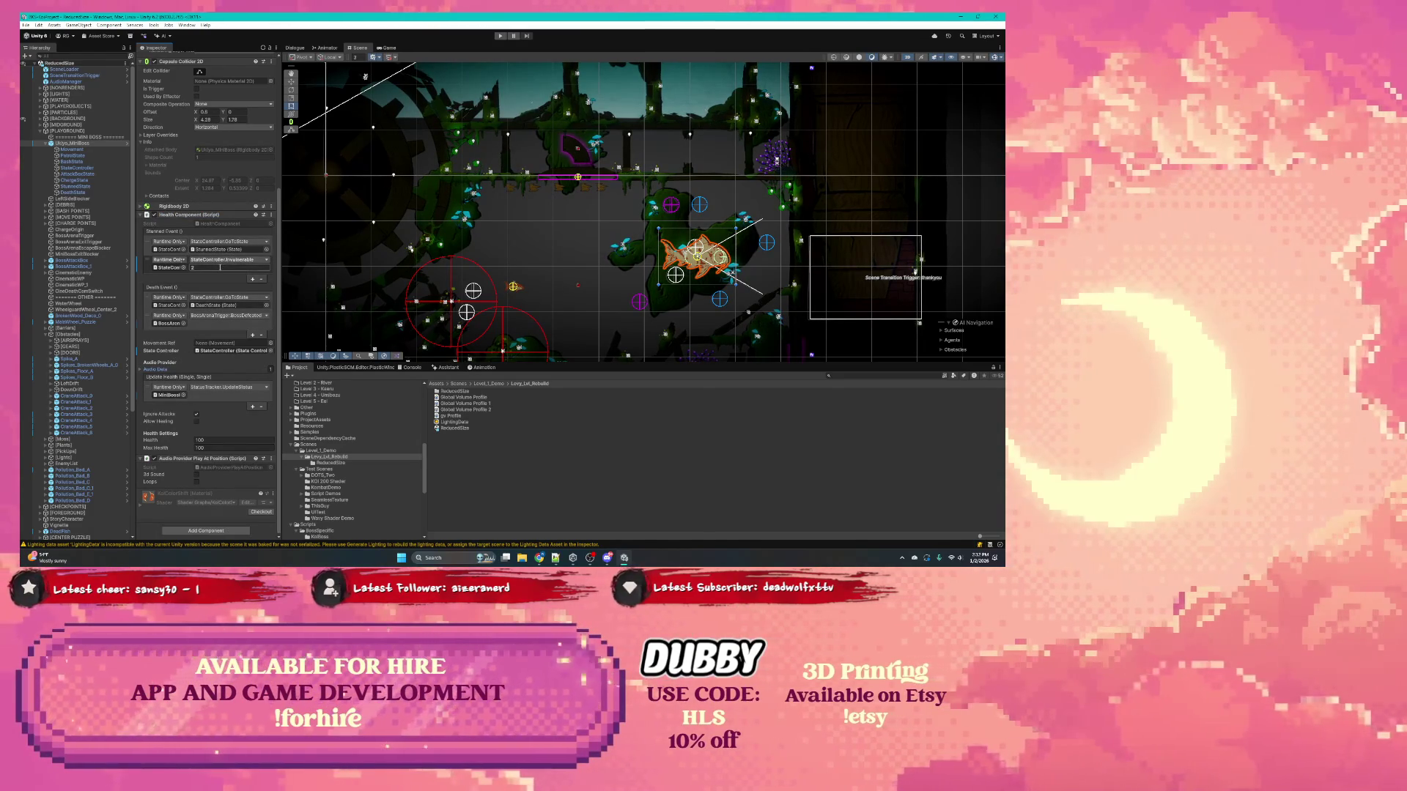
double_click(220, 266)
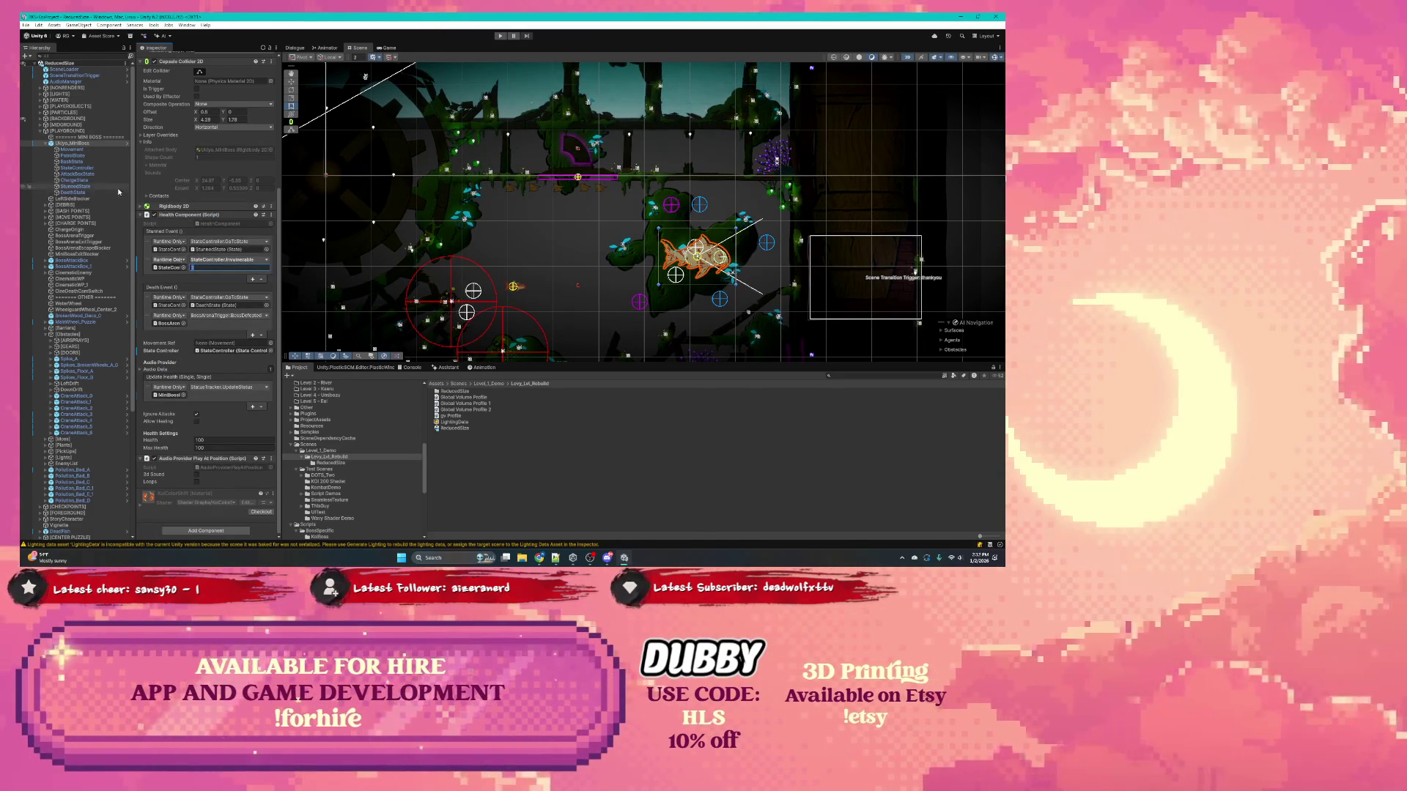
scroll(181, 200, "up", 5)
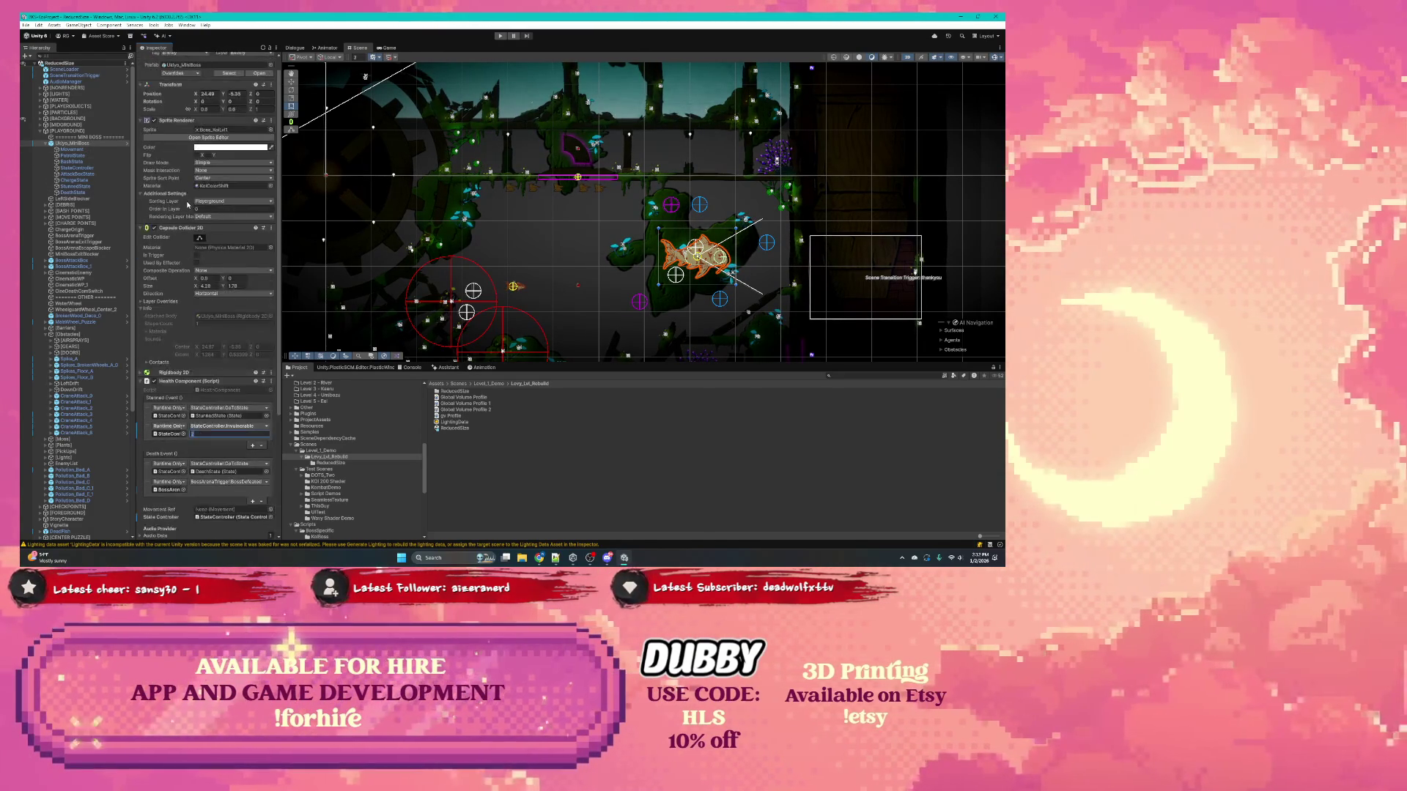
Step: Apply all of Ukiyo_MiniBoss's overrides to its prefab and enter Play mode
left_click(179, 89)
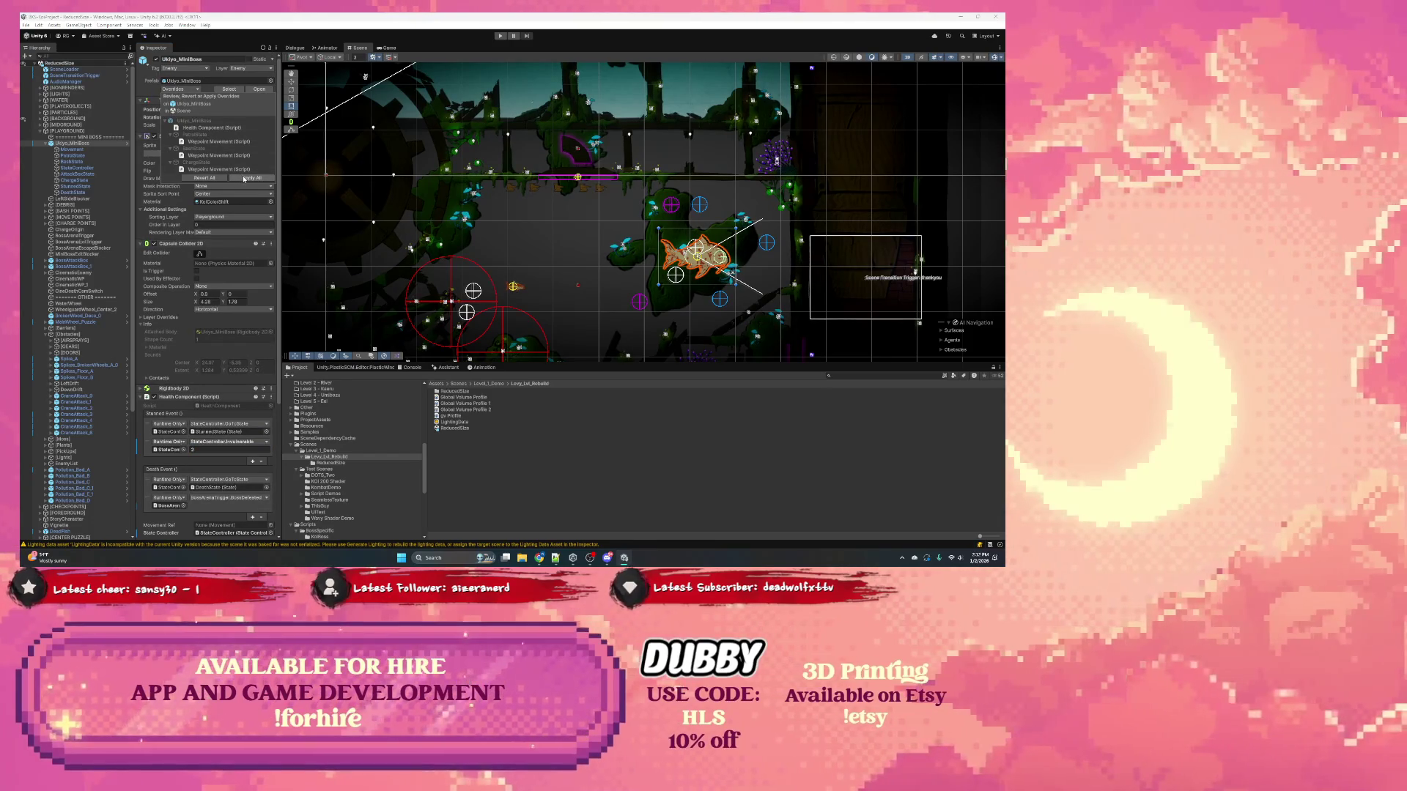
left_click(244, 178)
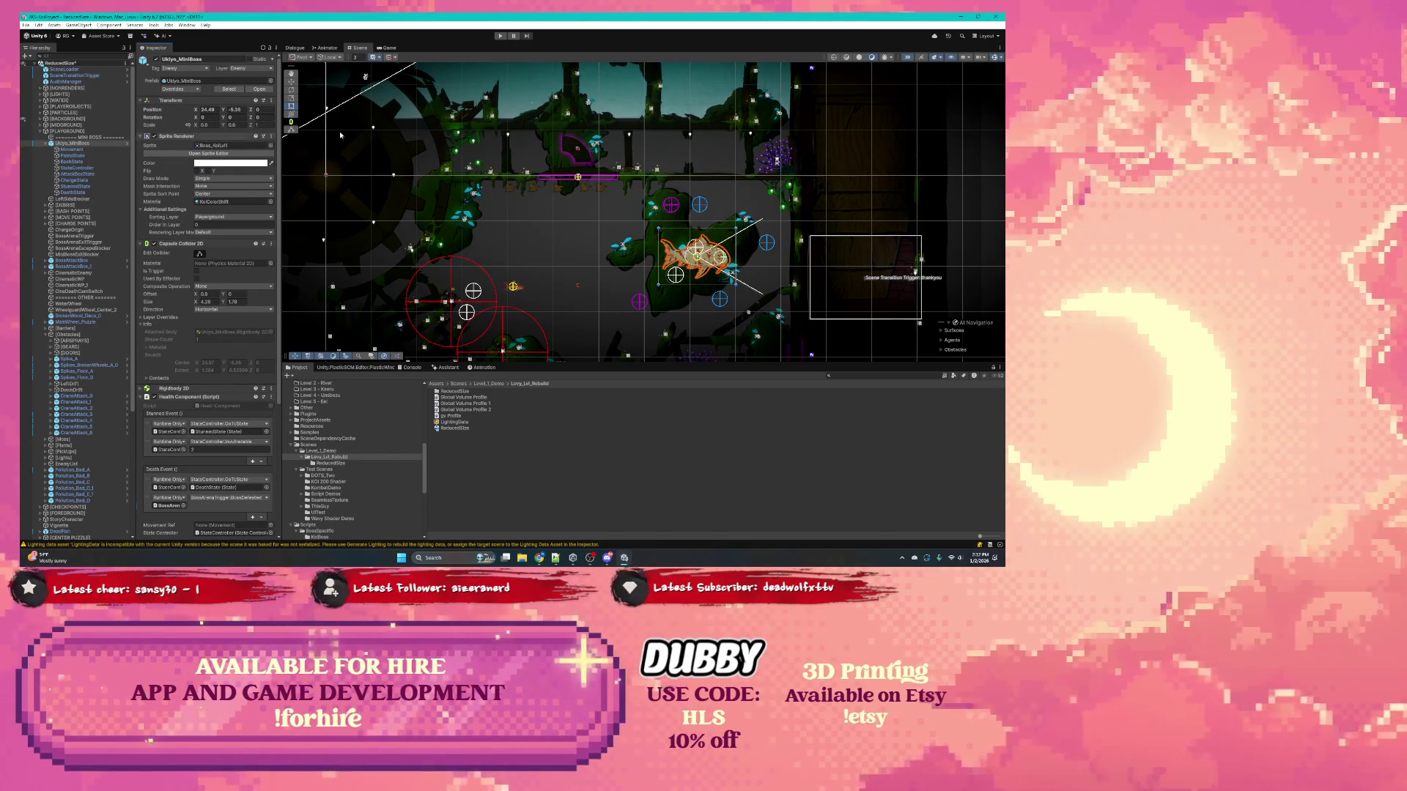
scroll(445, 189, "down", 3)
scroll(446, 189, "left", 10)
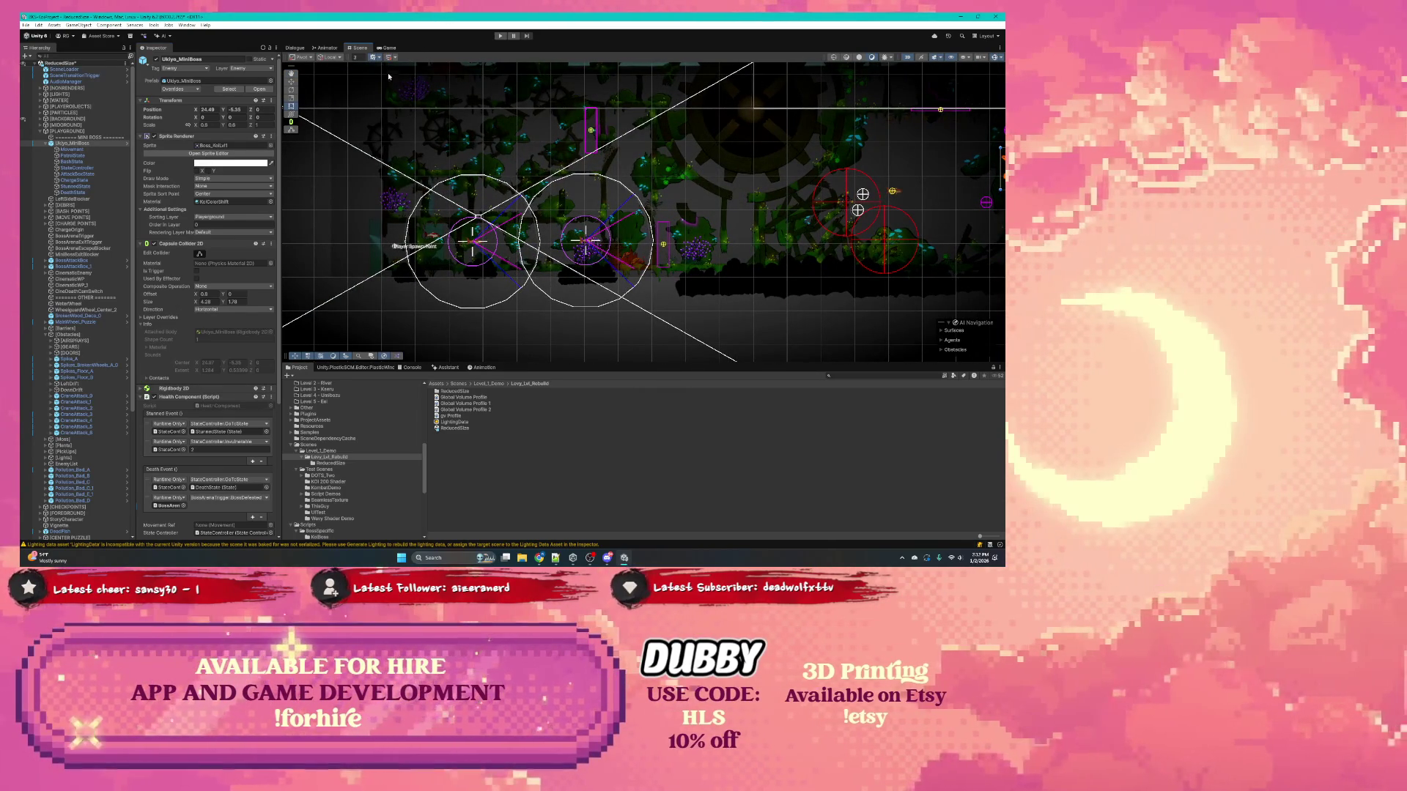
left_click(499, 36)
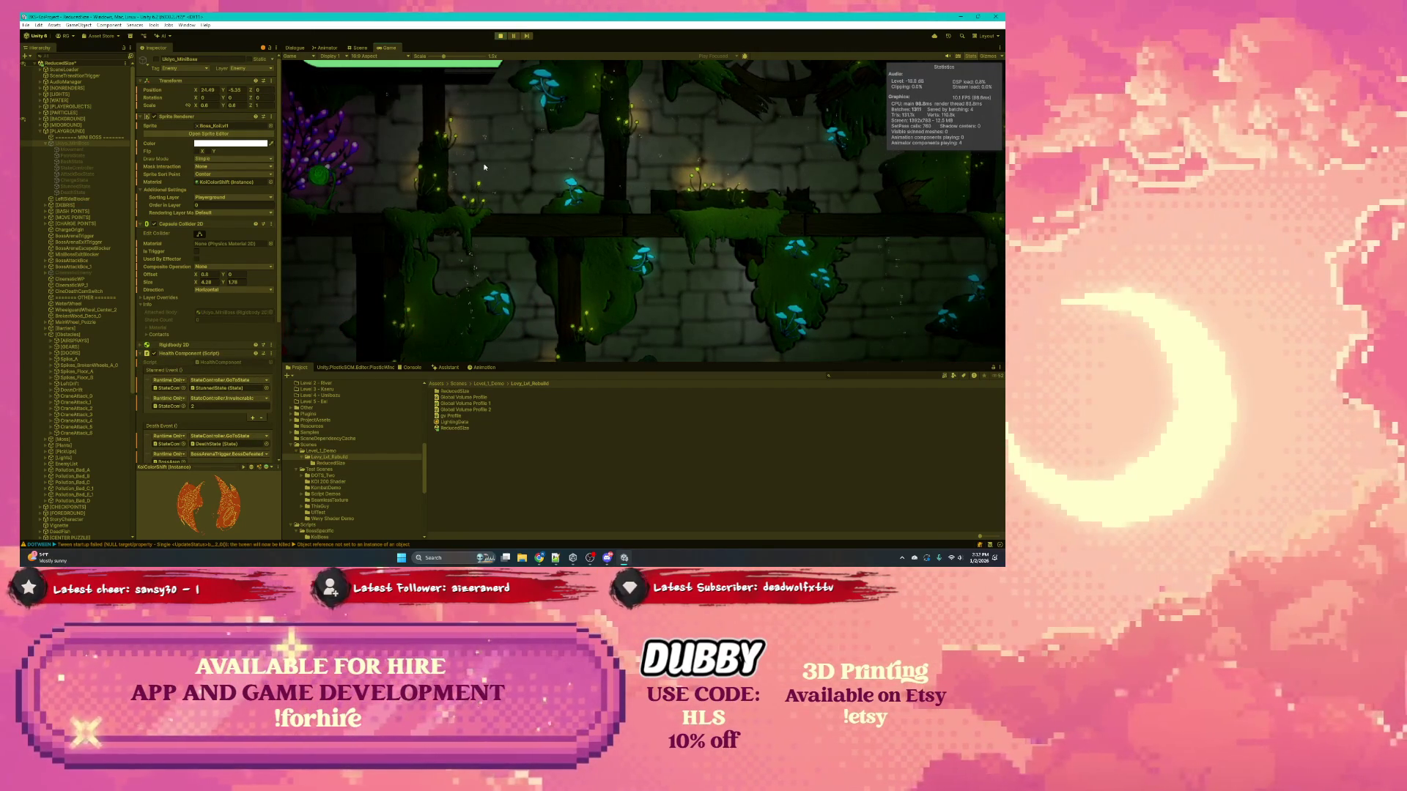
Step: Set the Game view scale to 1x, watch the koi miniboss fight, then stop Play mode
left_click_drag(445, 57, 430, 56)
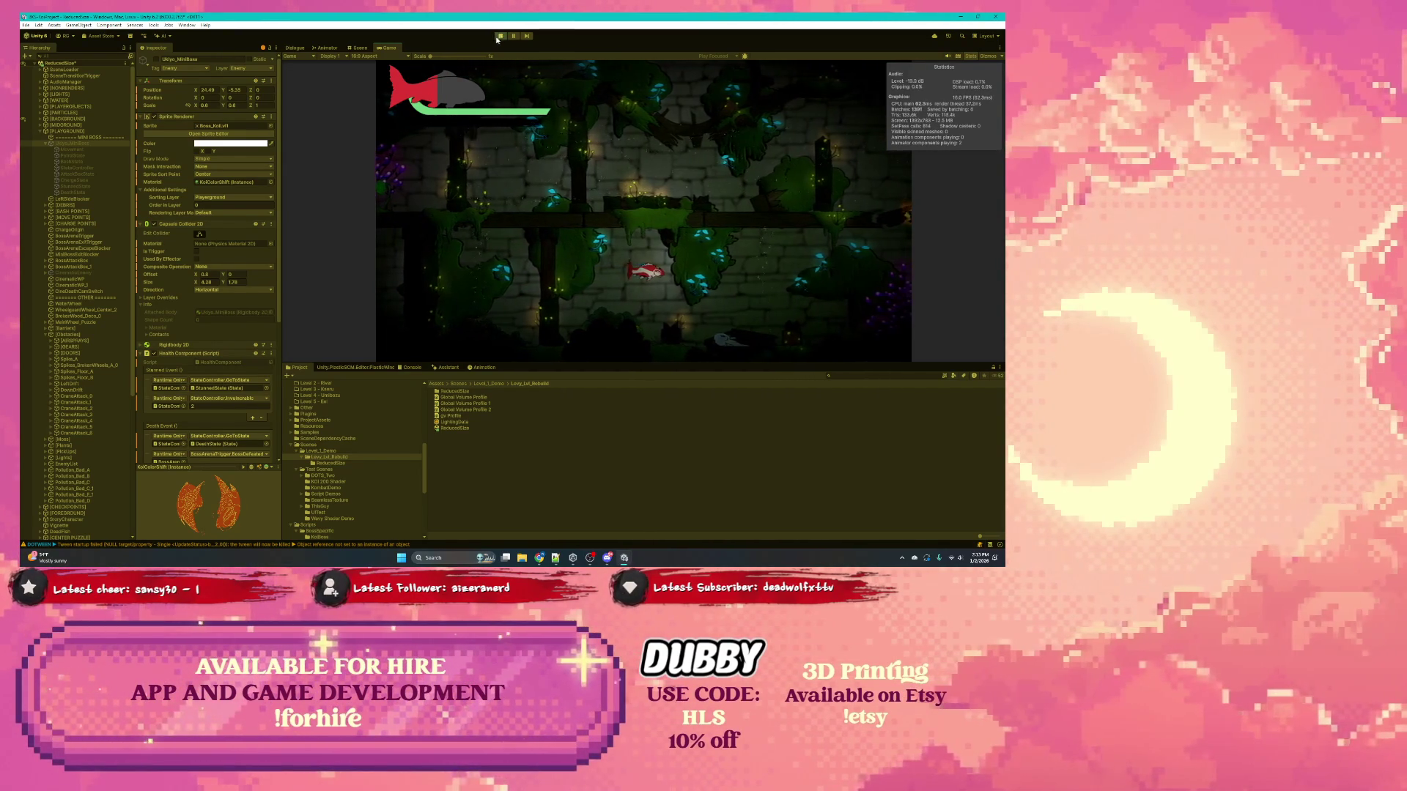
left_click(501, 35)
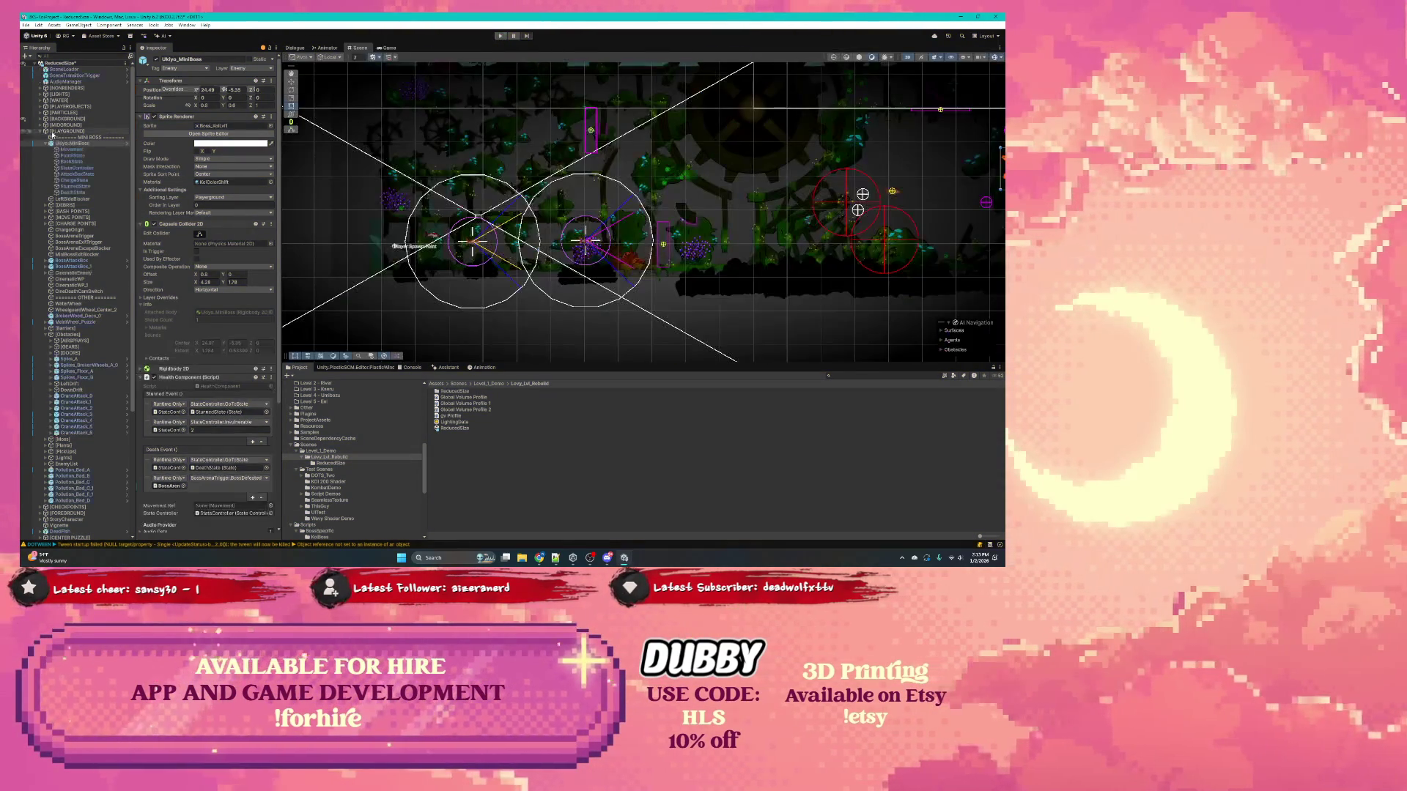
Step: Select SpawnPoint under PLAYEROBJECTS, frame it, and drag it right to about 24.93, 1.59
left_click(45, 120)
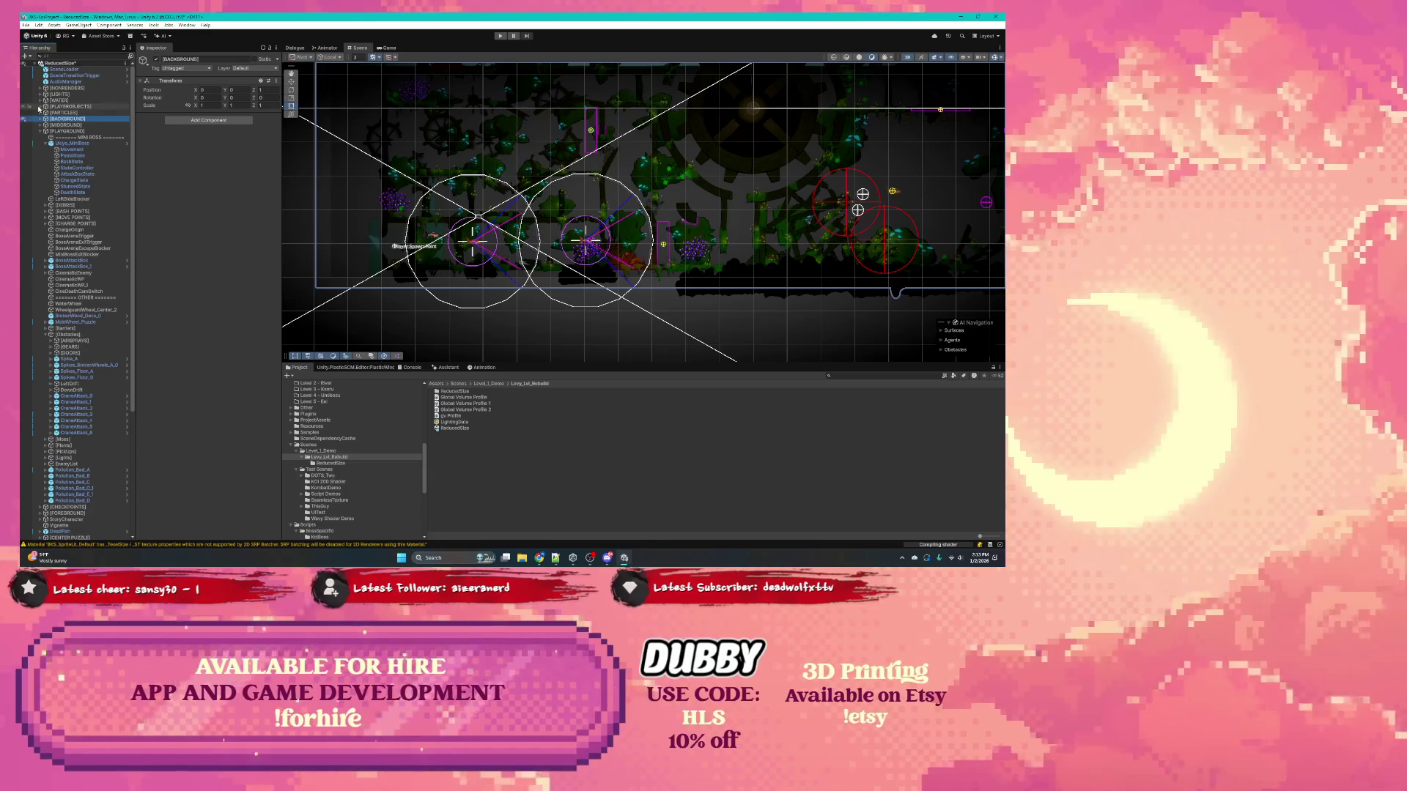
left_click(40, 107)
left_click(62, 131)
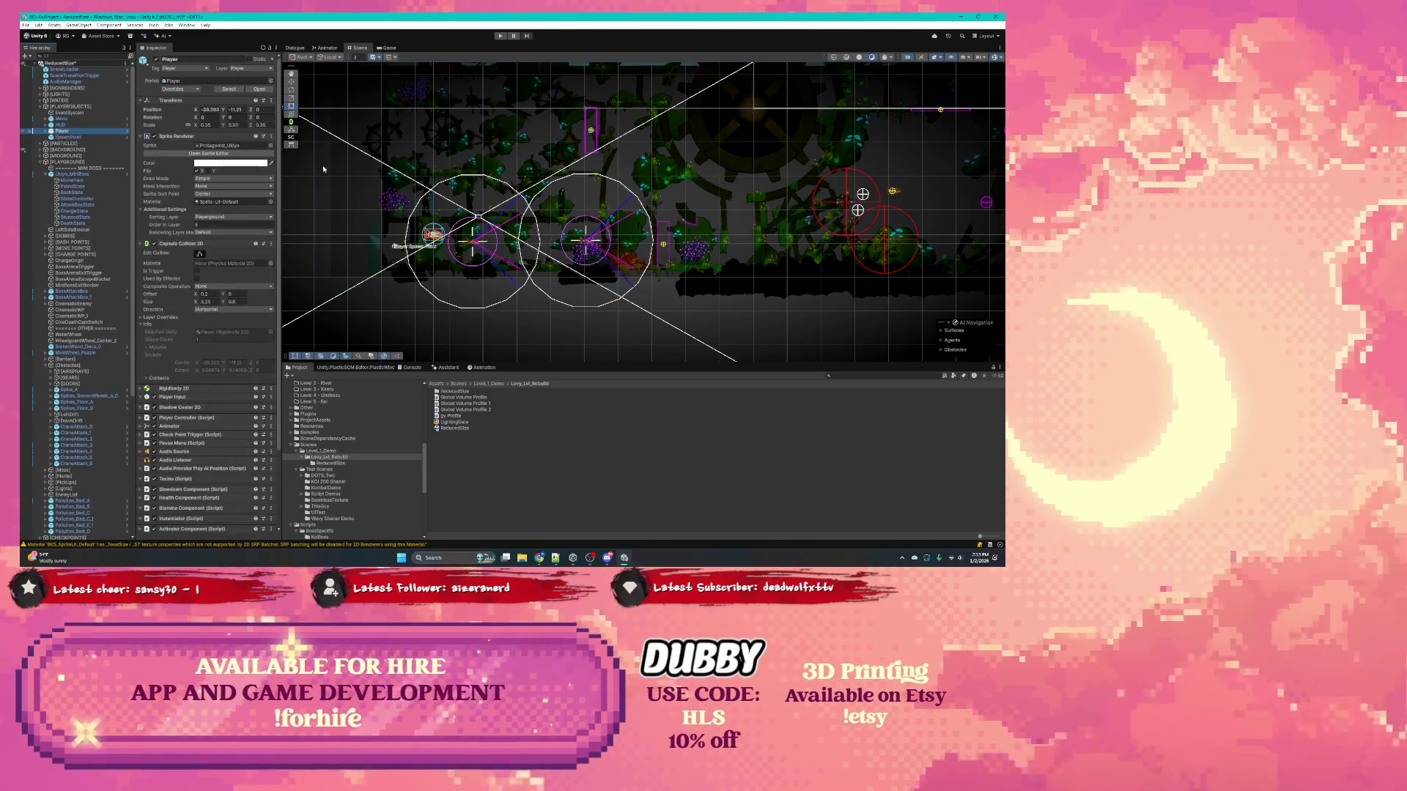
left_click(99, 138)
key("f")
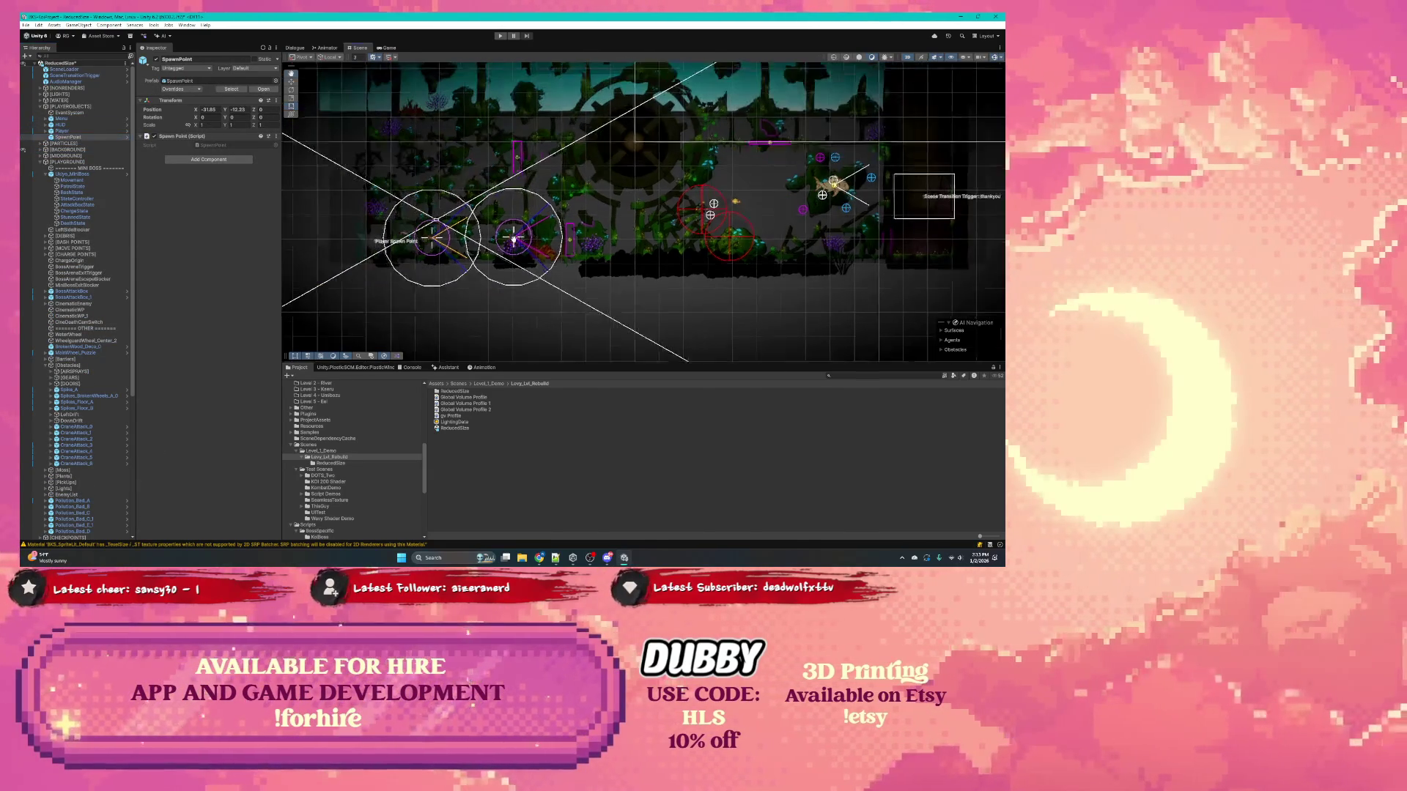
mouse_move(366, 243)
left_mouse_down()
mouse_move(679, 186)
mouse_move(825, 133)
left_mouse_up()
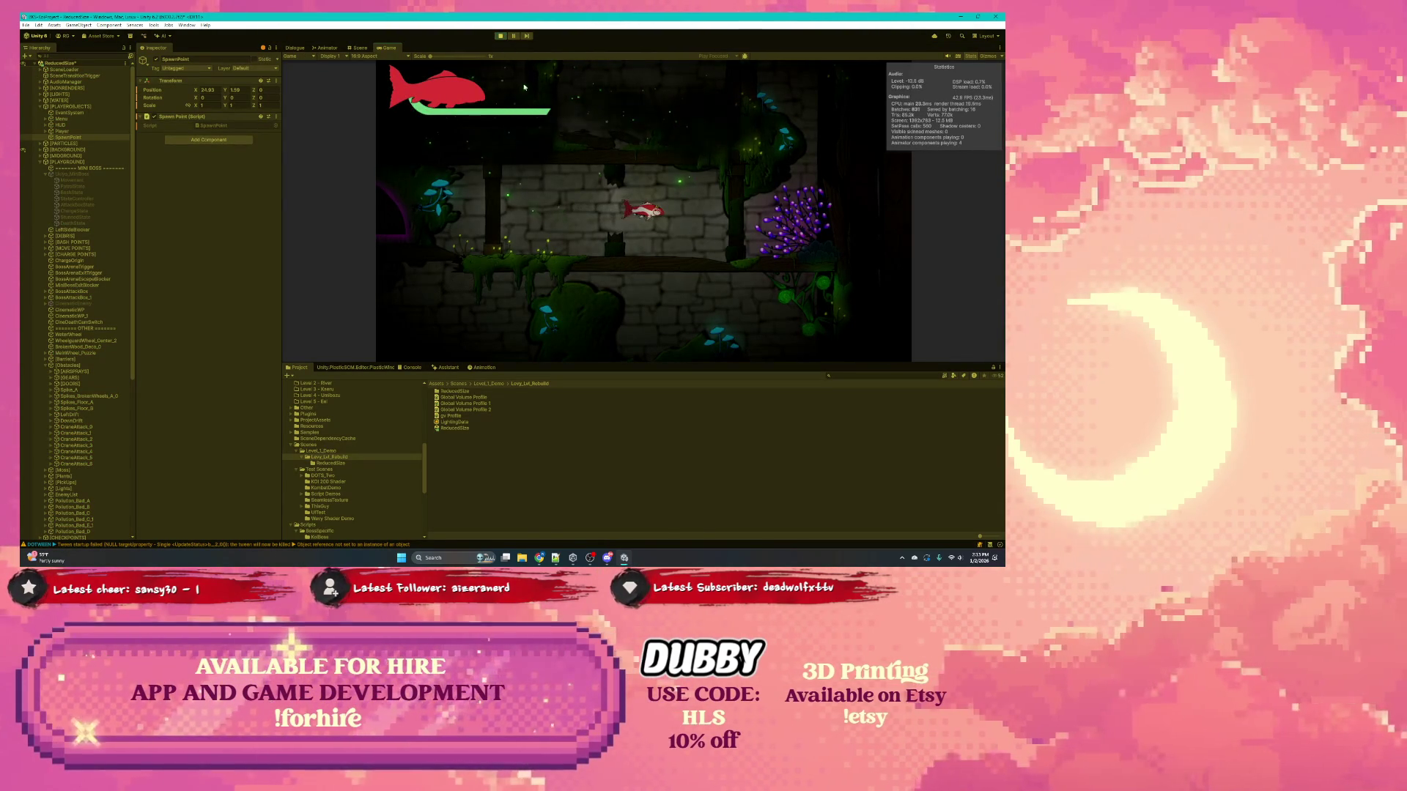
Step: Review the shader property-type errors in the Console, select one error's message text, and stop Play mode
key("ctrl+1")
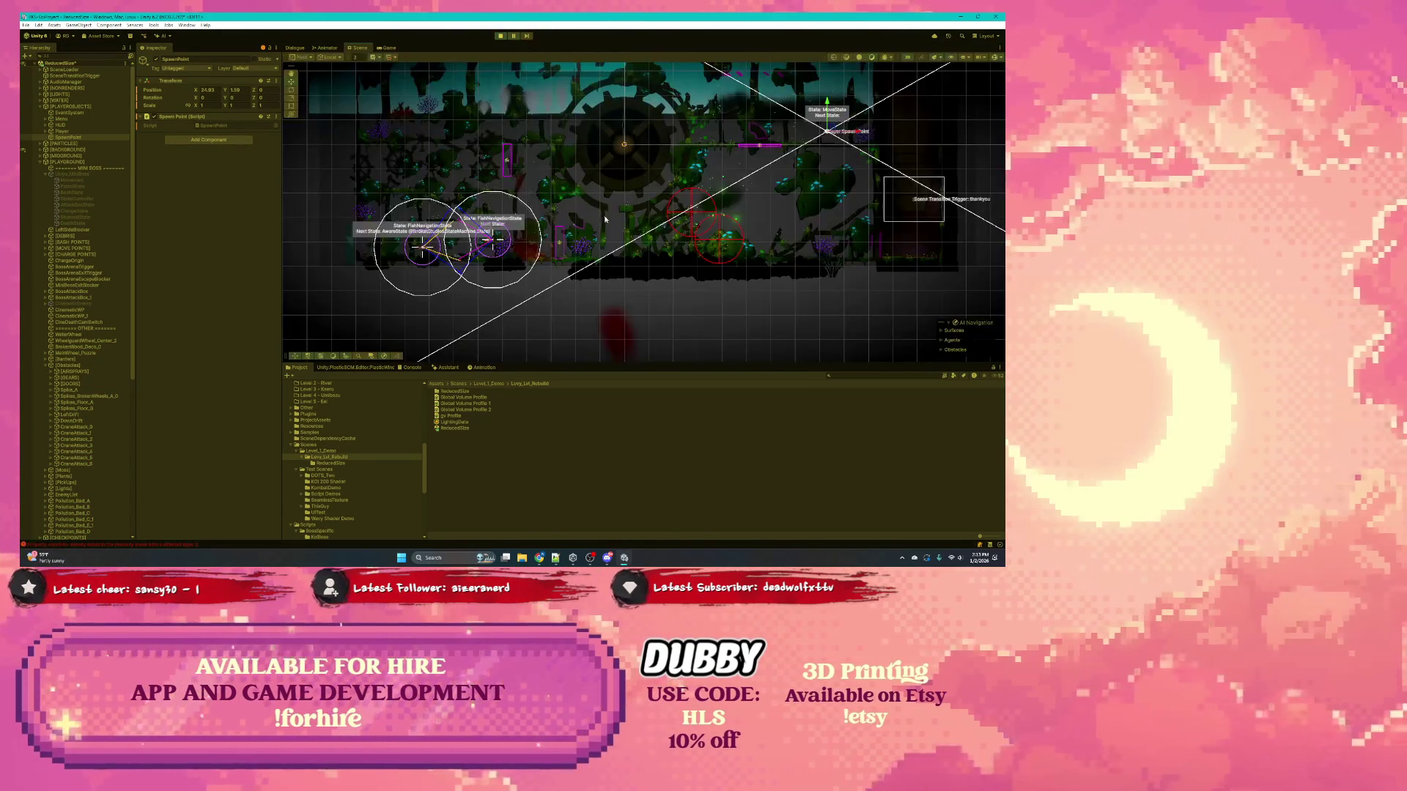
left_click(409, 367)
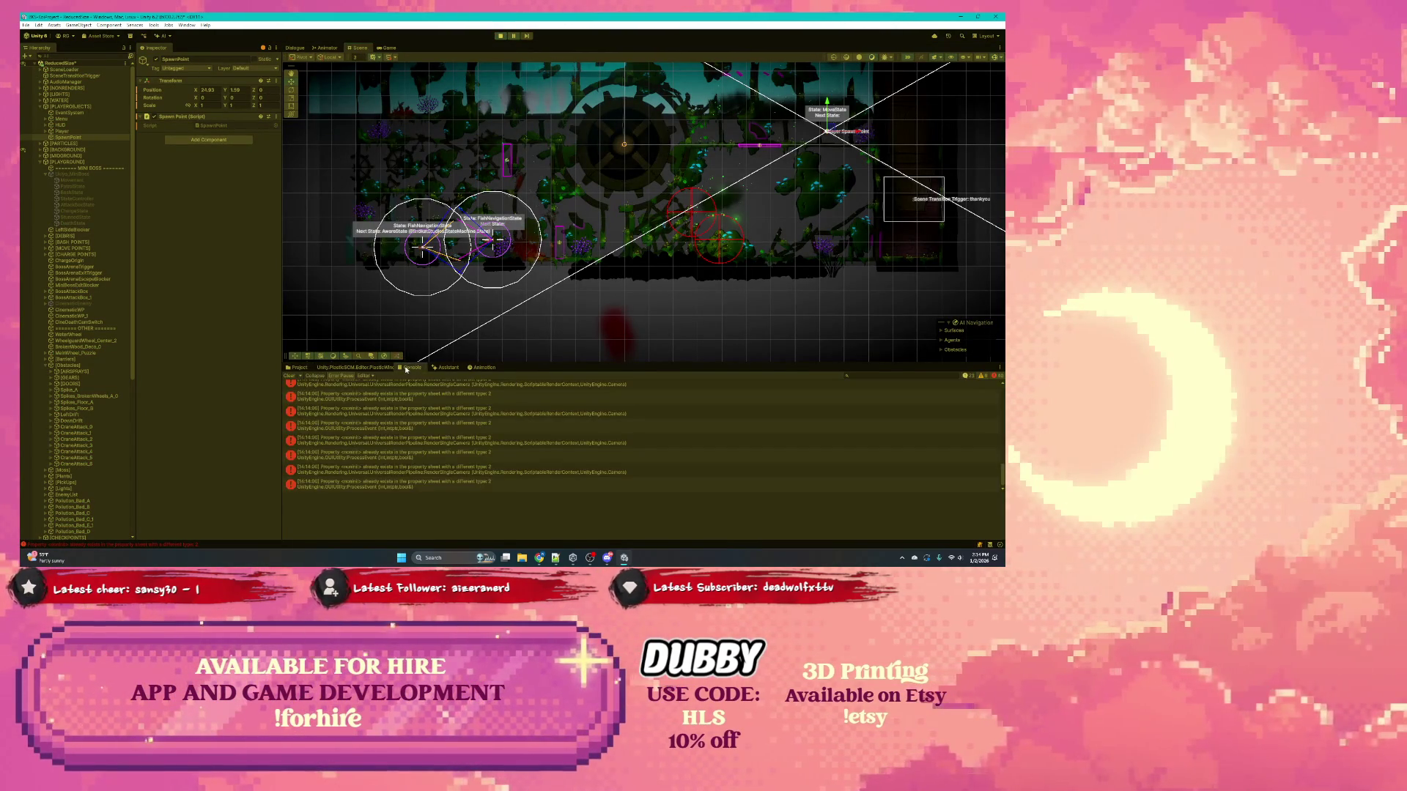
left_click(393, 407)
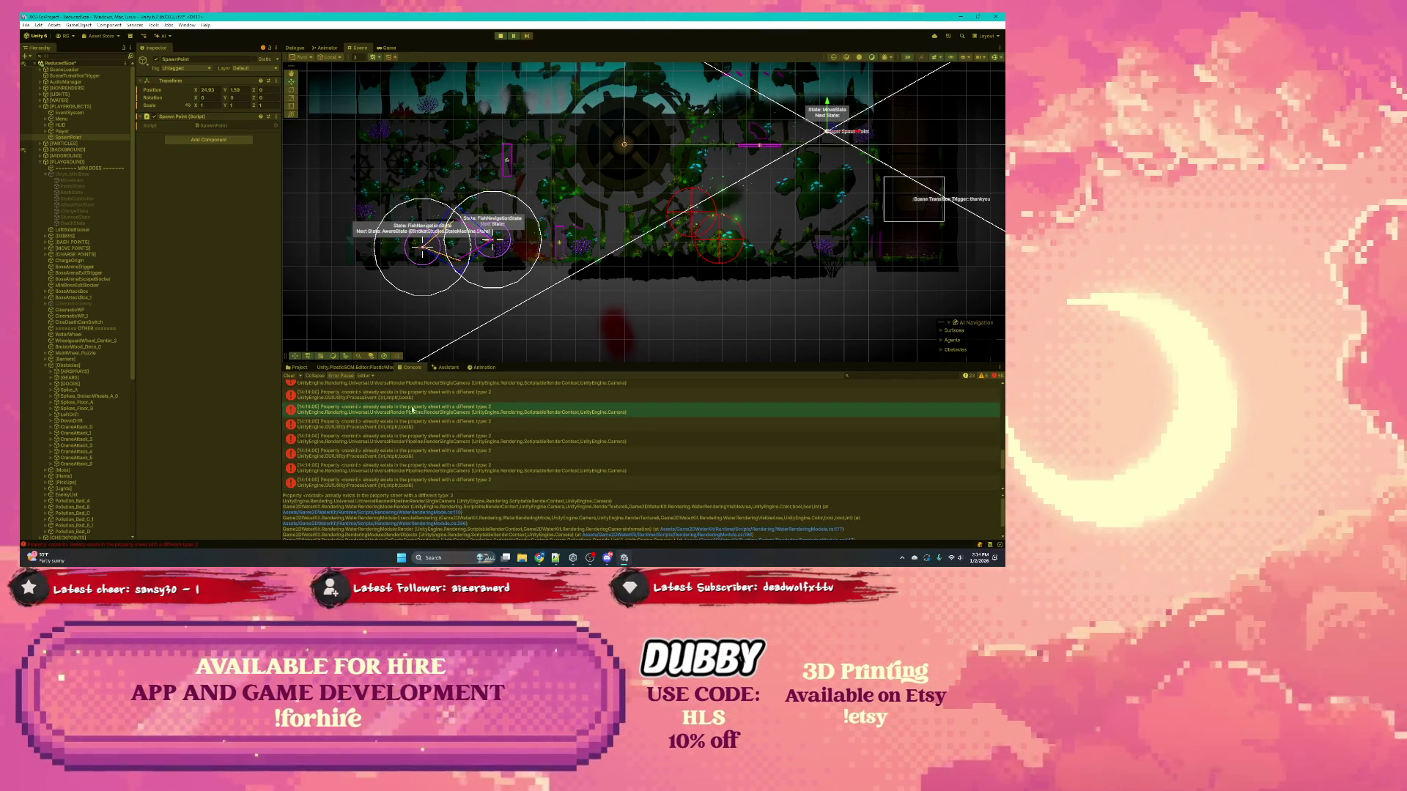
left_click(400, 400)
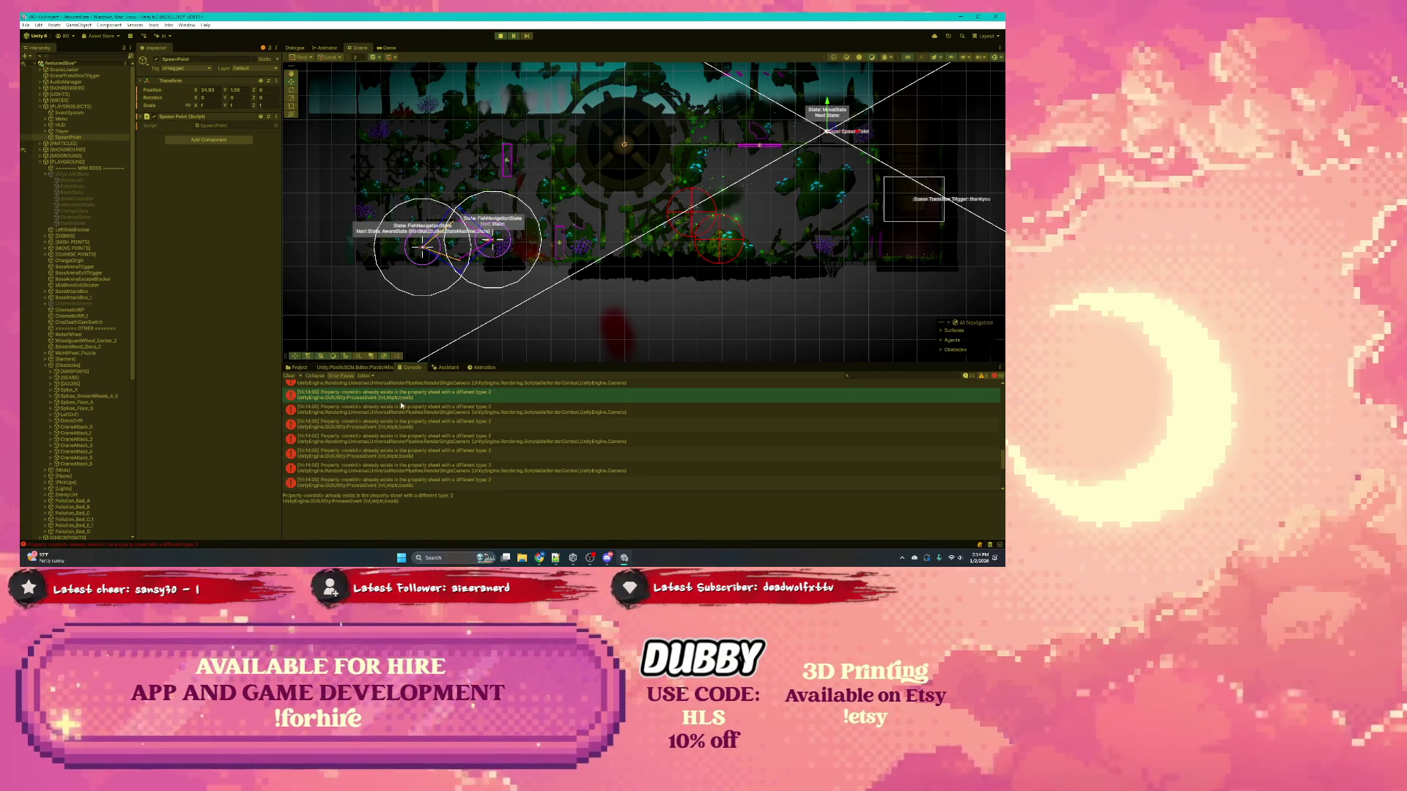
scroll(400, 418, "down", 1)
left_click(411, 431)
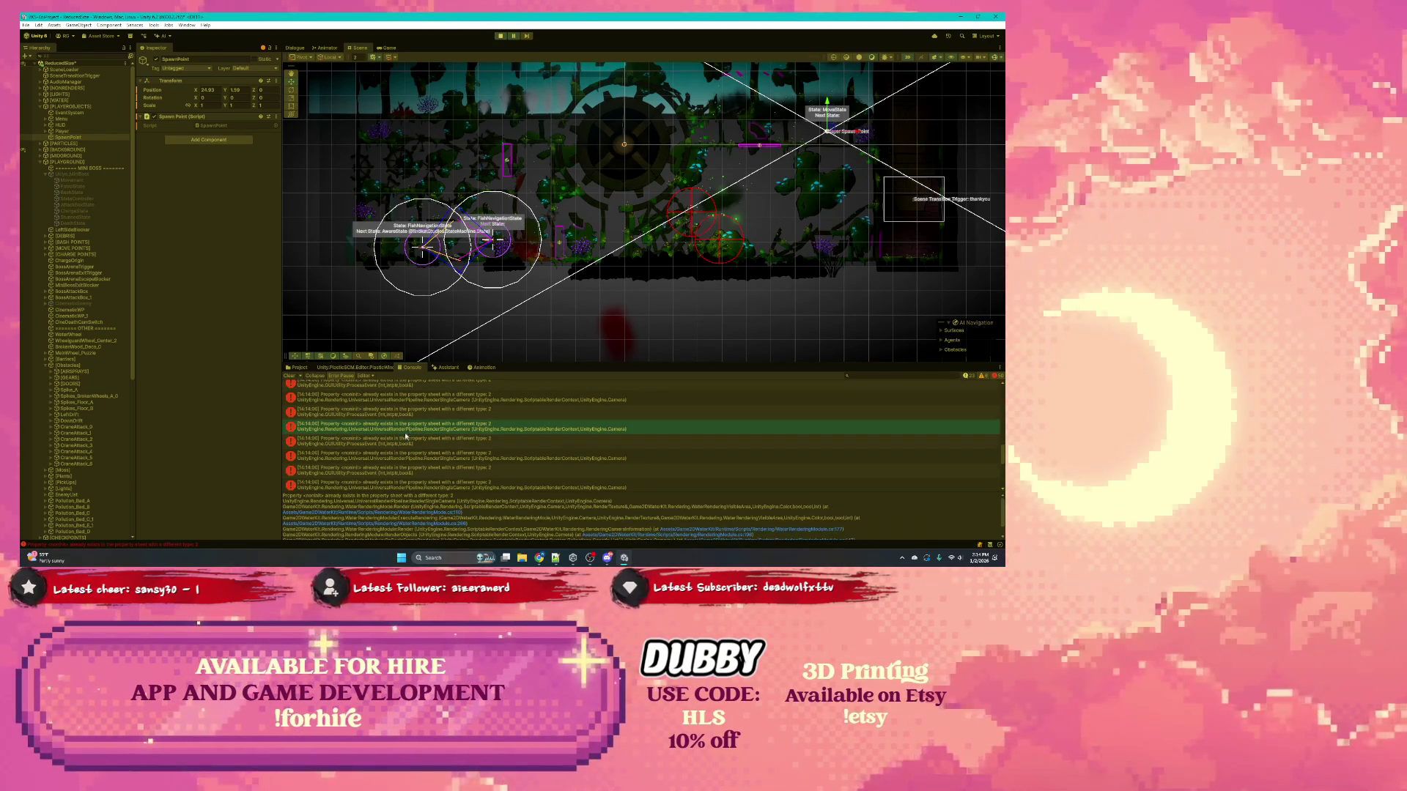
left_click(403, 441)
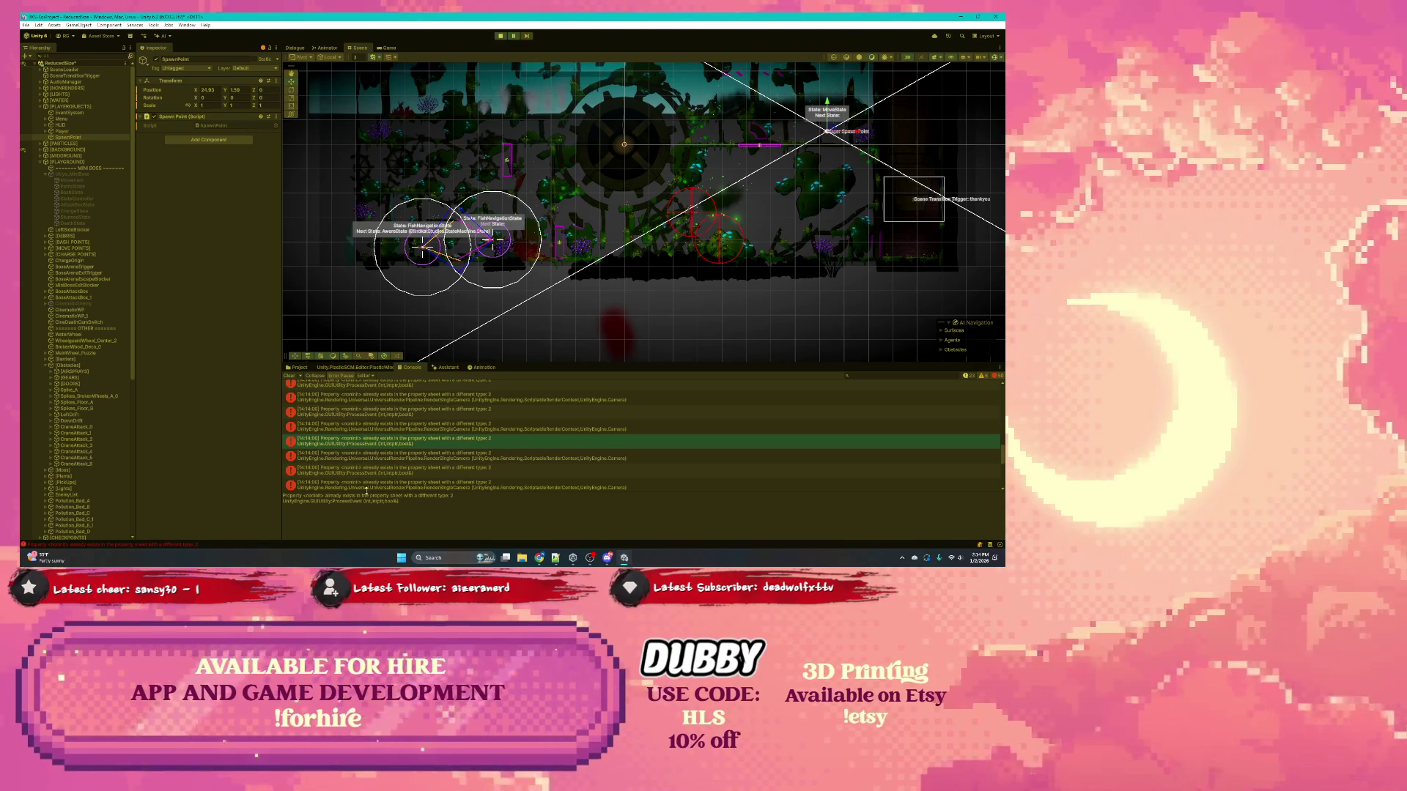
left_click_drag(399, 502, 274, 493)
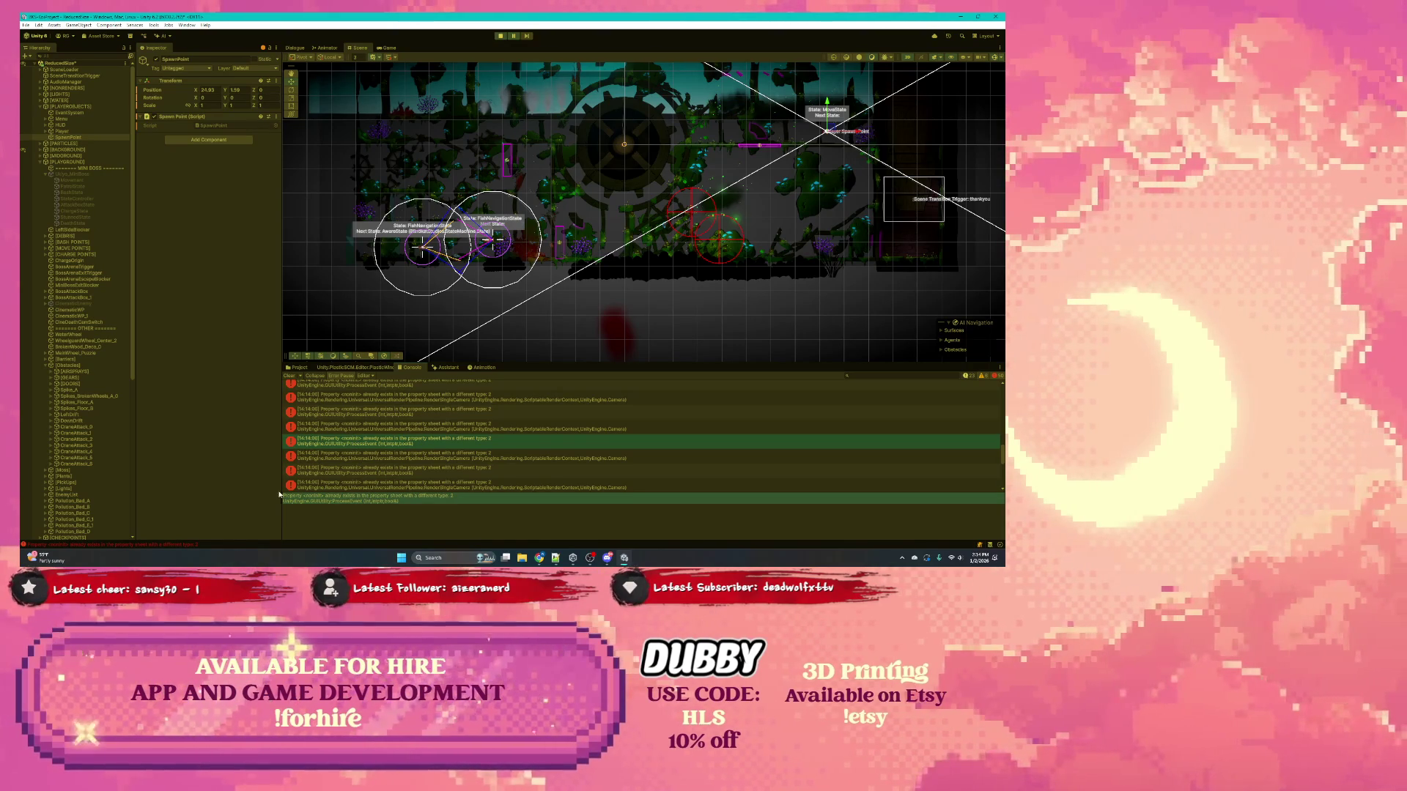
left_click(500, 35)
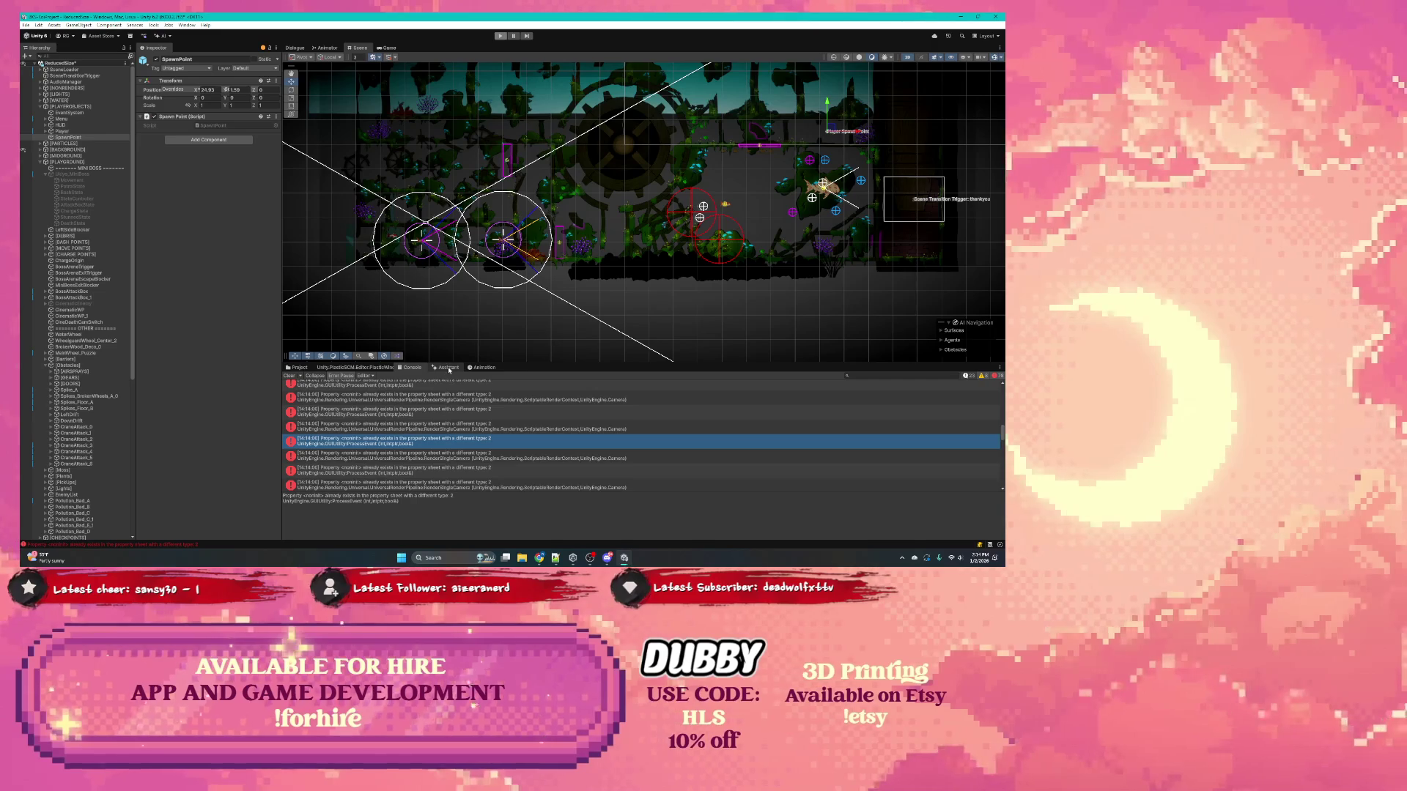
Step: Paste the property-type error into a new AI Assistant chat and send it, then bring up the Jira board
left_click(449, 368)
key("ctrl+v")
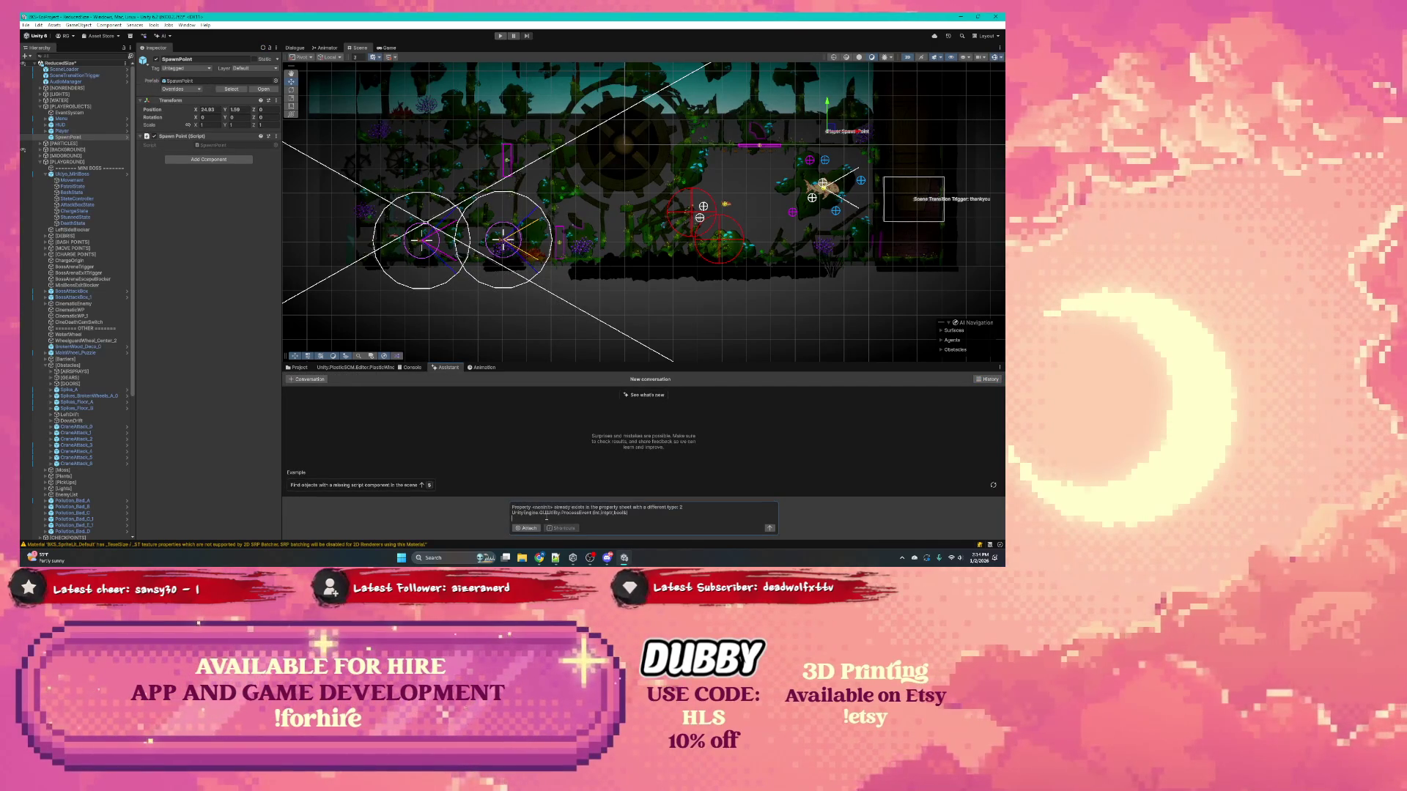
key("Return")
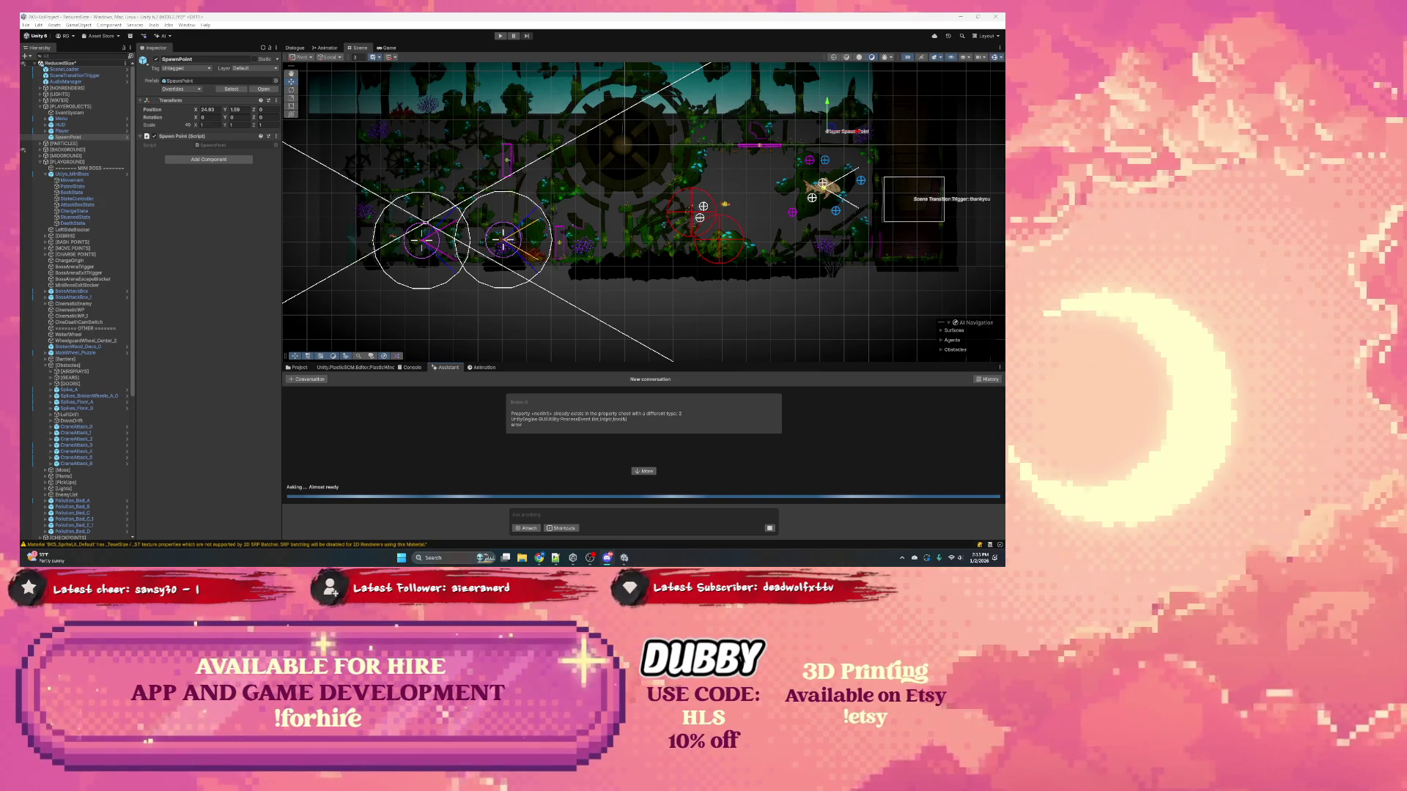
left_click(567, 521)
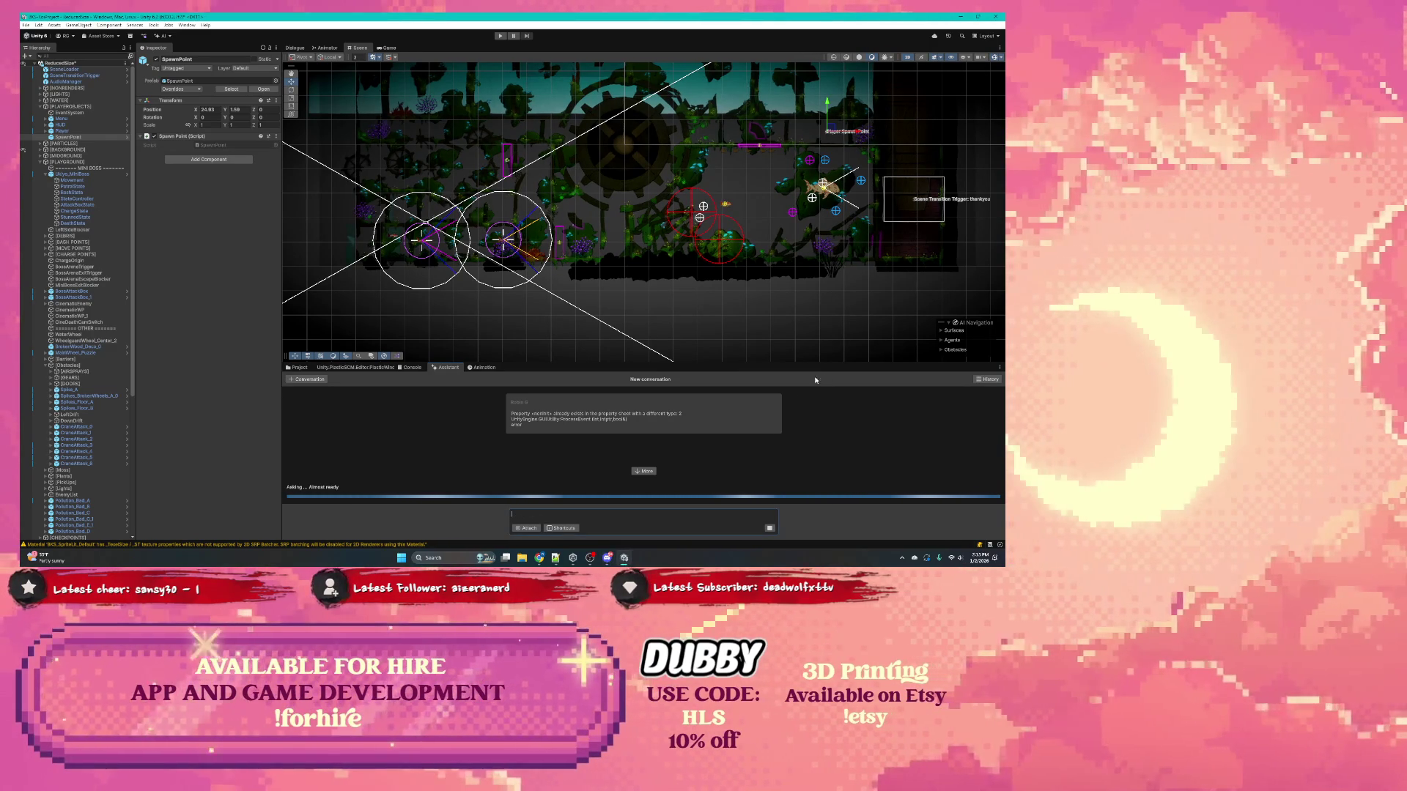
left_click(539, 558)
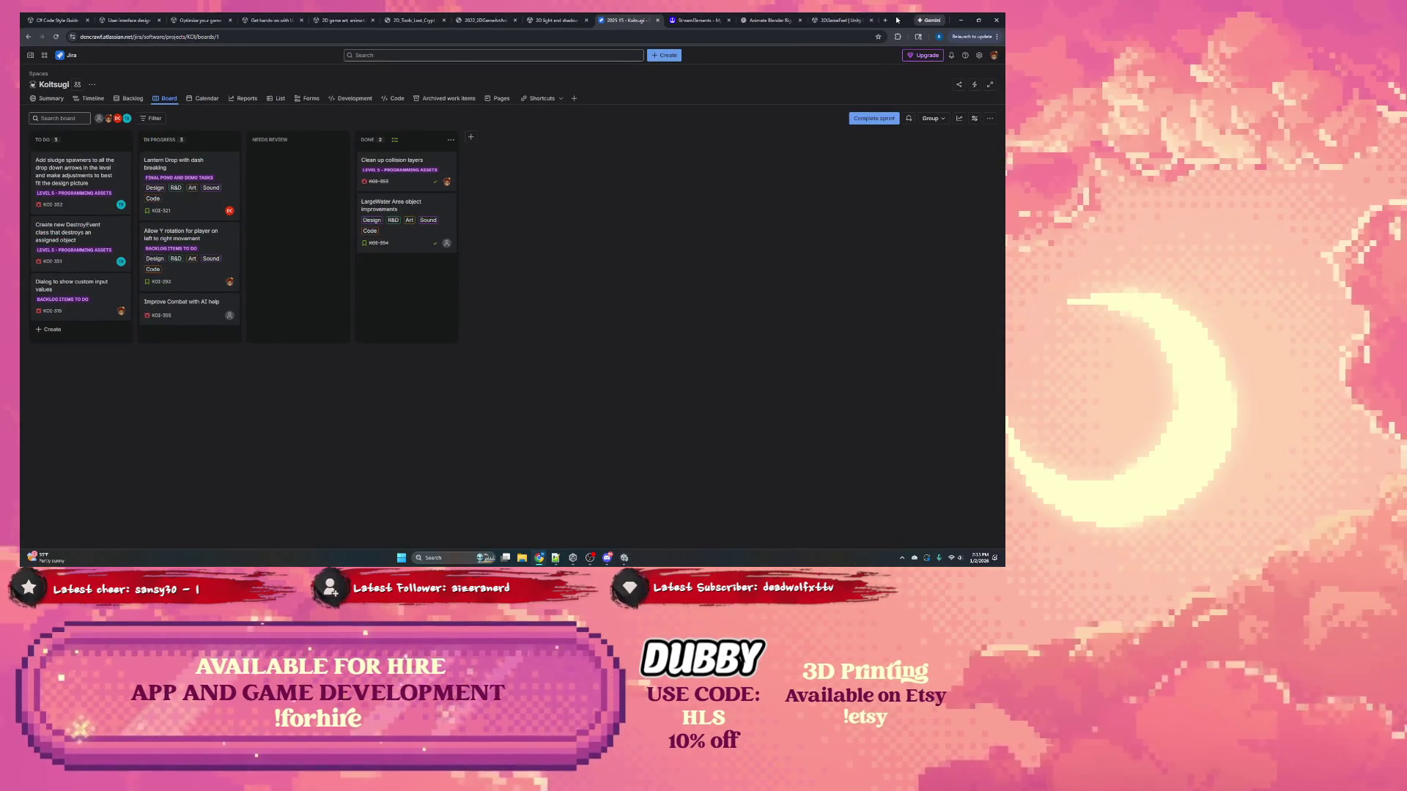
Step: Snap the Jira Koitsugi board window to the right side of the screen
key("super+shift+Right")
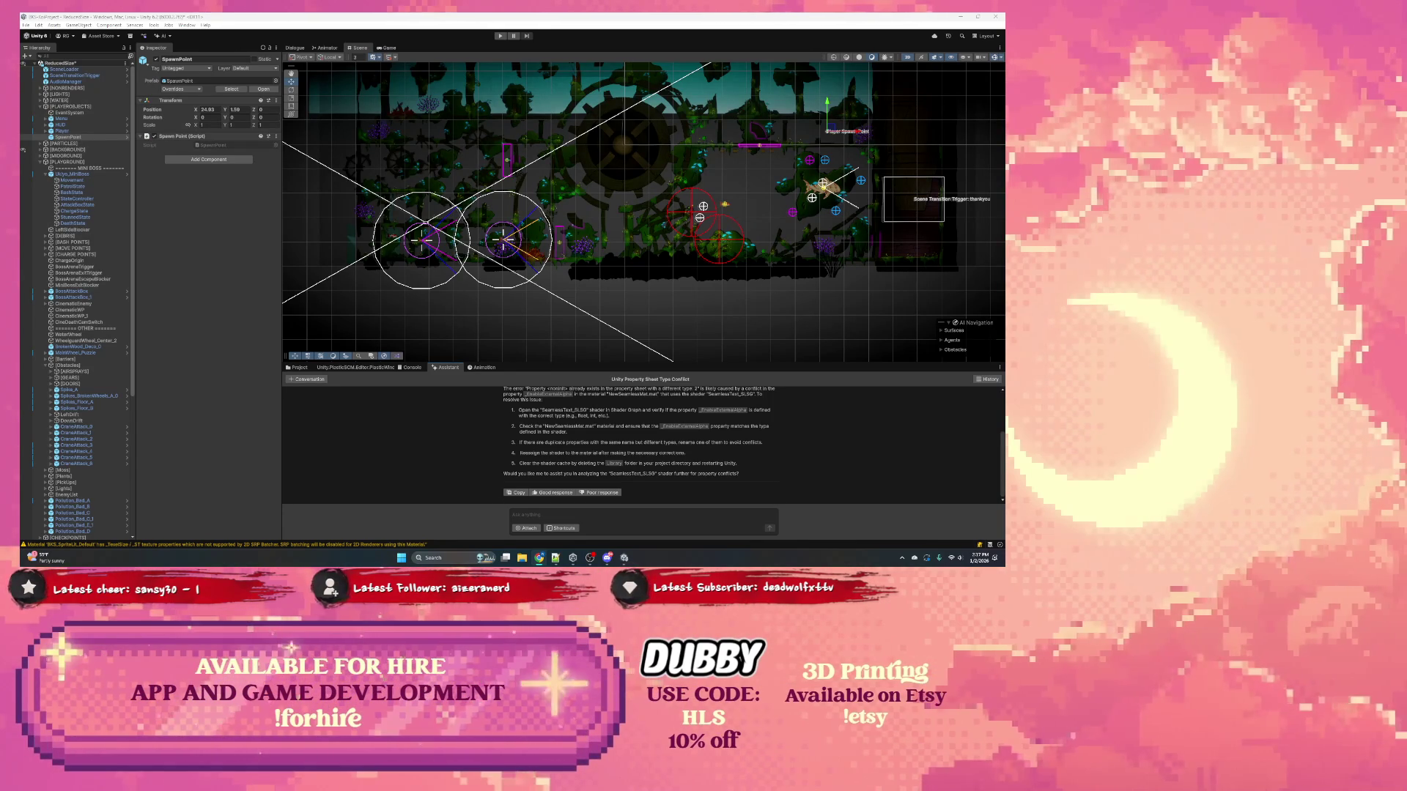
Step: Read the Assistant's shader-conflict answer and select the material name NewSeamlessMat
left_click(512, 515)
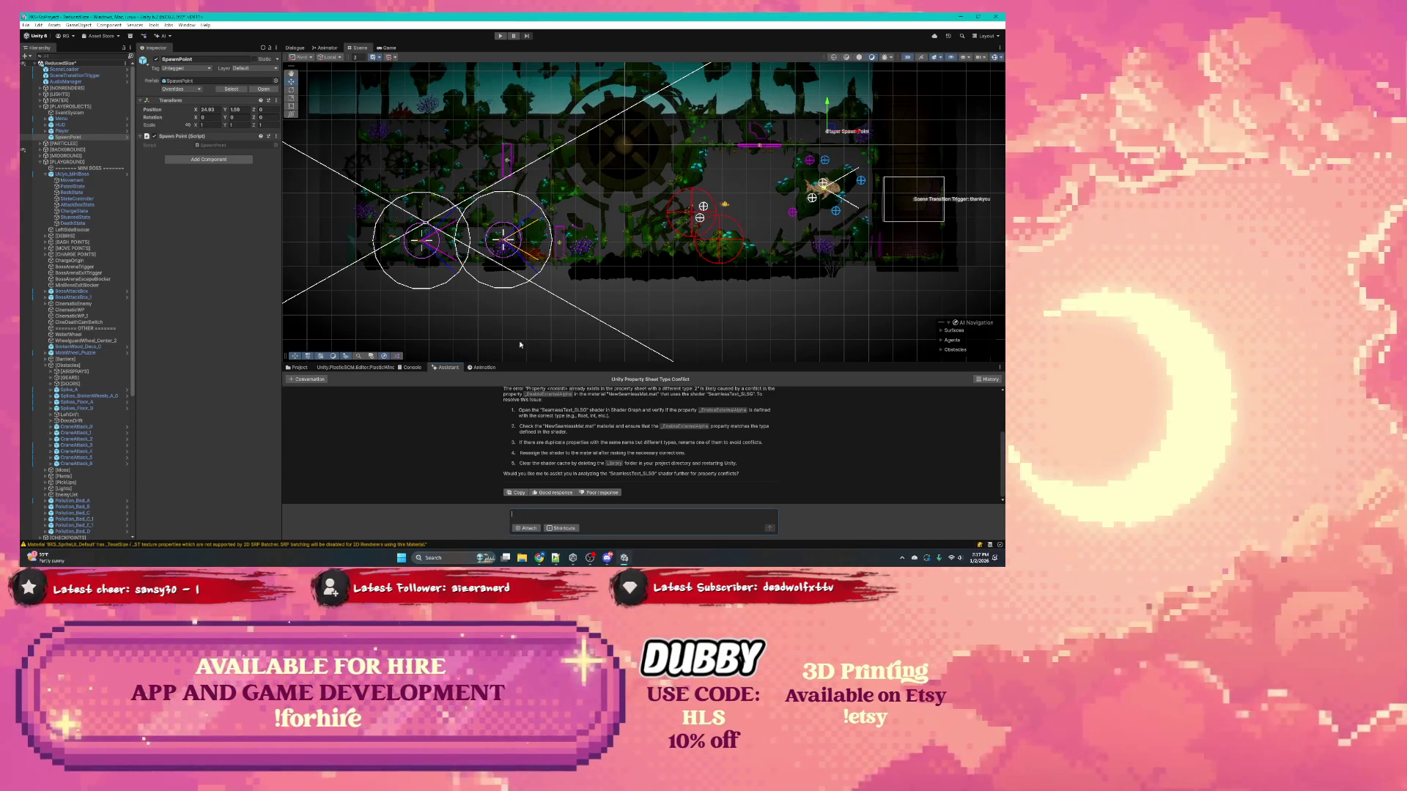
scroll(545, 437, "up", 1)
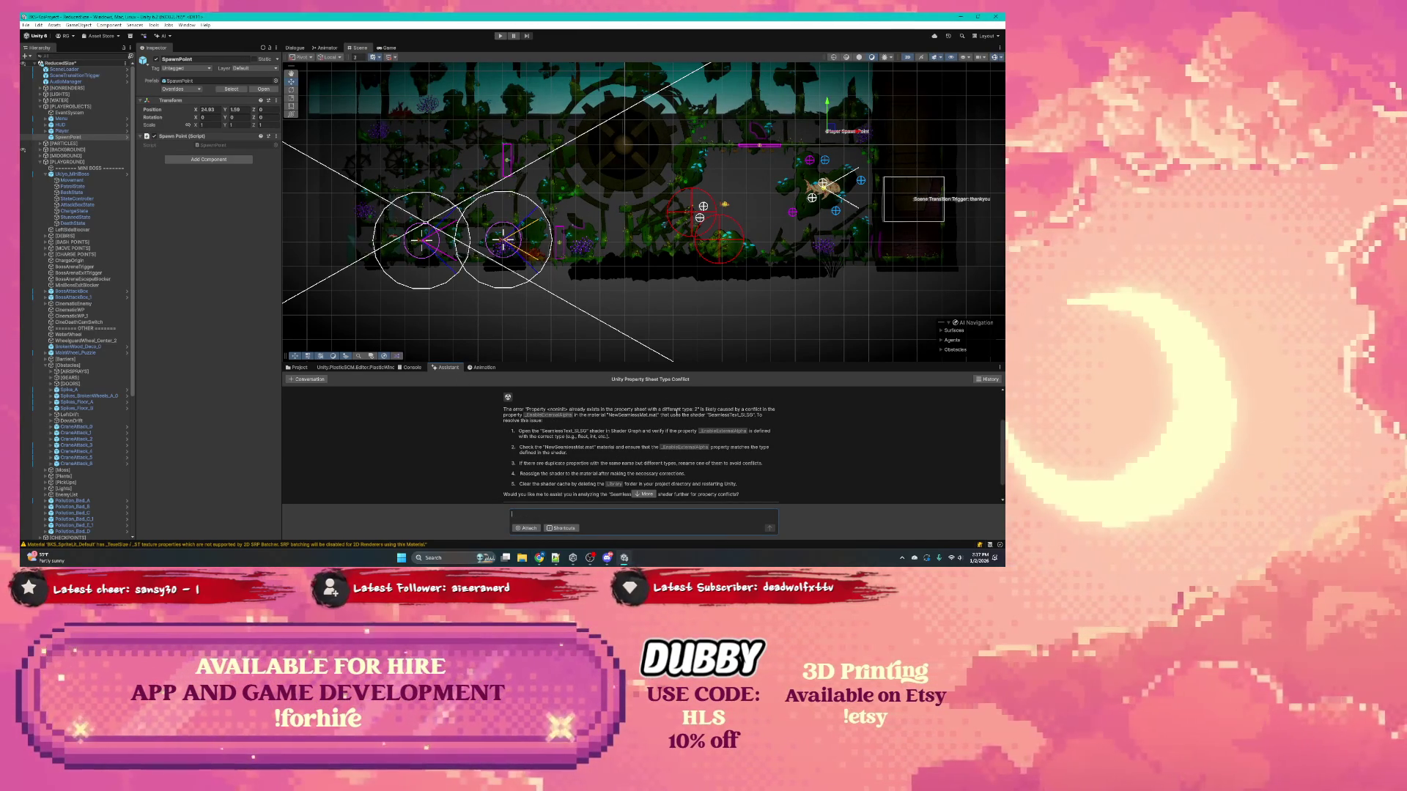
left_click(548, 416)
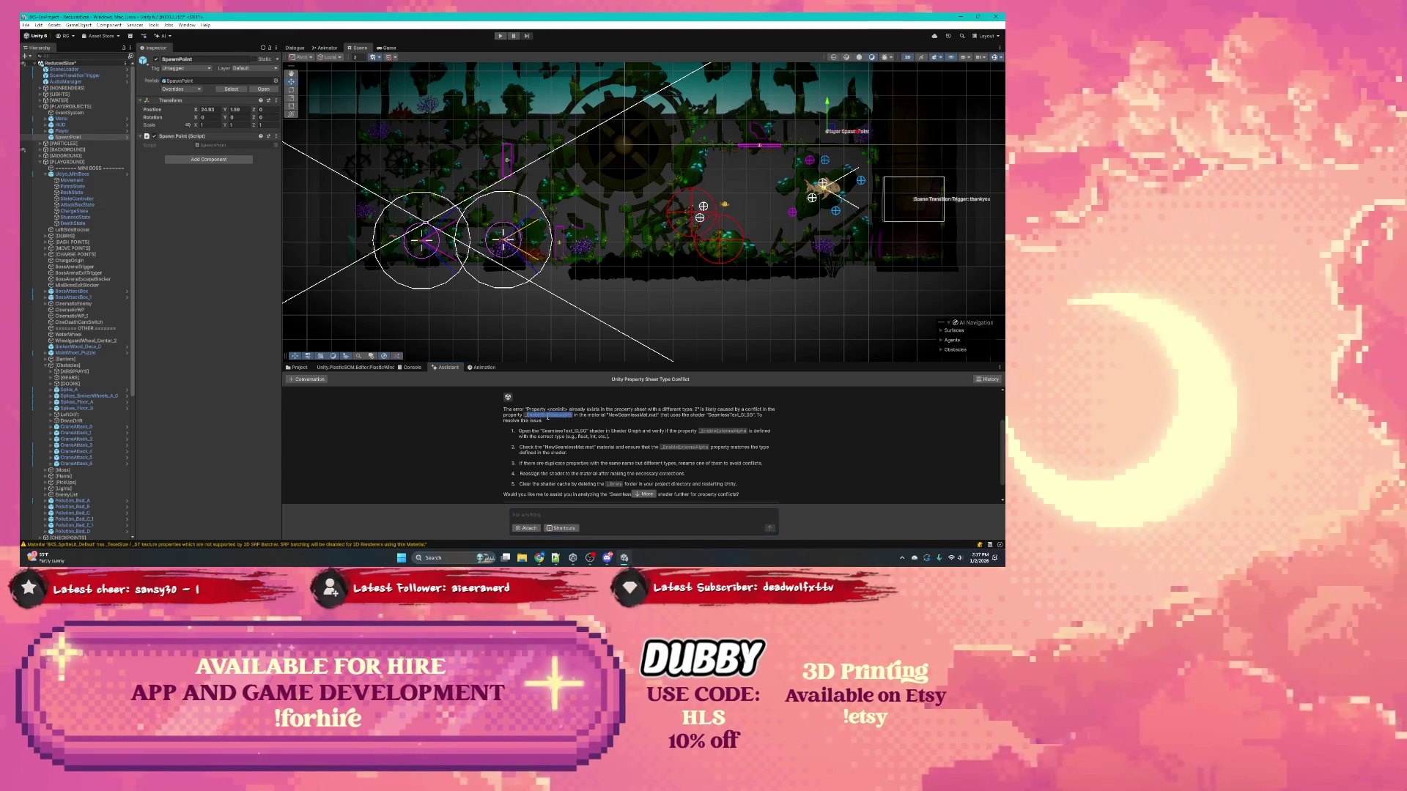
double_click(628, 415)
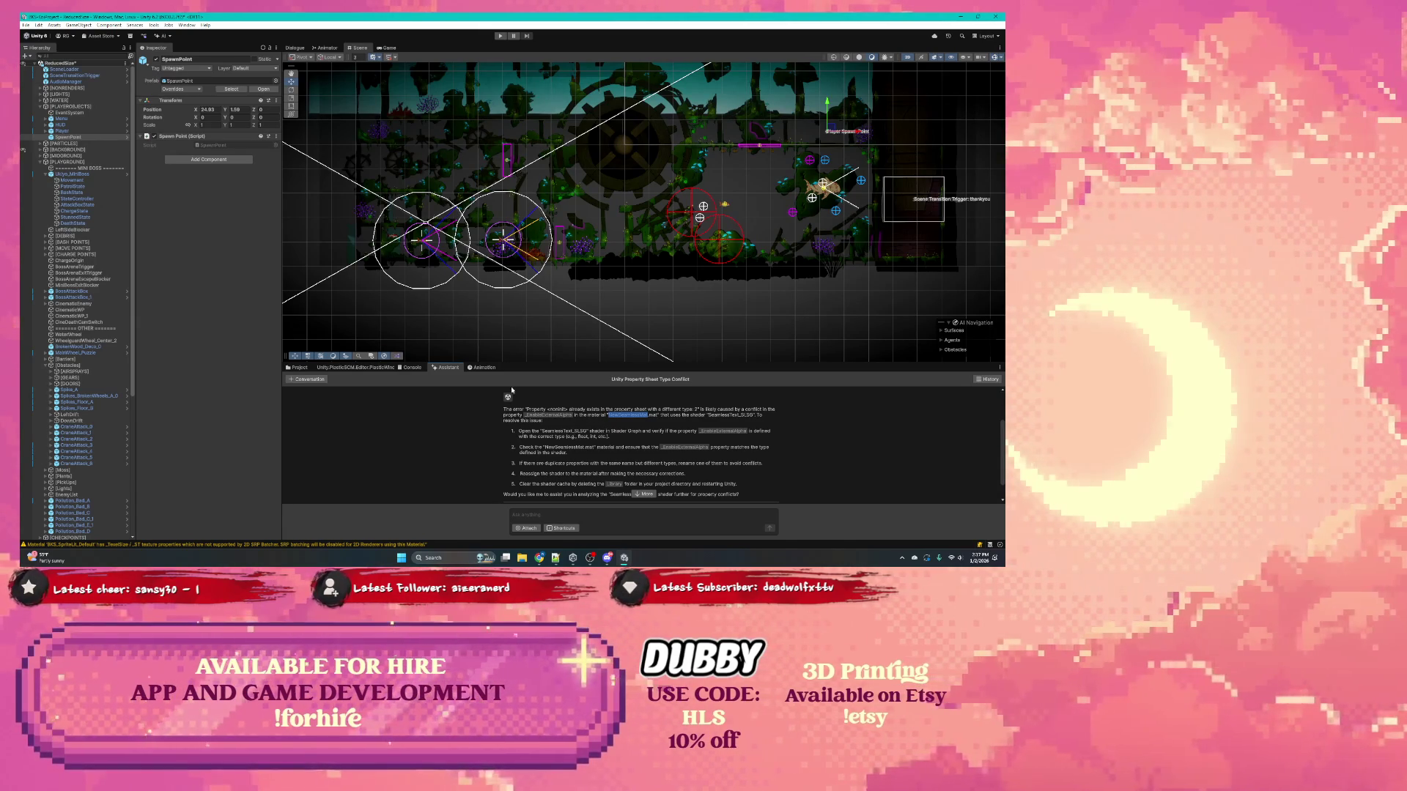
Step: Dock the Assistant beside the Scene view, close the Animation panel, and put Project first in the bottom panel
left_click_drag(939, 232, 951, 218)
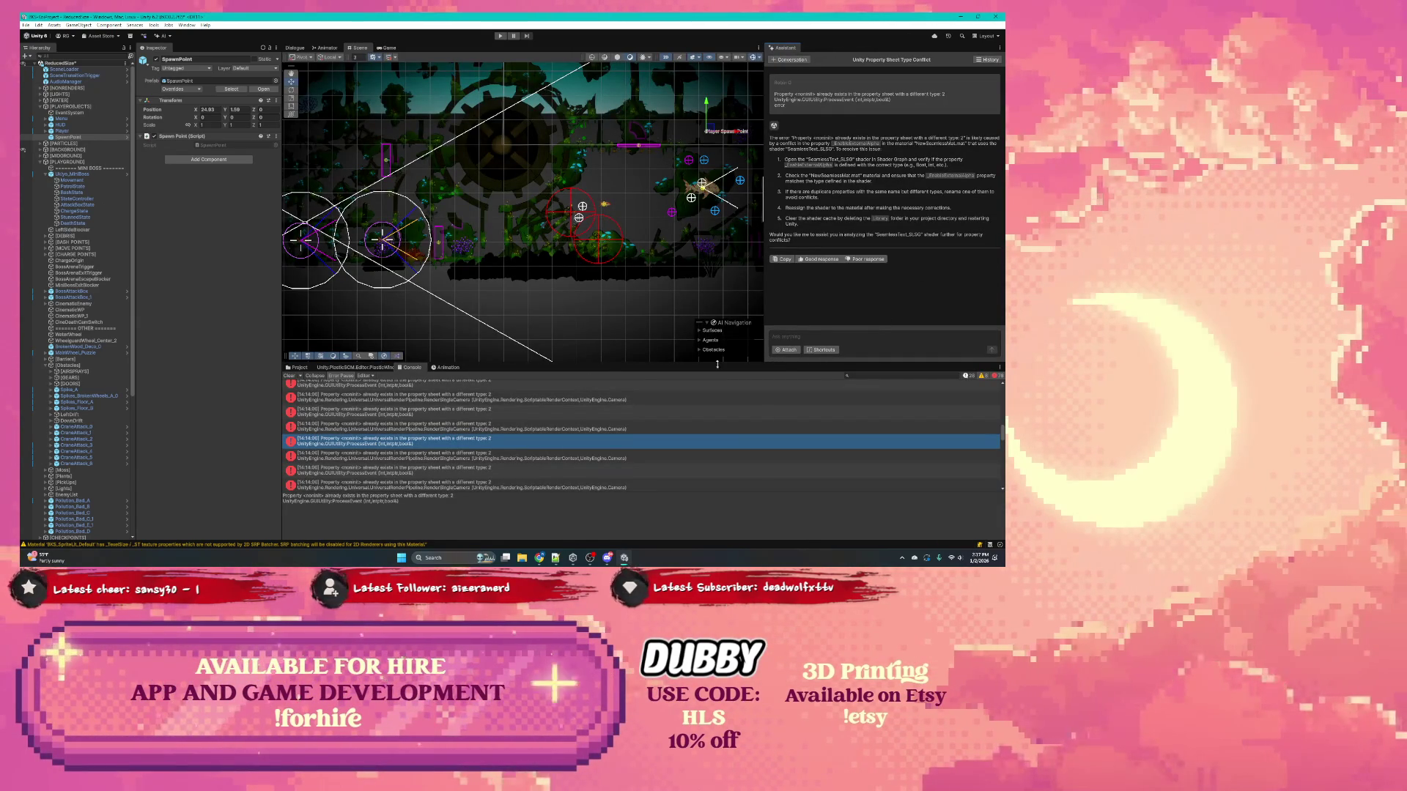
mouse_move(412, 368)
left_mouse_down()
mouse_move(610, 339)
mouse_move(513, 323)
left_mouse_up()
left_click_drag(407, 263, 405, 263)
right_click(339, 262)
left_click(363, 287)
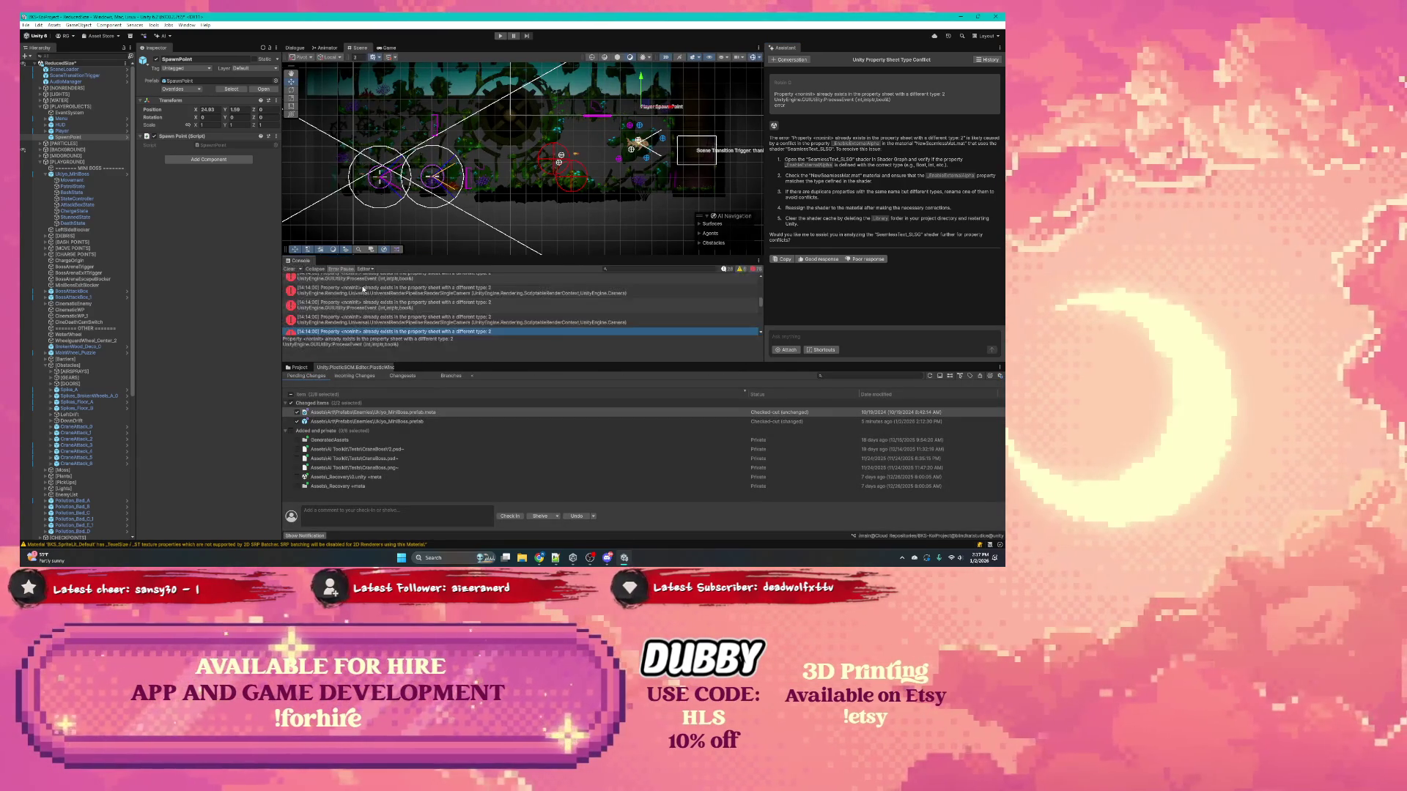
left_click_drag(301, 260, 344, 368)
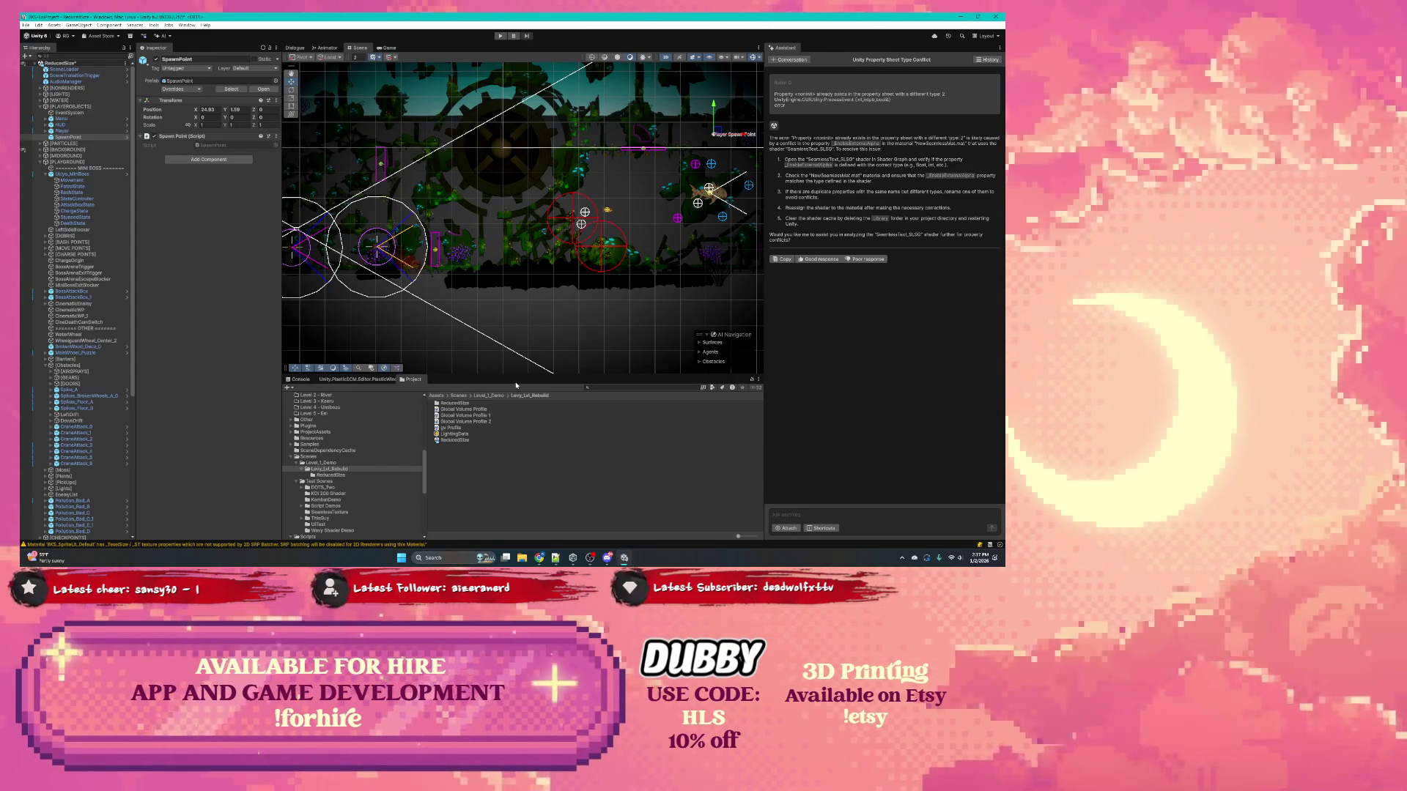
left_click_drag(410, 379, 299, 380)
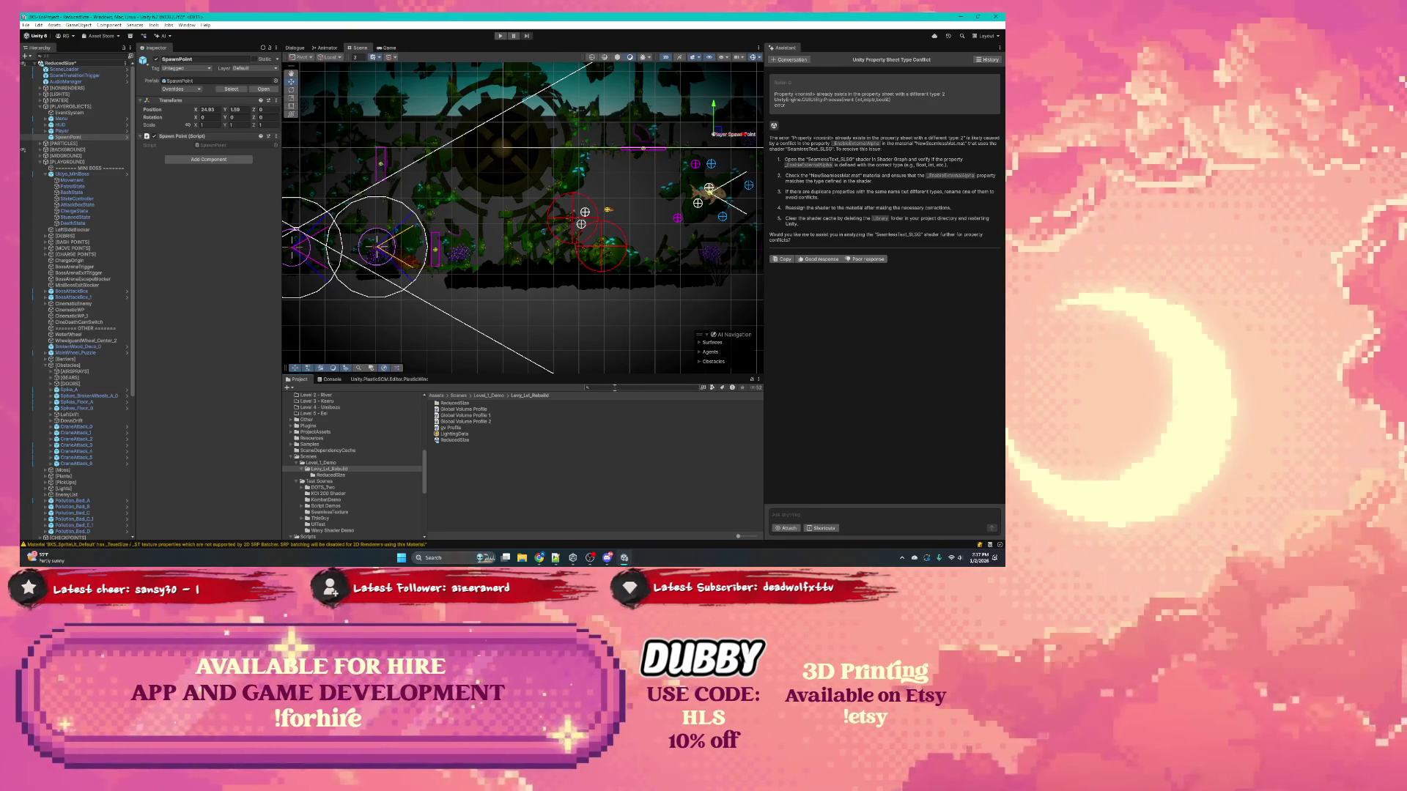
Step: Search the Project for the Seamless assets and open the SeamlessText_SLSG shader in Shader Graph
scroll(351, 423, "up", 5)
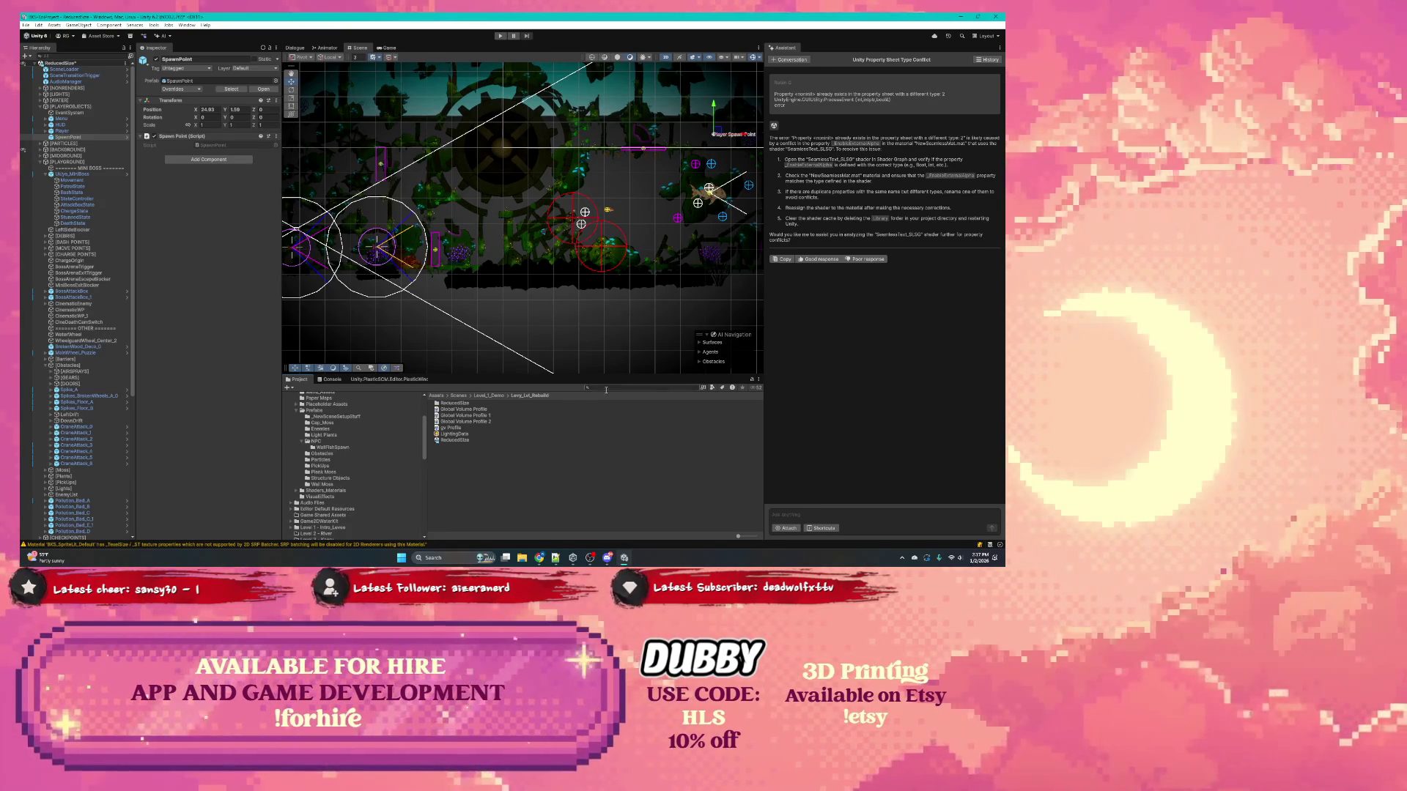
type("seamless")
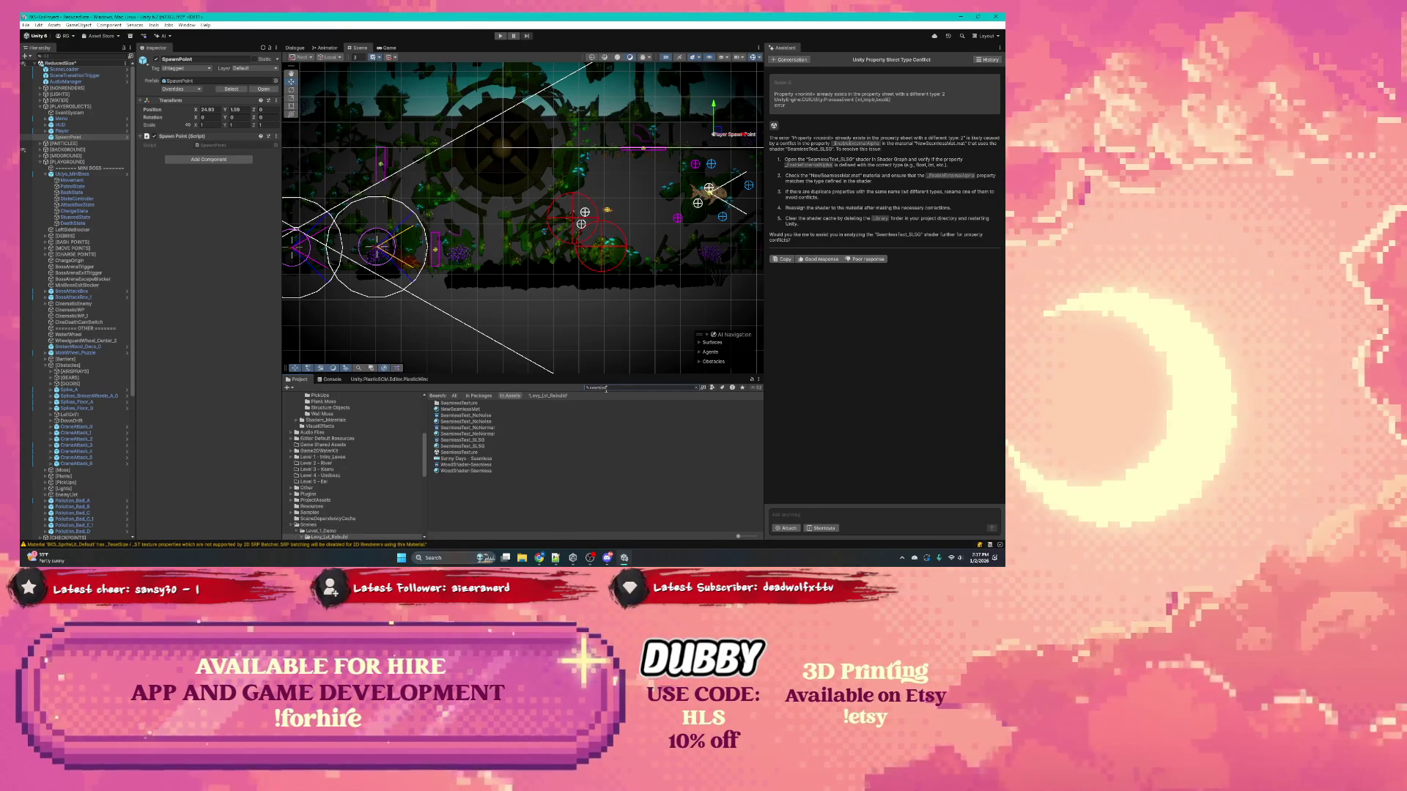
type("ma")
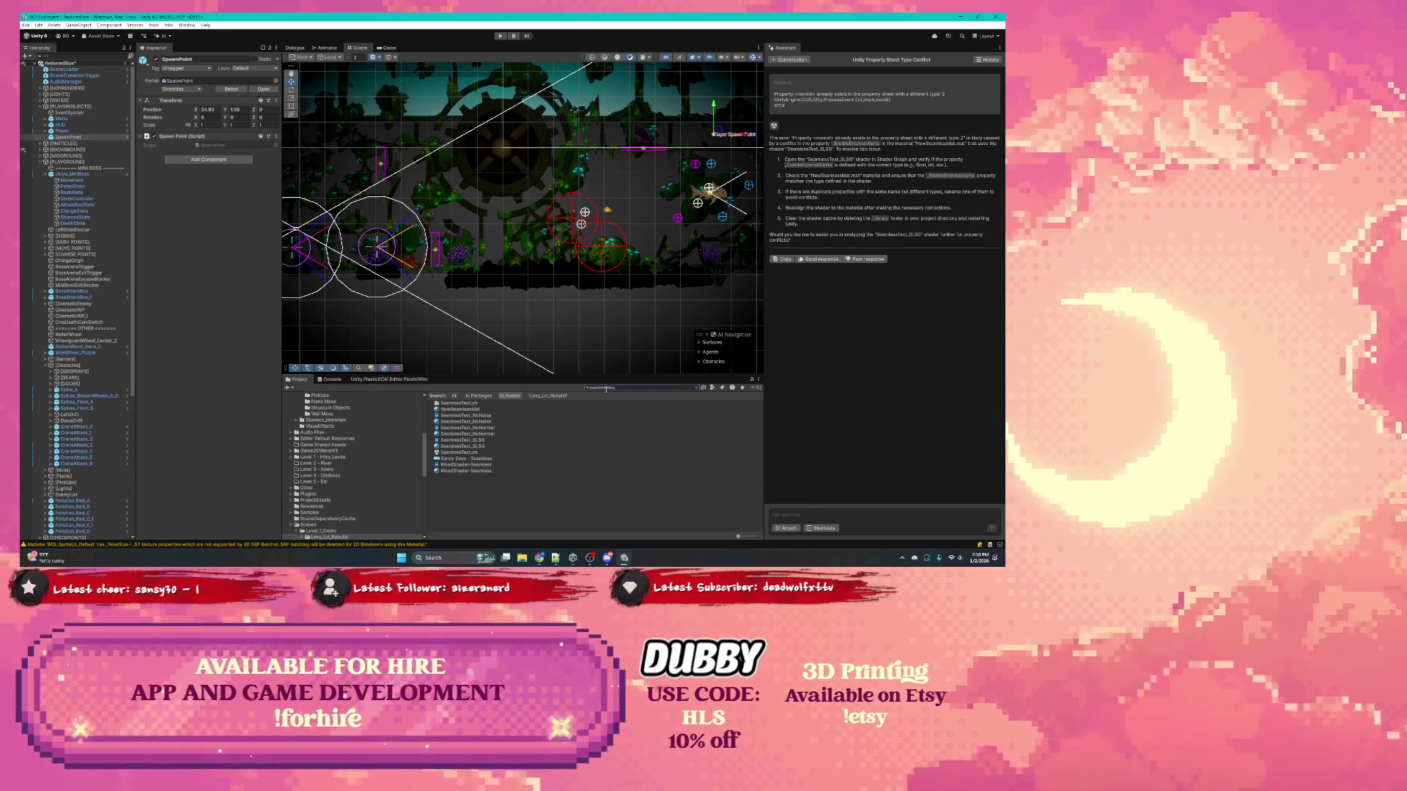
type("x")
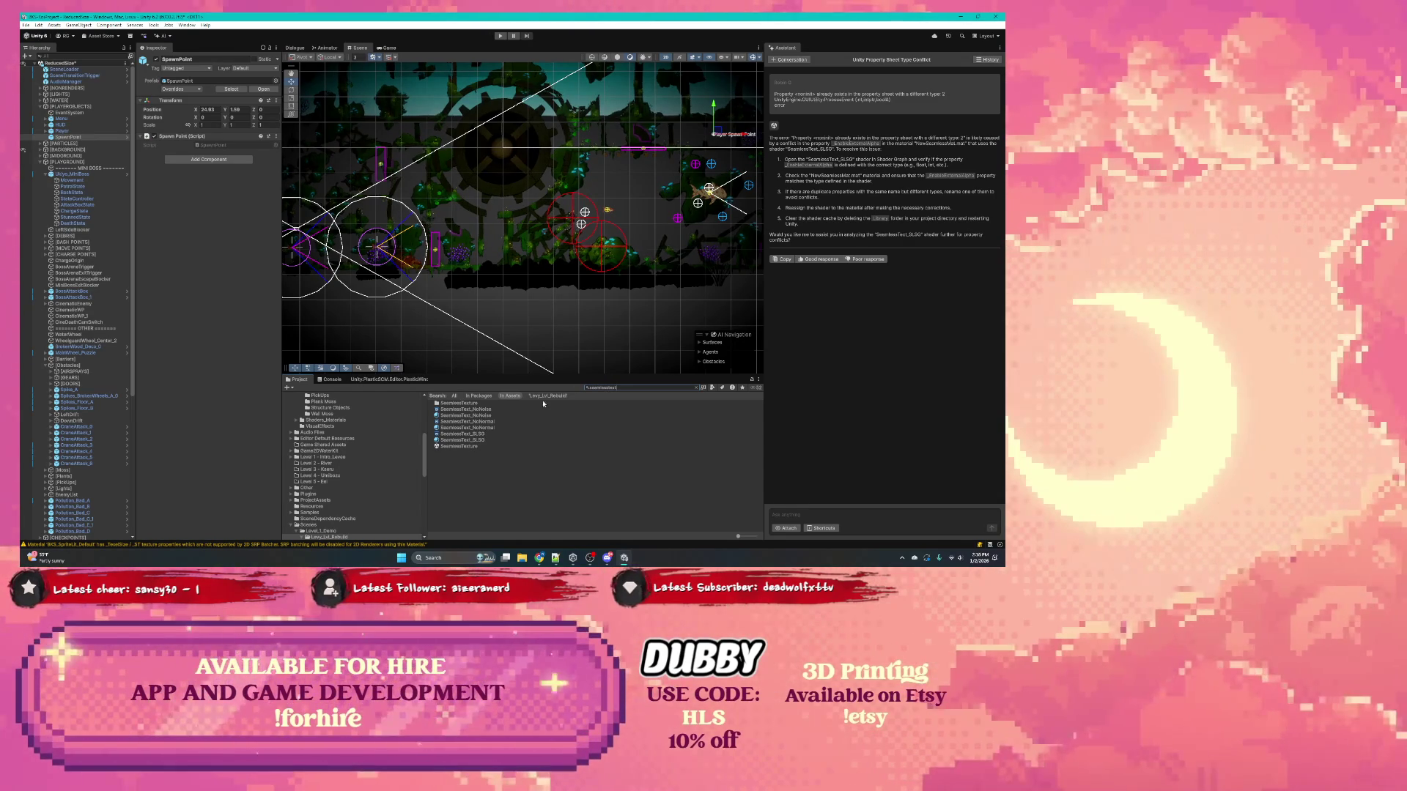
left_click(475, 434)
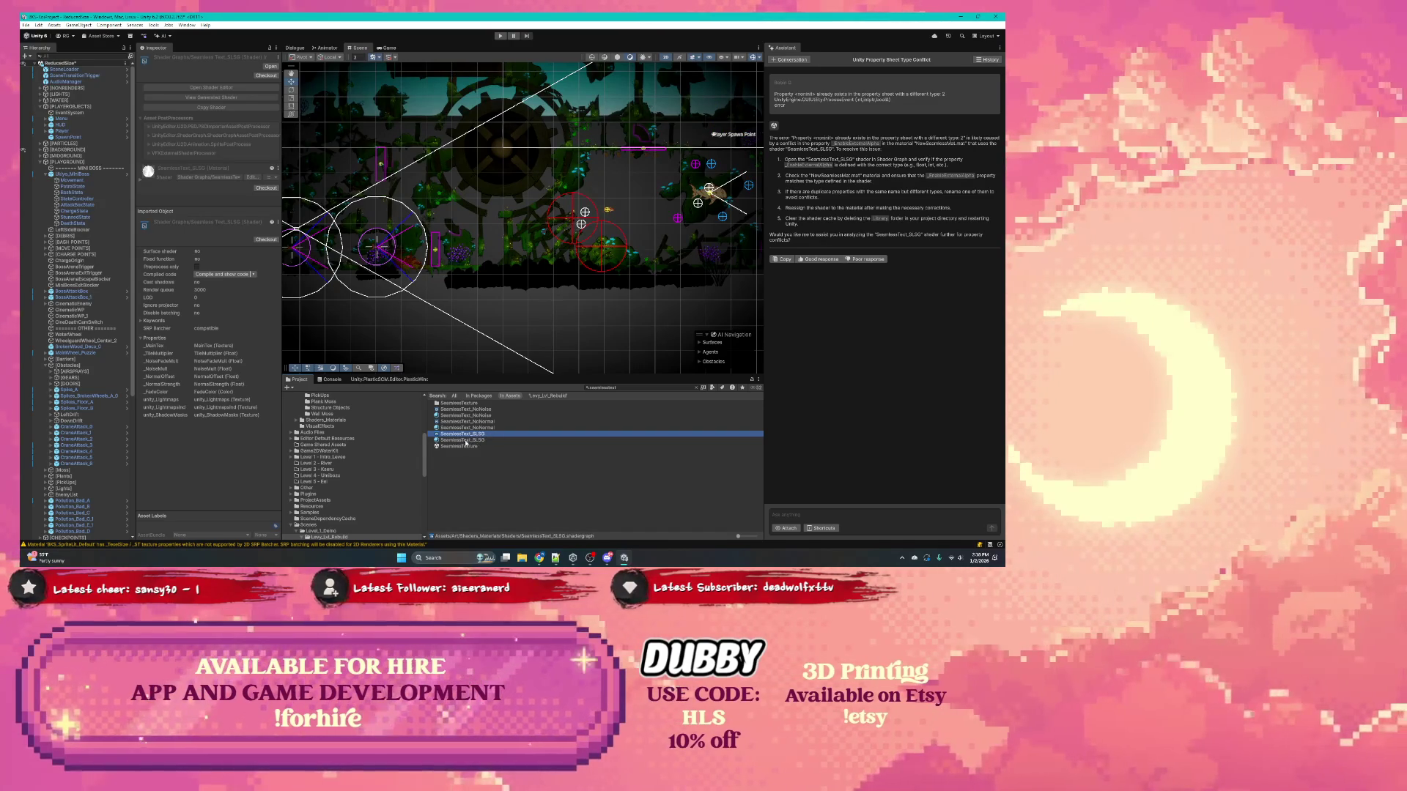
double_click(459, 434)
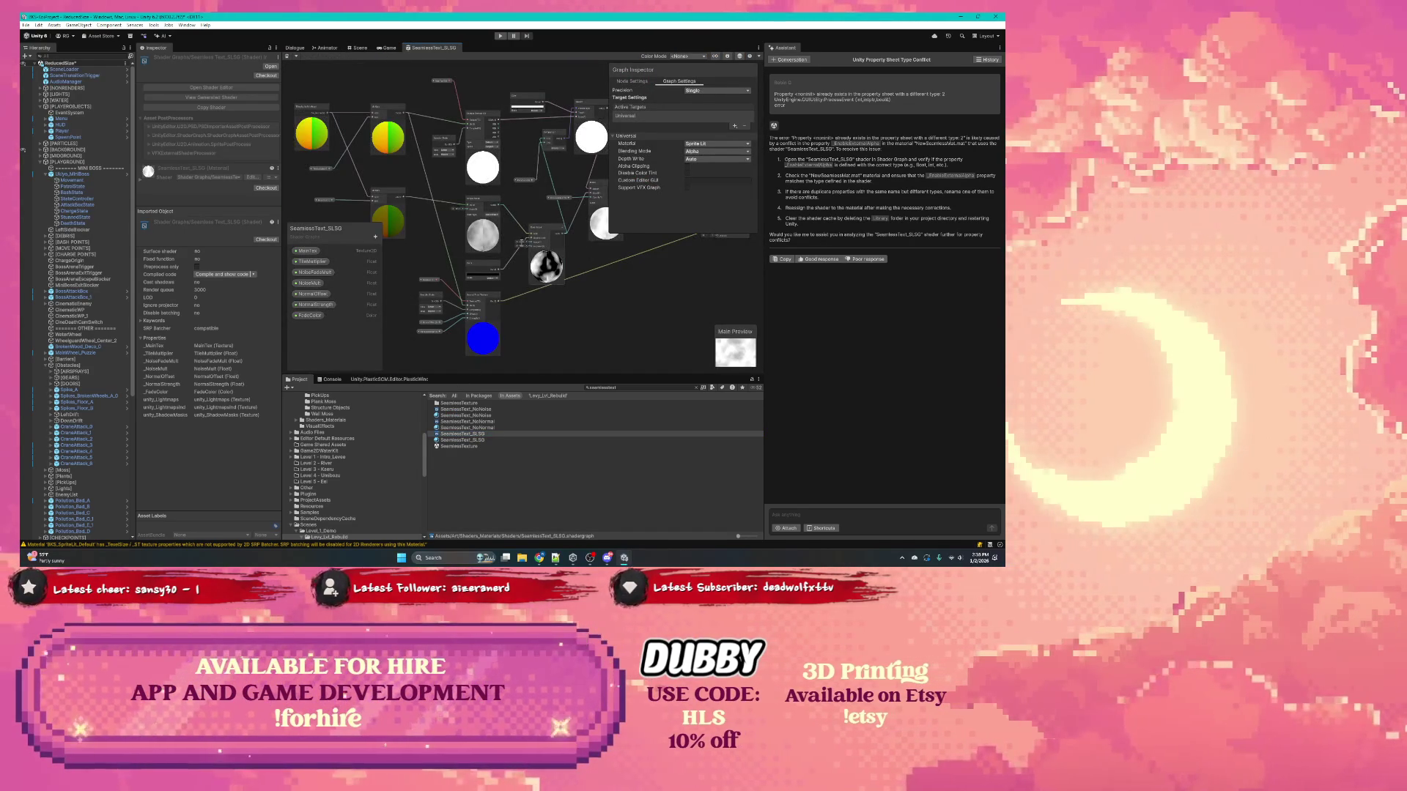
scroll(579, 259, "down", 1)
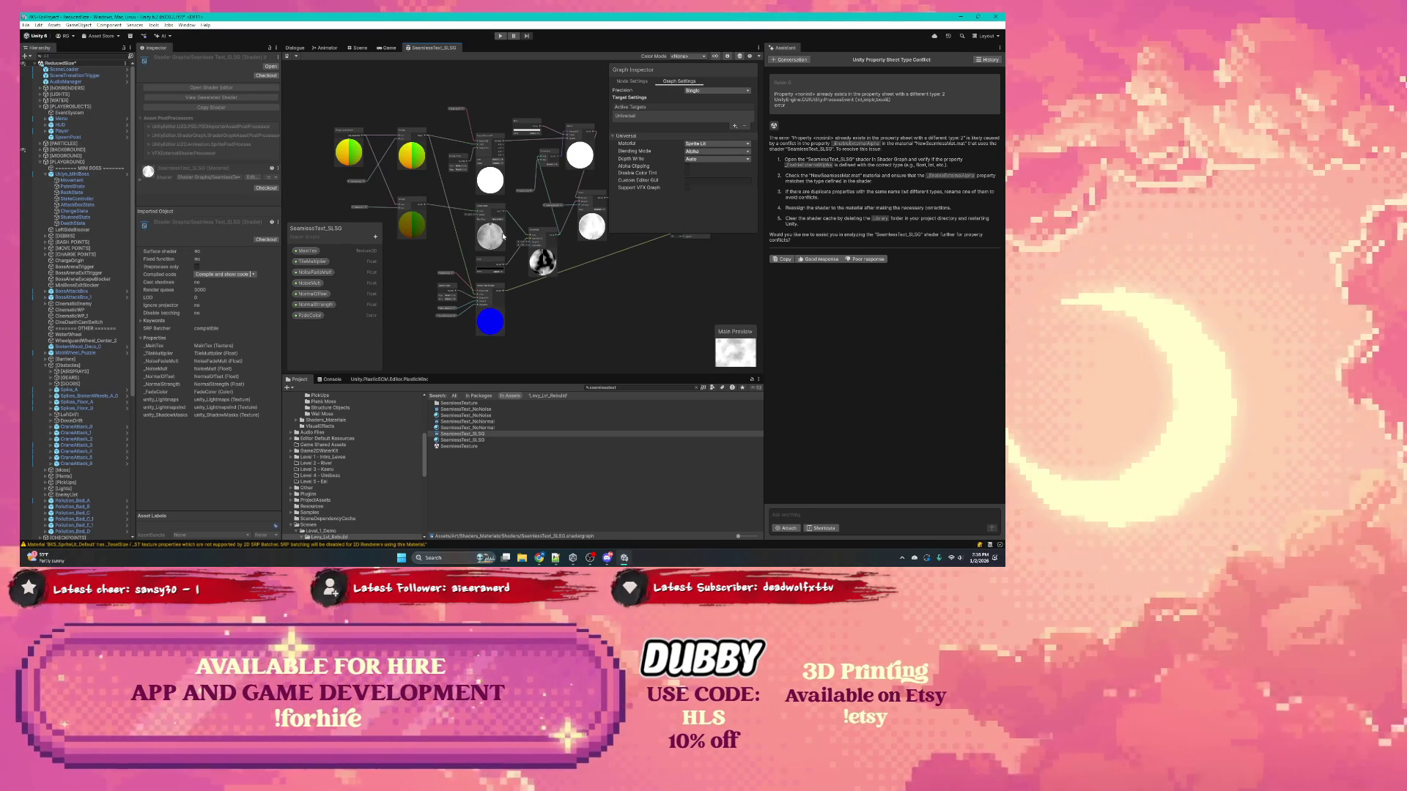
scroll(455, 207, "up", 4)
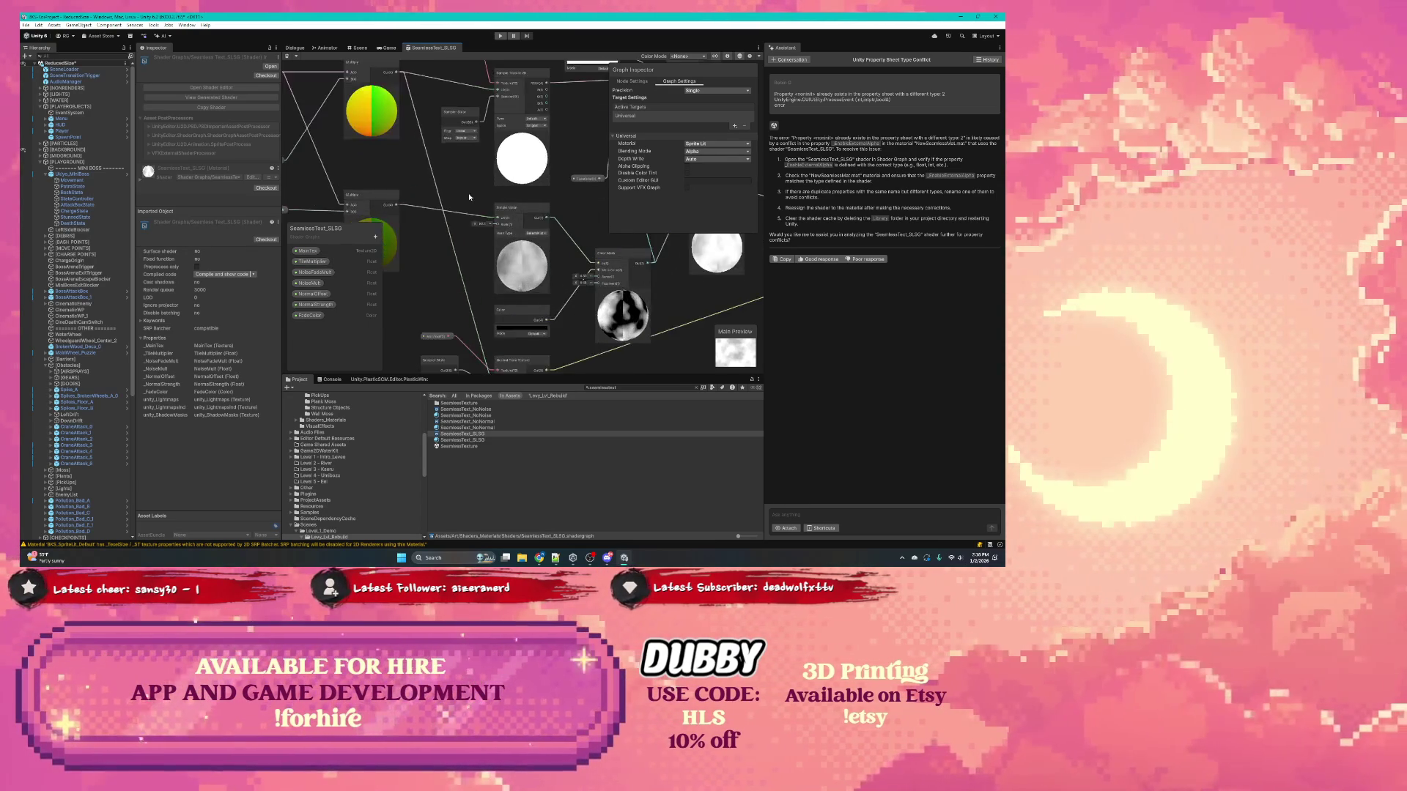
left_click_drag(468, 192, 426, 278)
left_click_drag(519, 198, 497, 238)
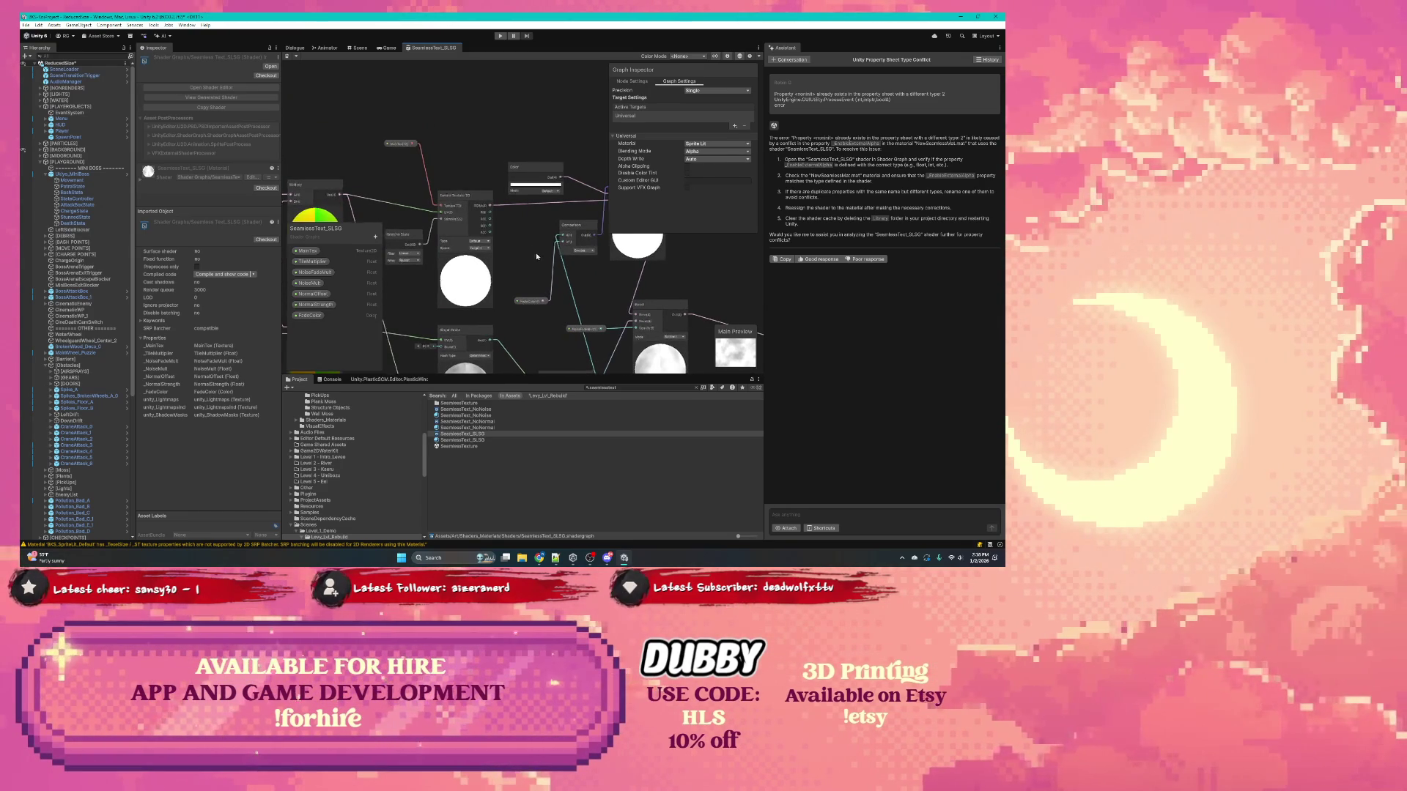
left_click_drag(542, 241, 458, 167)
left_click_drag(539, 227, 456, 229)
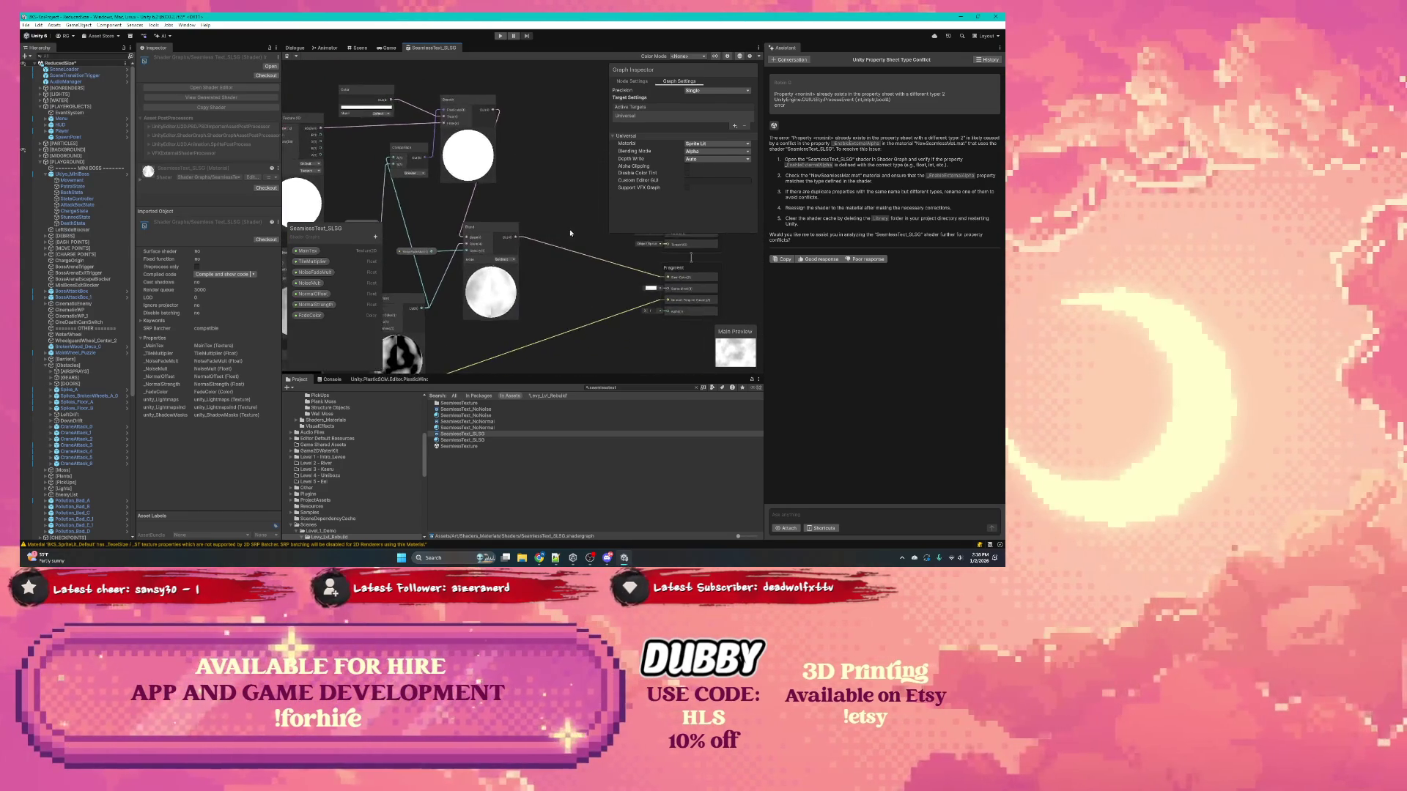
scroll(535, 269, "up", 4)
left_click_drag(557, 273, 482, 271)
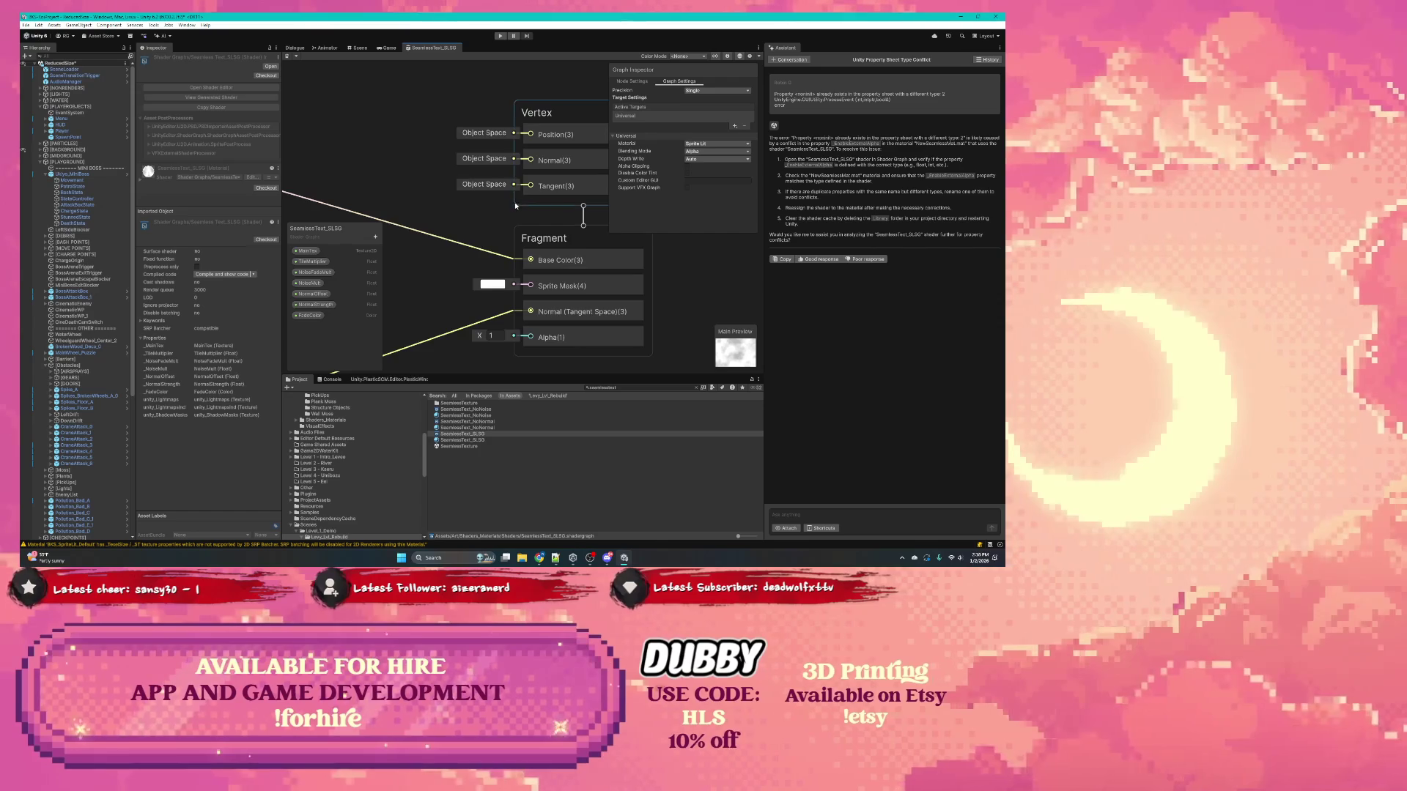
scroll(586, 186, "down", 5)
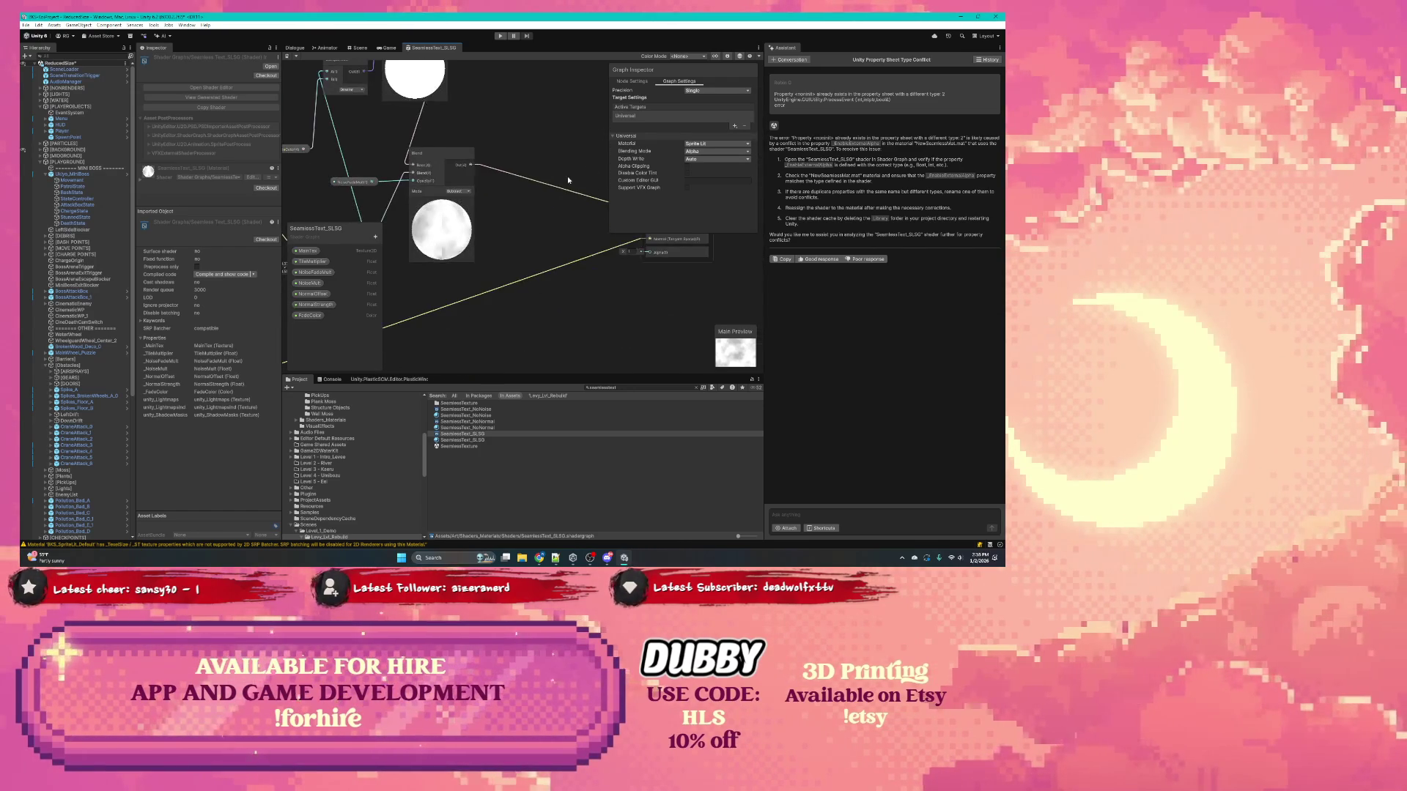
Step: Set the shader graph Color Mode to Category, trying Precision before switching back
left_click(700, 57)
left_click(693, 73)
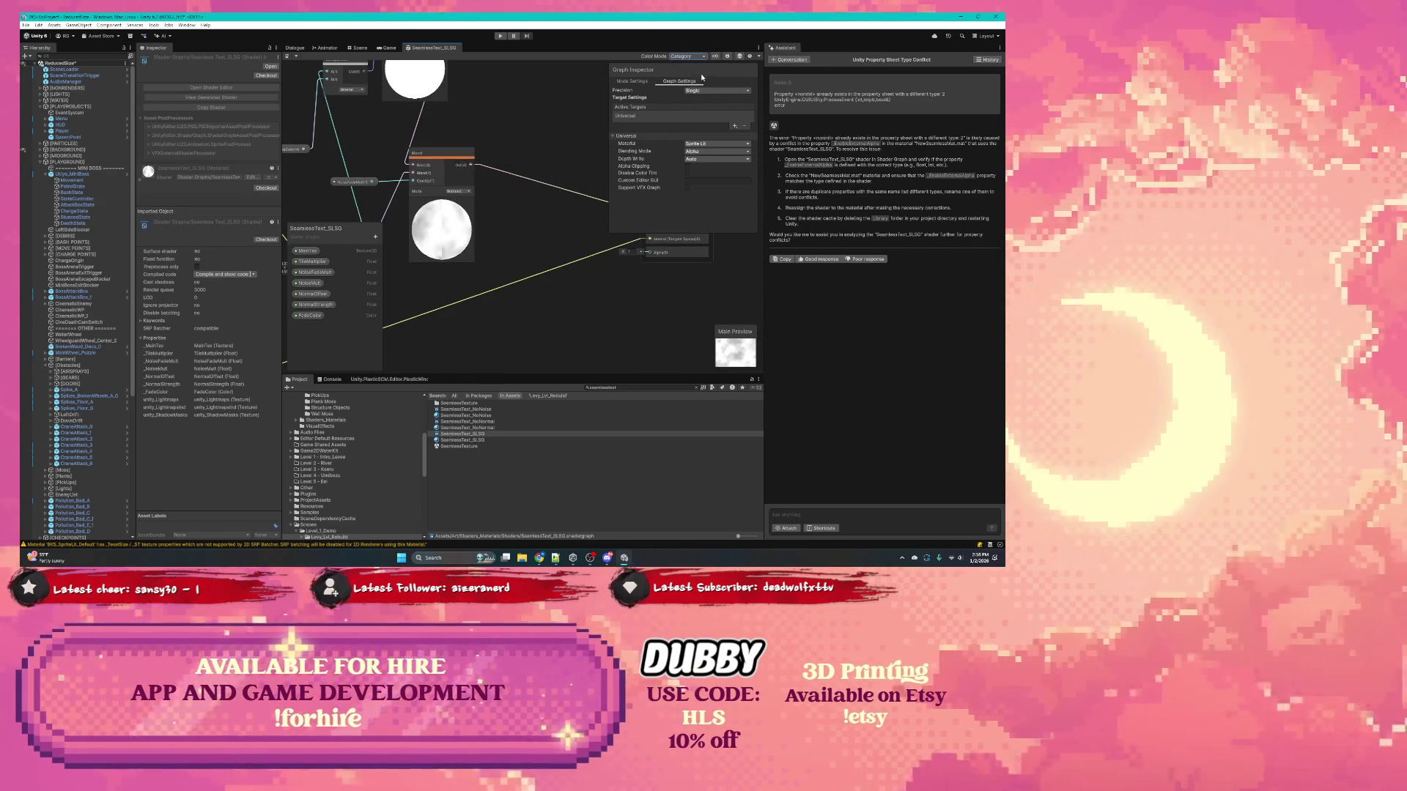
scroll(556, 127, "down", 2)
scroll(556, 127, "up", 5)
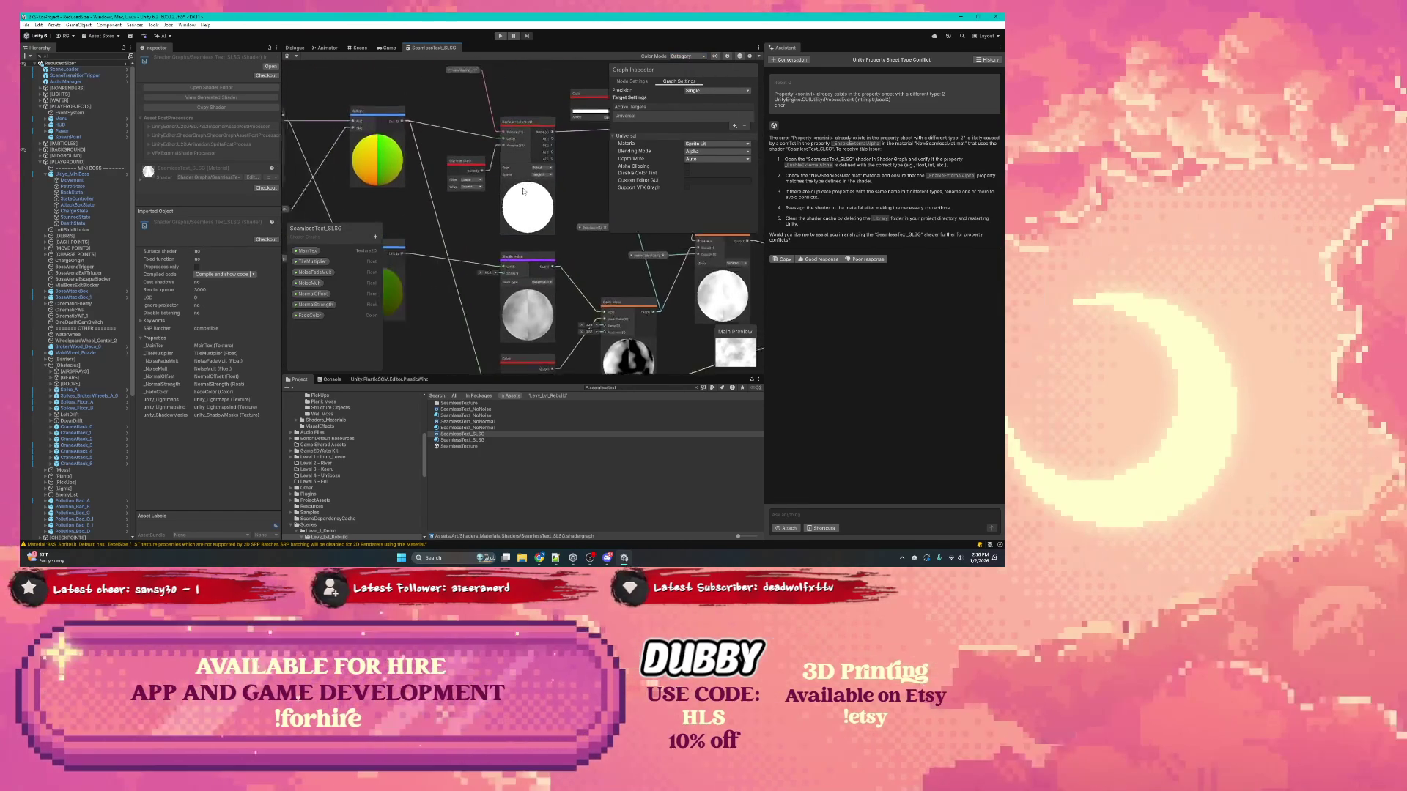
left_click(694, 57)
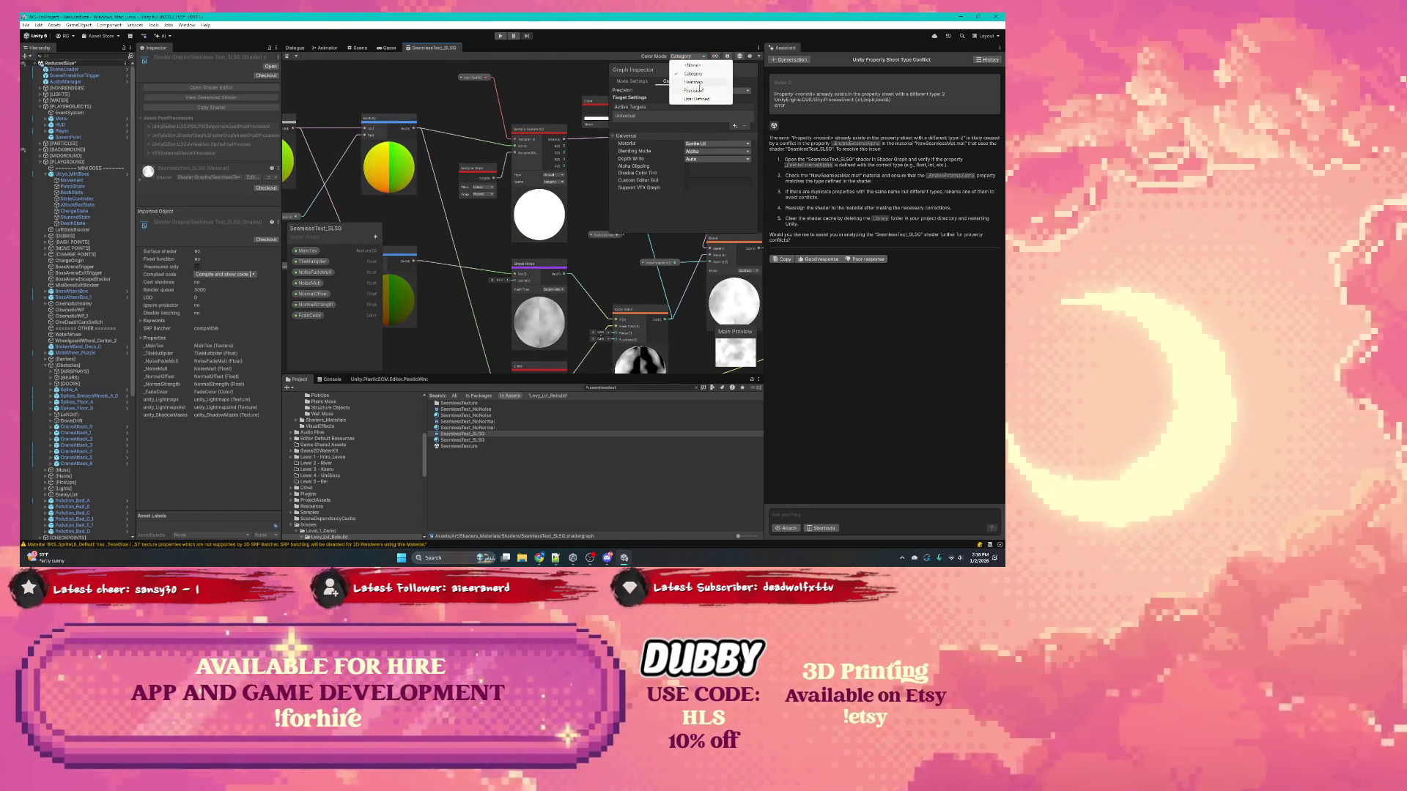
left_click(700, 93)
left_click(690, 58)
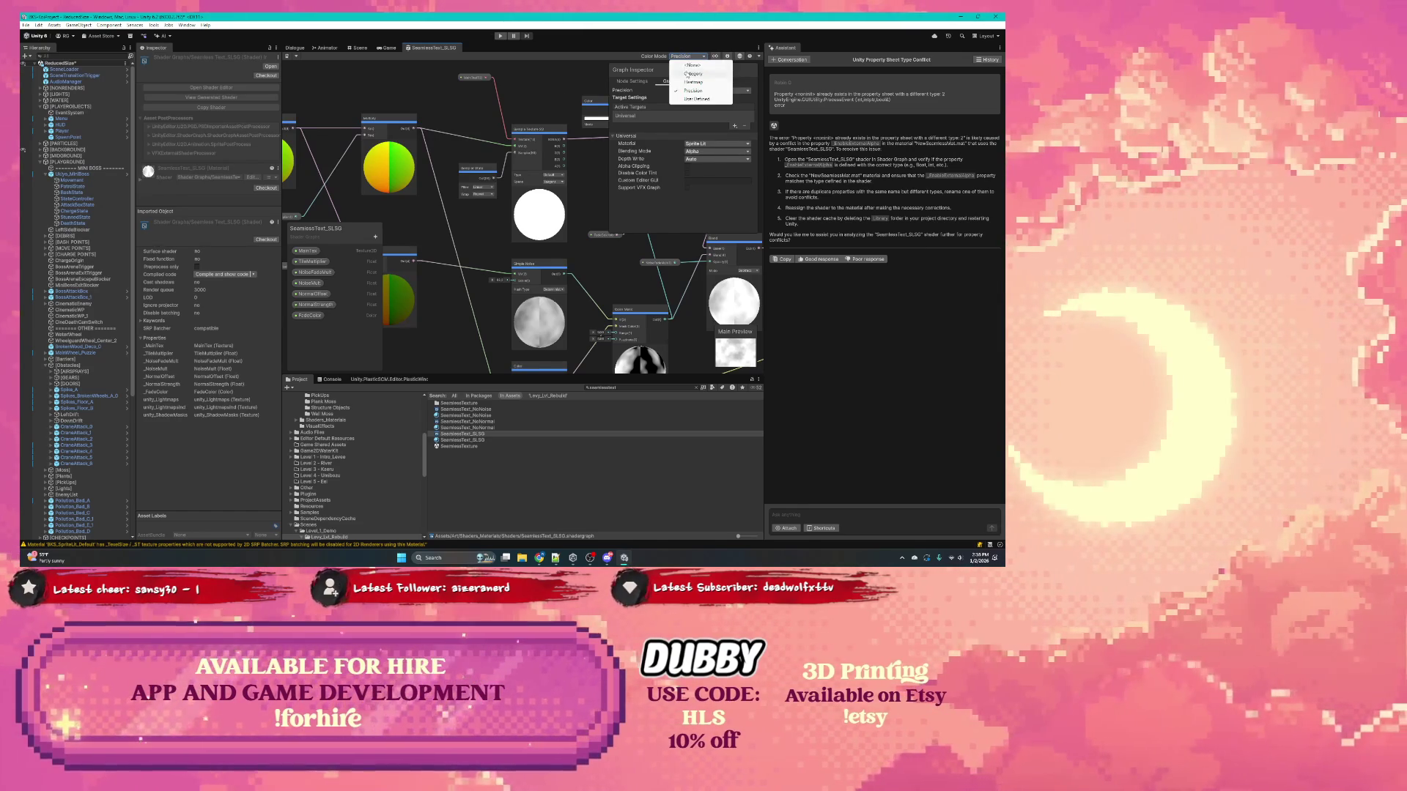
left_click(692, 73)
scroll(465, 168, "down", 2)
scroll(465, 168, "up", 4)
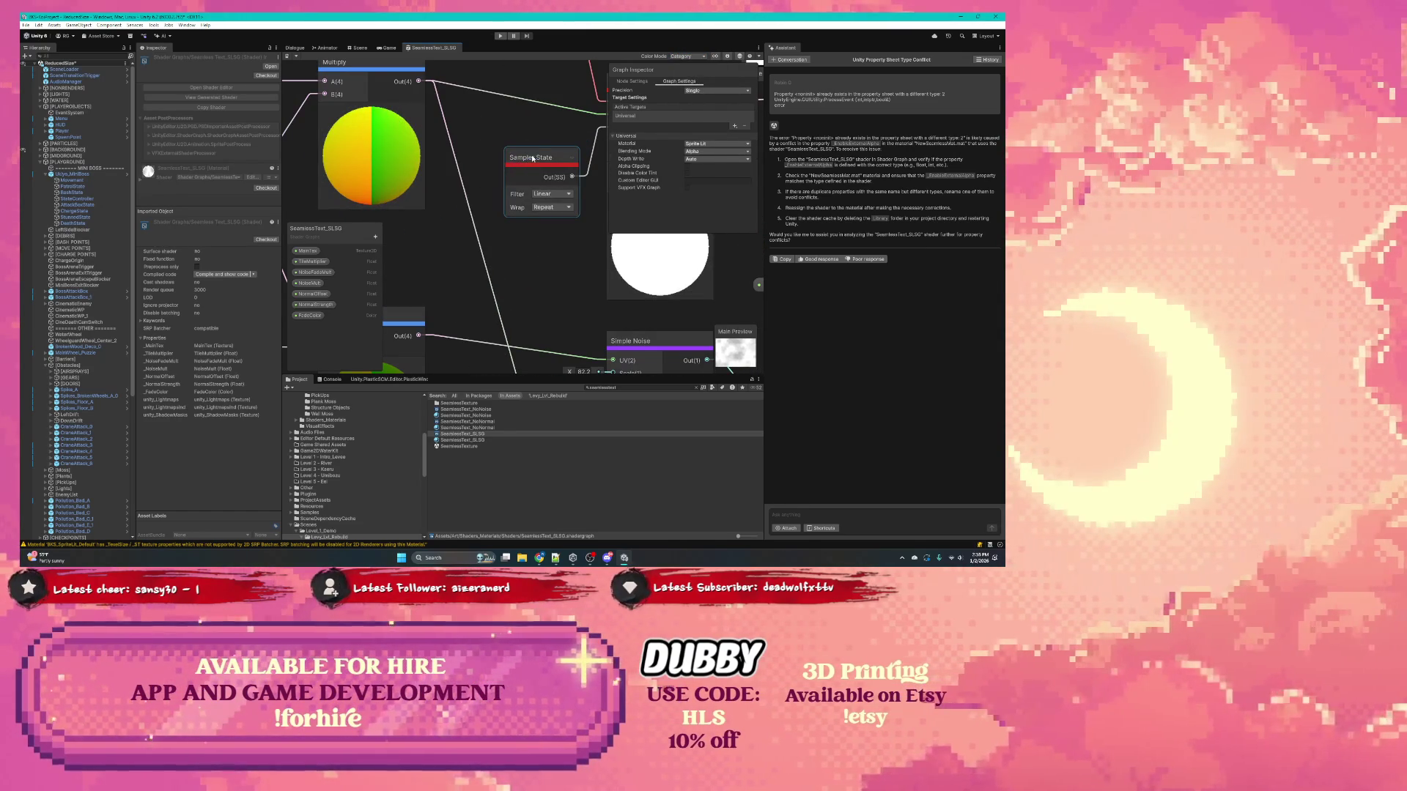
scroll(506, 192, "down", 4)
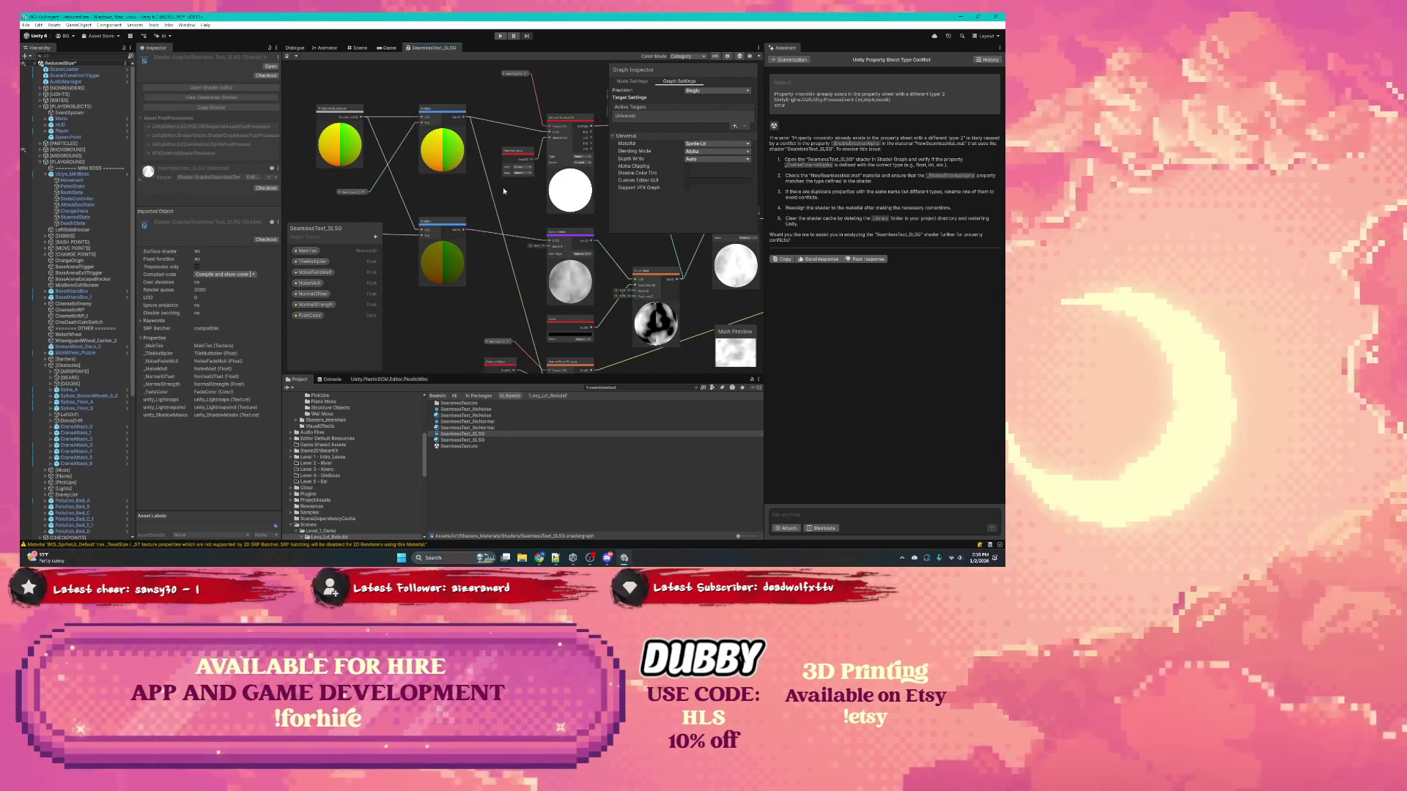
scroll(459, 185, "up", 3)
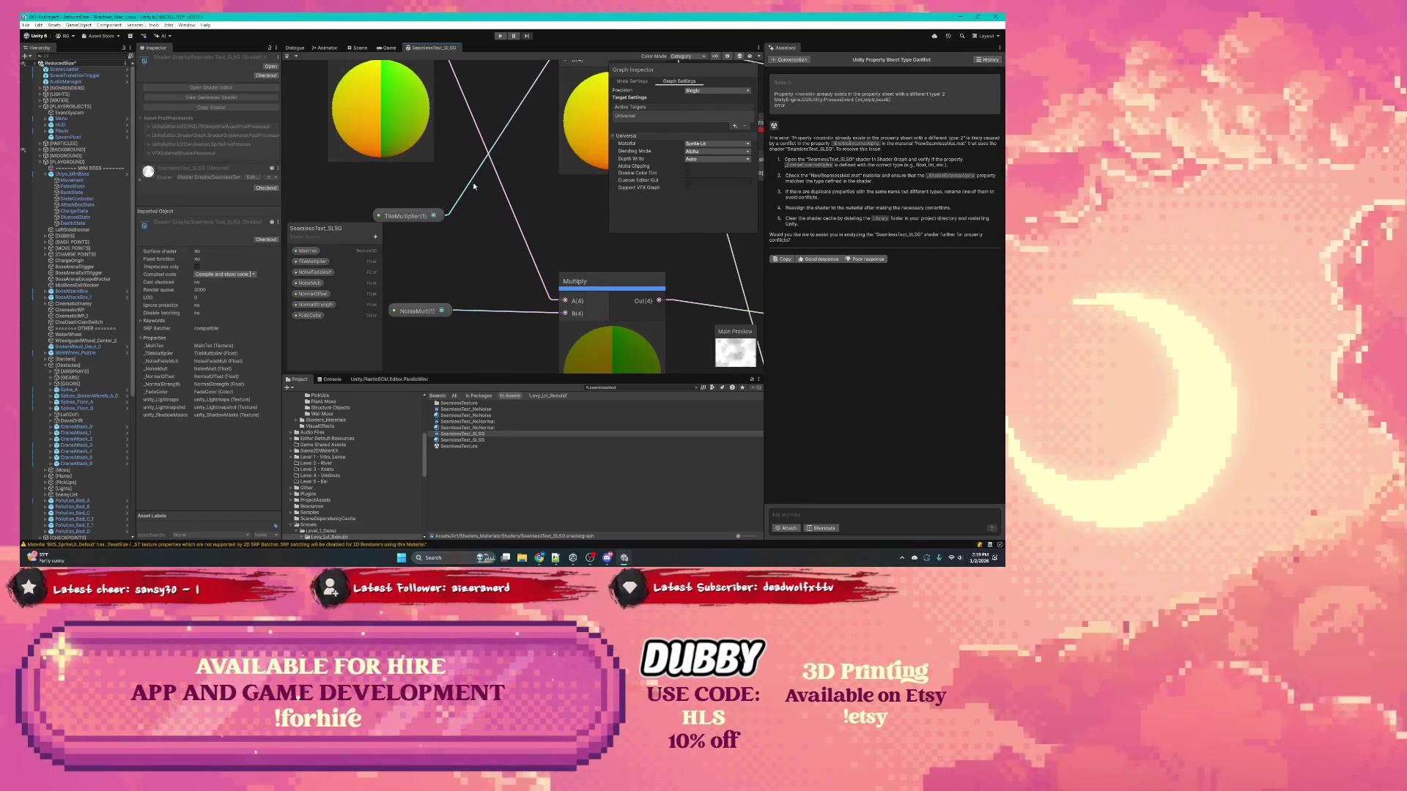
Step: Pan past the Sampler State and noise nodes and select the Normal From Texture node
scroll(473, 184, "down", 3)
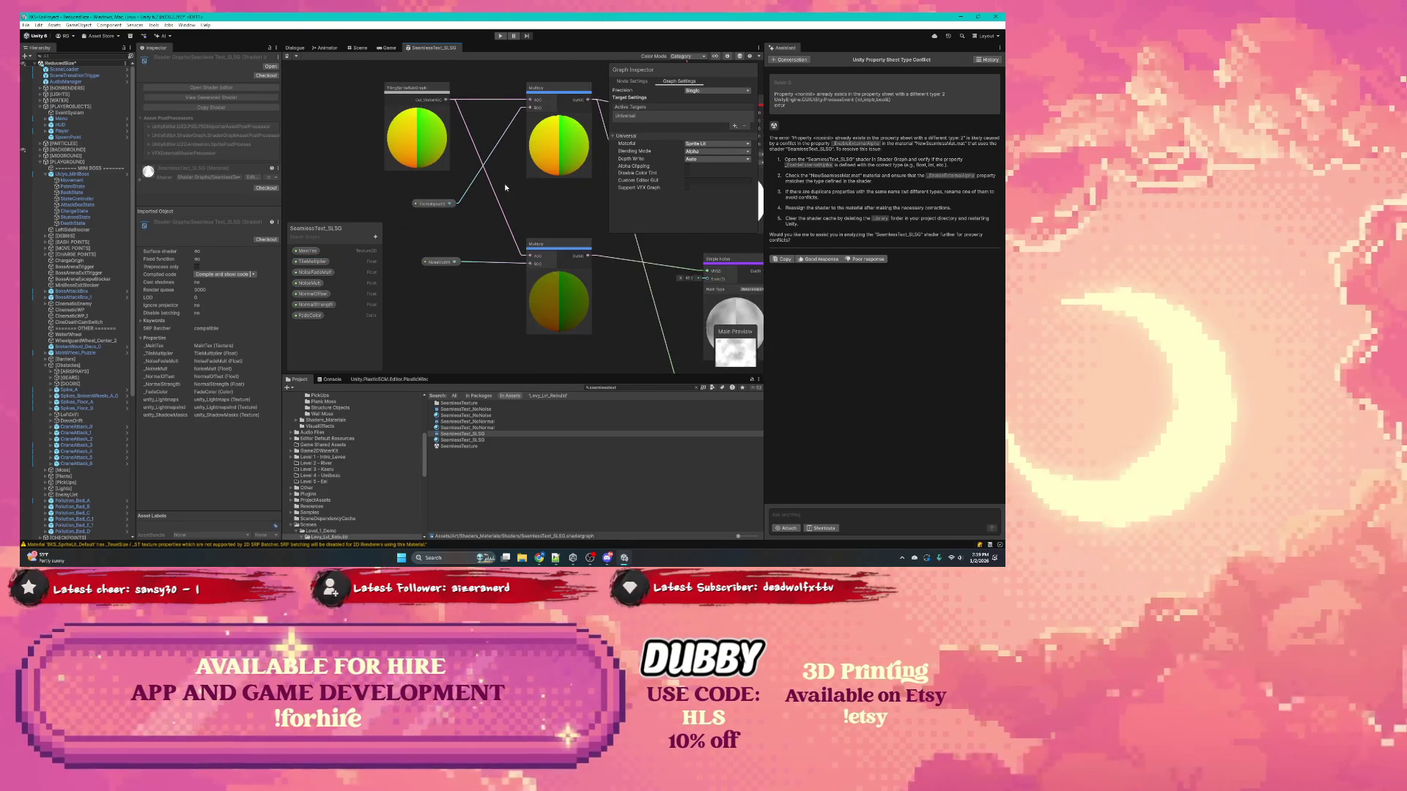
left_click_drag(504, 183, 393, 225)
left_click_drag(511, 207, 365, 247)
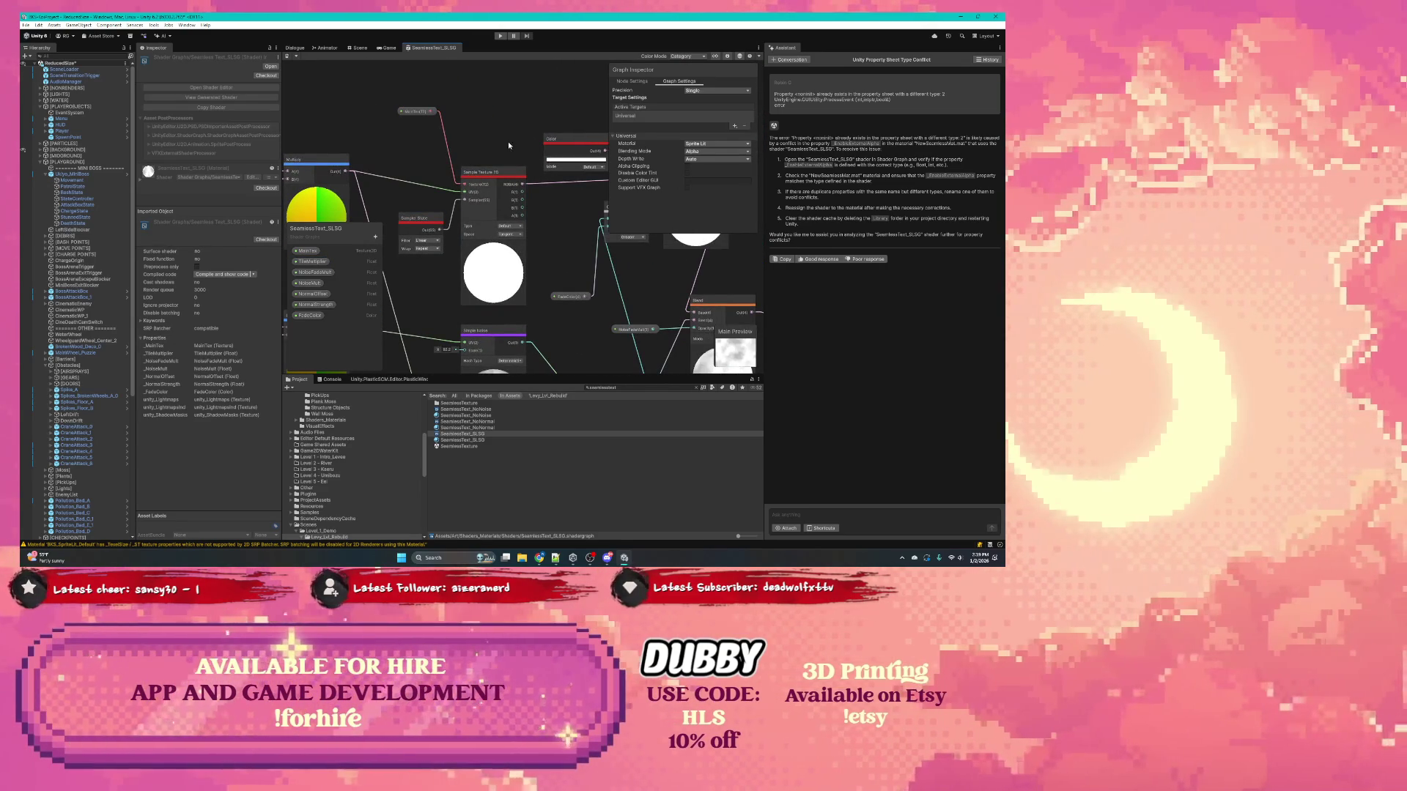
scroll(450, 161, "up", 1)
scroll(450, 161, "down", 3)
scroll(395, 185, "up", 5)
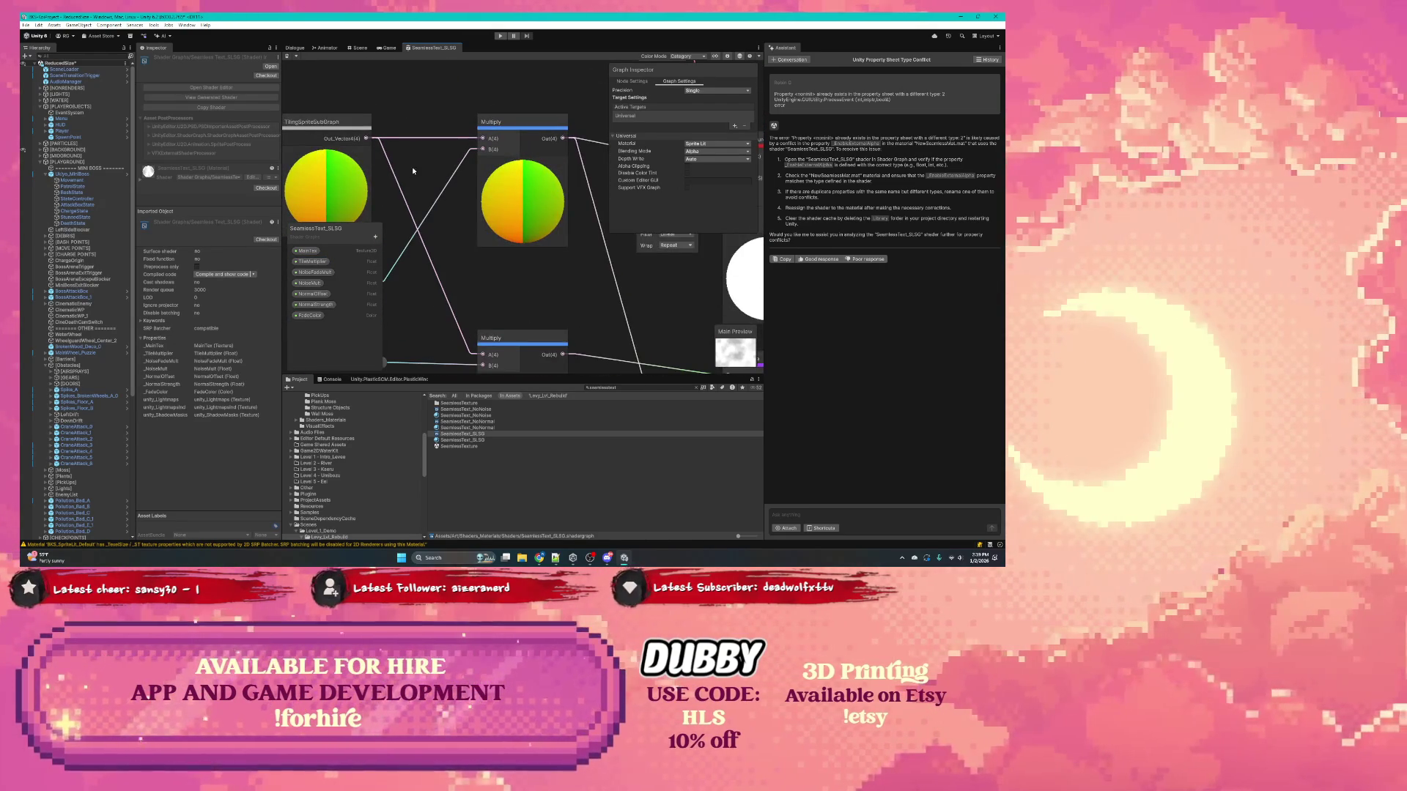
scroll(406, 156, "down", 2)
scroll(452, 198, "down", 2)
left_click_drag(451, 197, 393, 125)
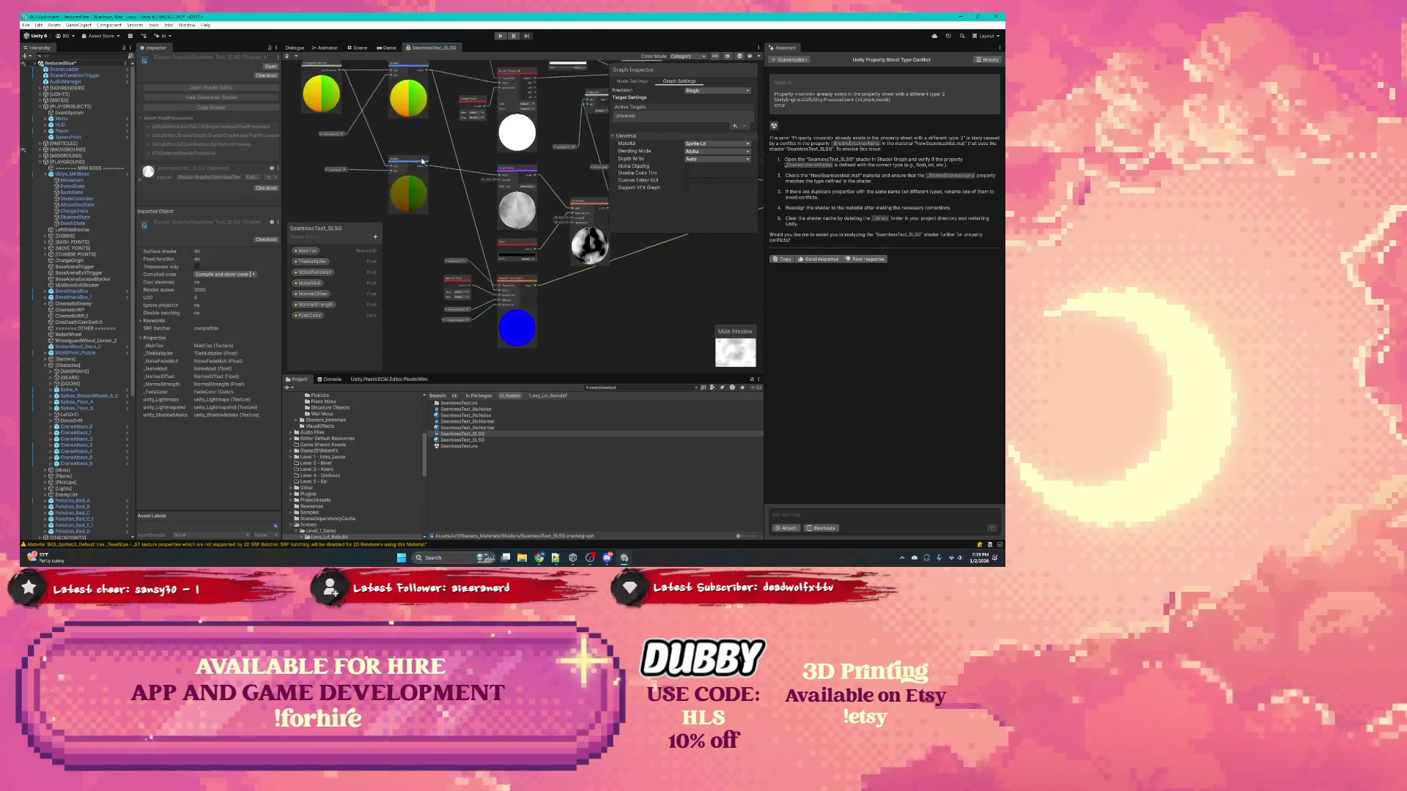
scroll(479, 204, "up", 2)
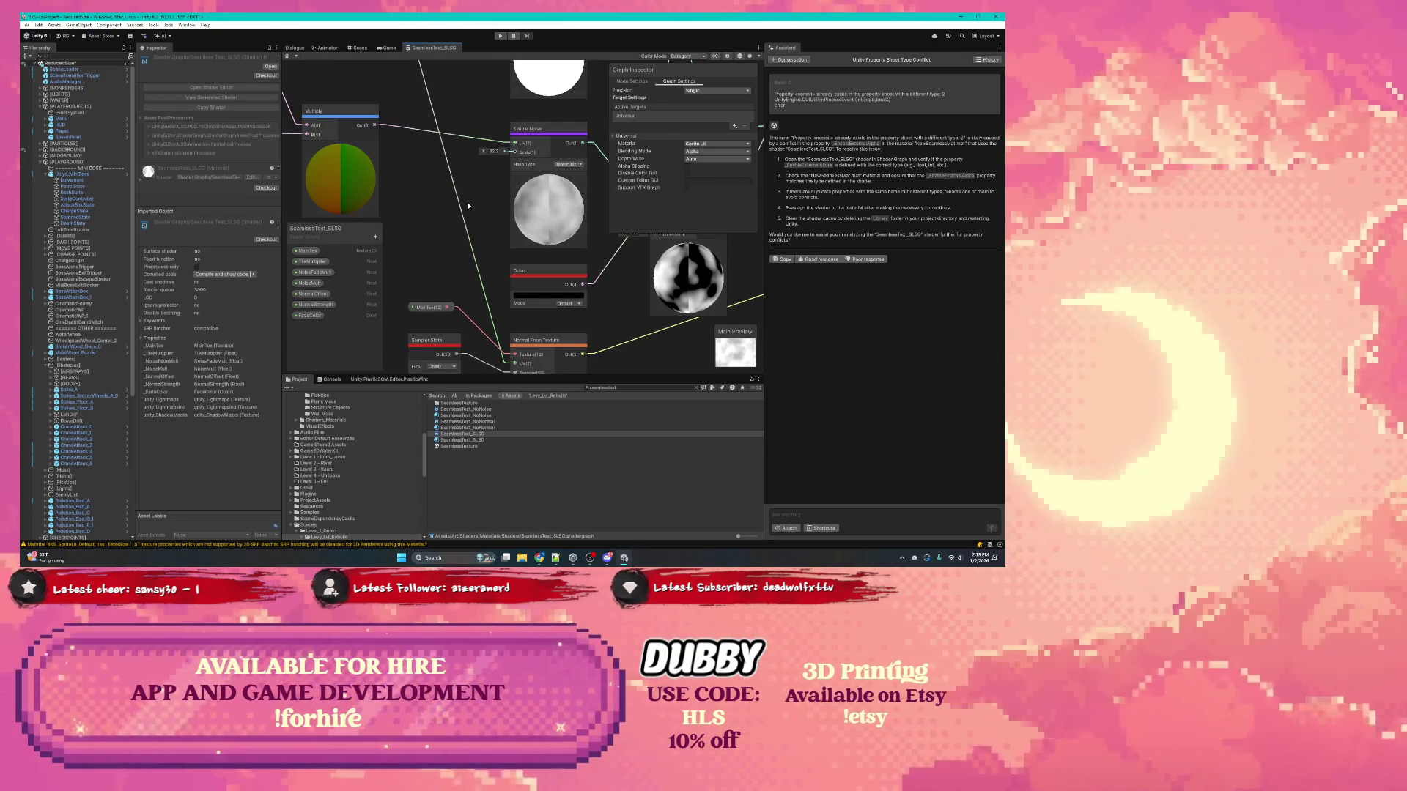
left_click_drag(464, 242, 444, 110)
left_click(526, 210)
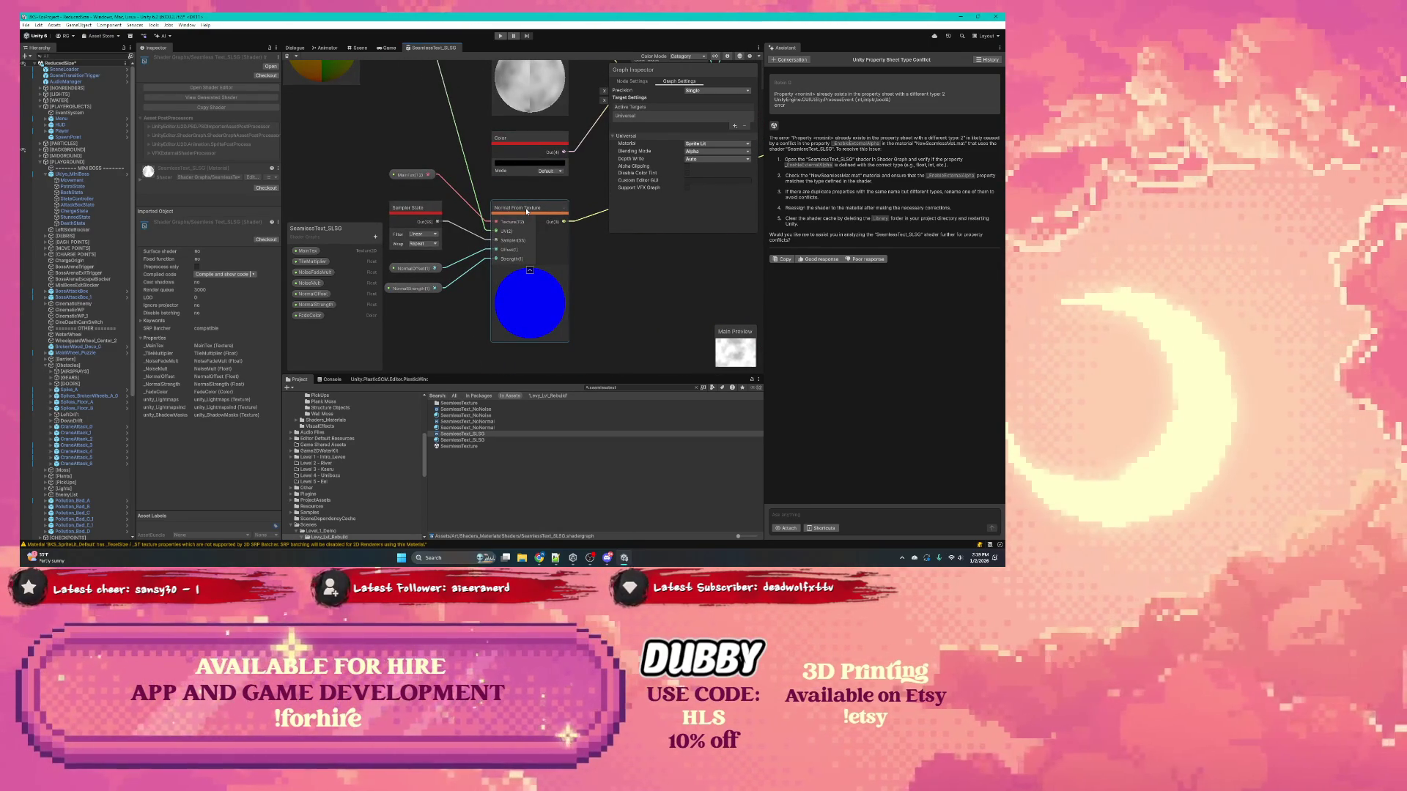
left_click_drag(606, 164, 512, 197)
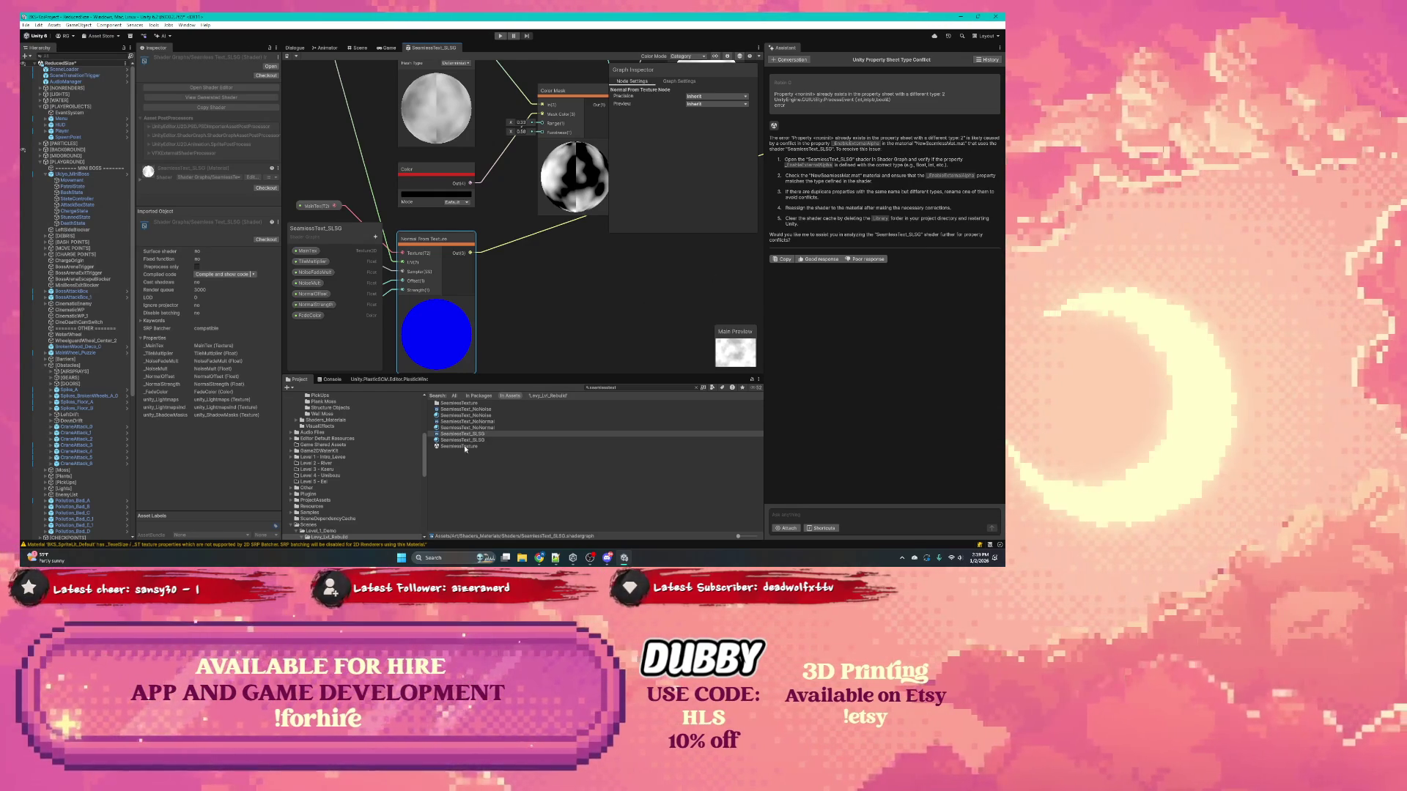
Step: Search the project for 'newseam' to find NewSeamlessMat, then open the Shaders_Materials folder
type("newseam")
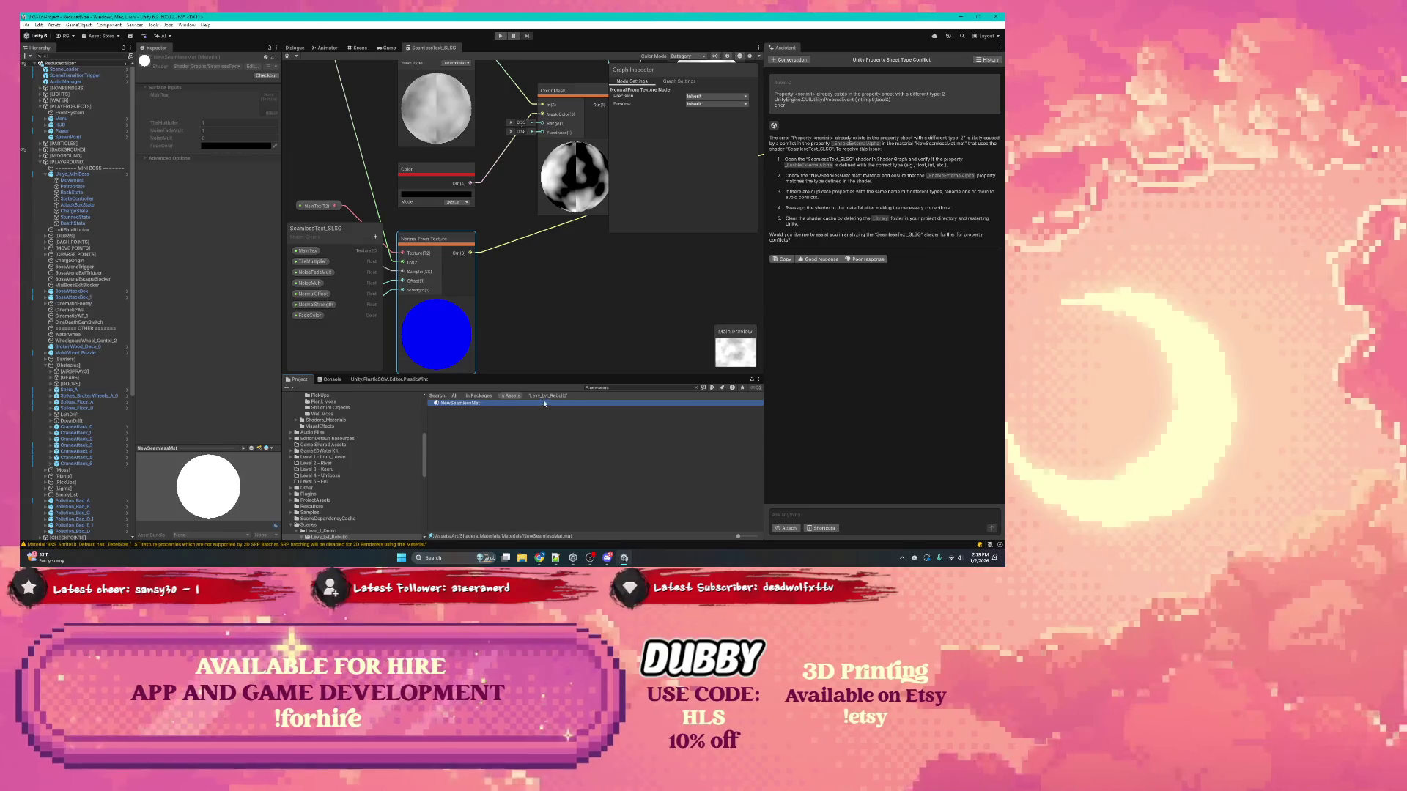
scroll(368, 416, "up", 10)
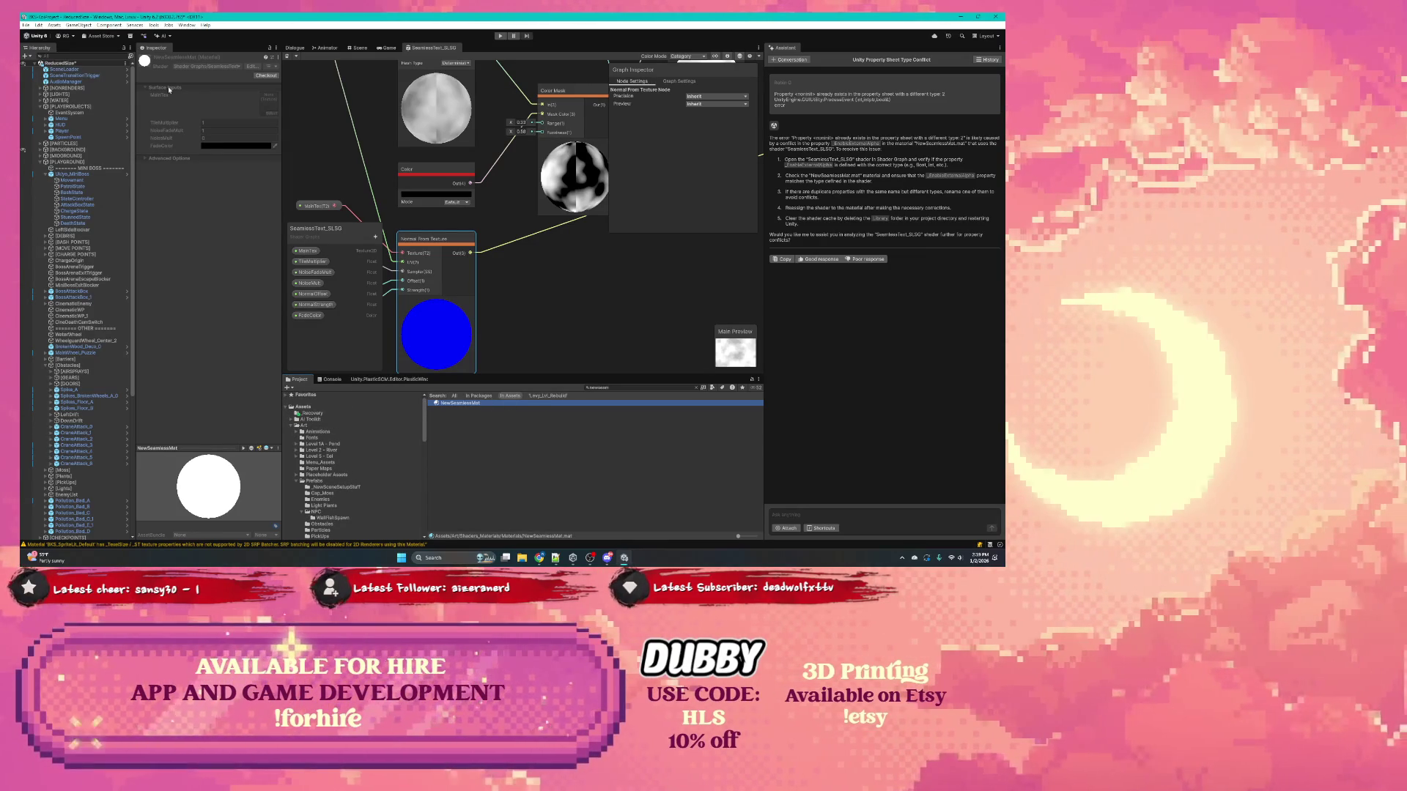
right_click(460, 405)
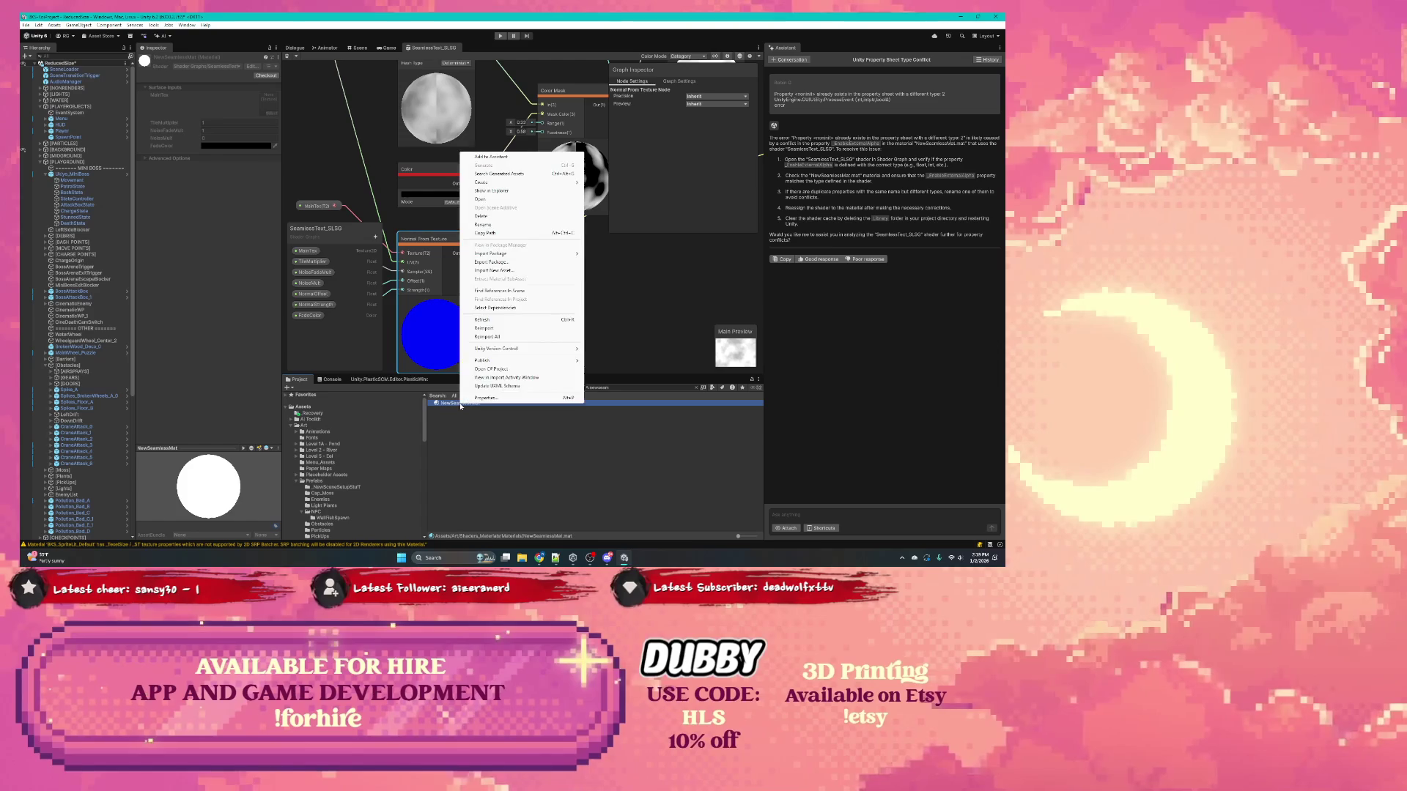
left_click(494, 321)
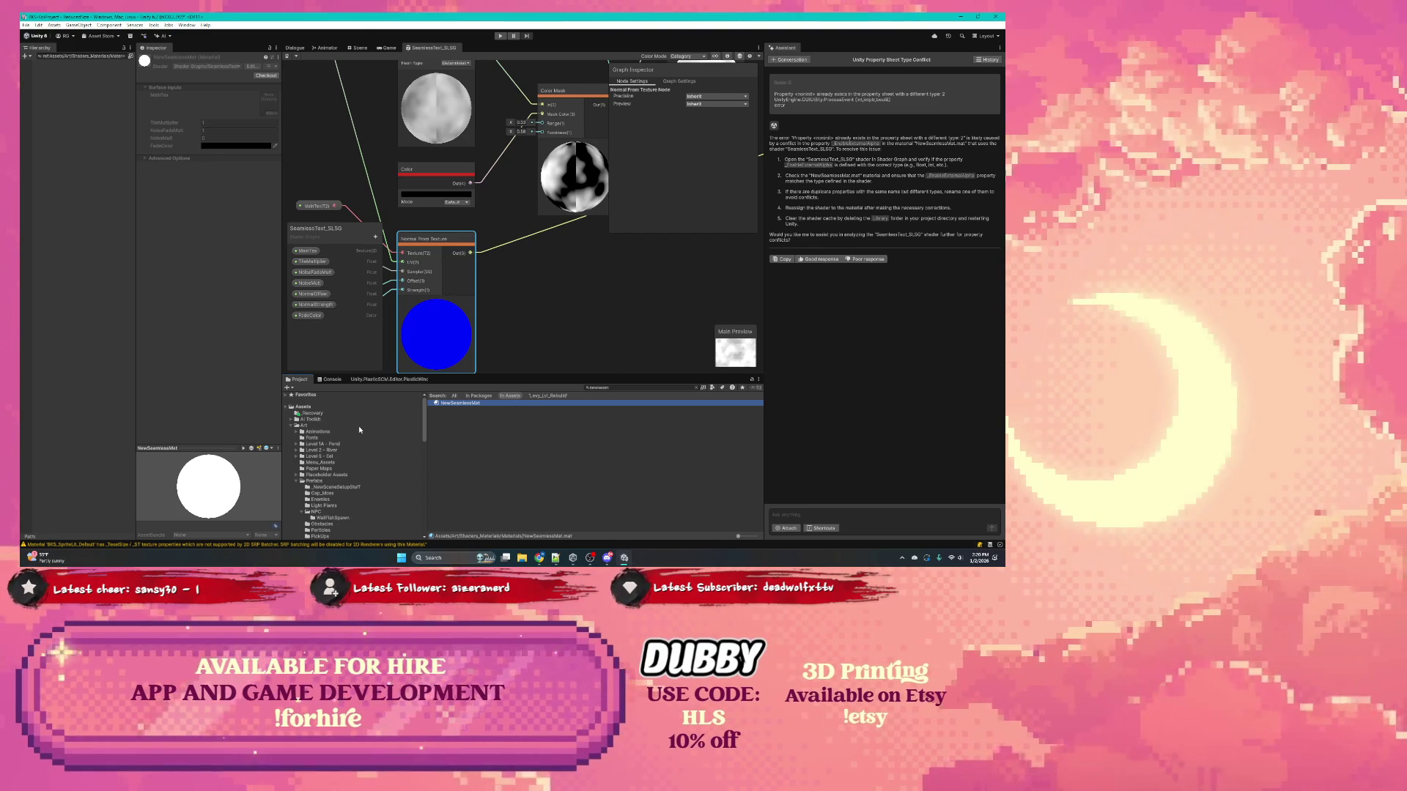
left_click(297, 481)
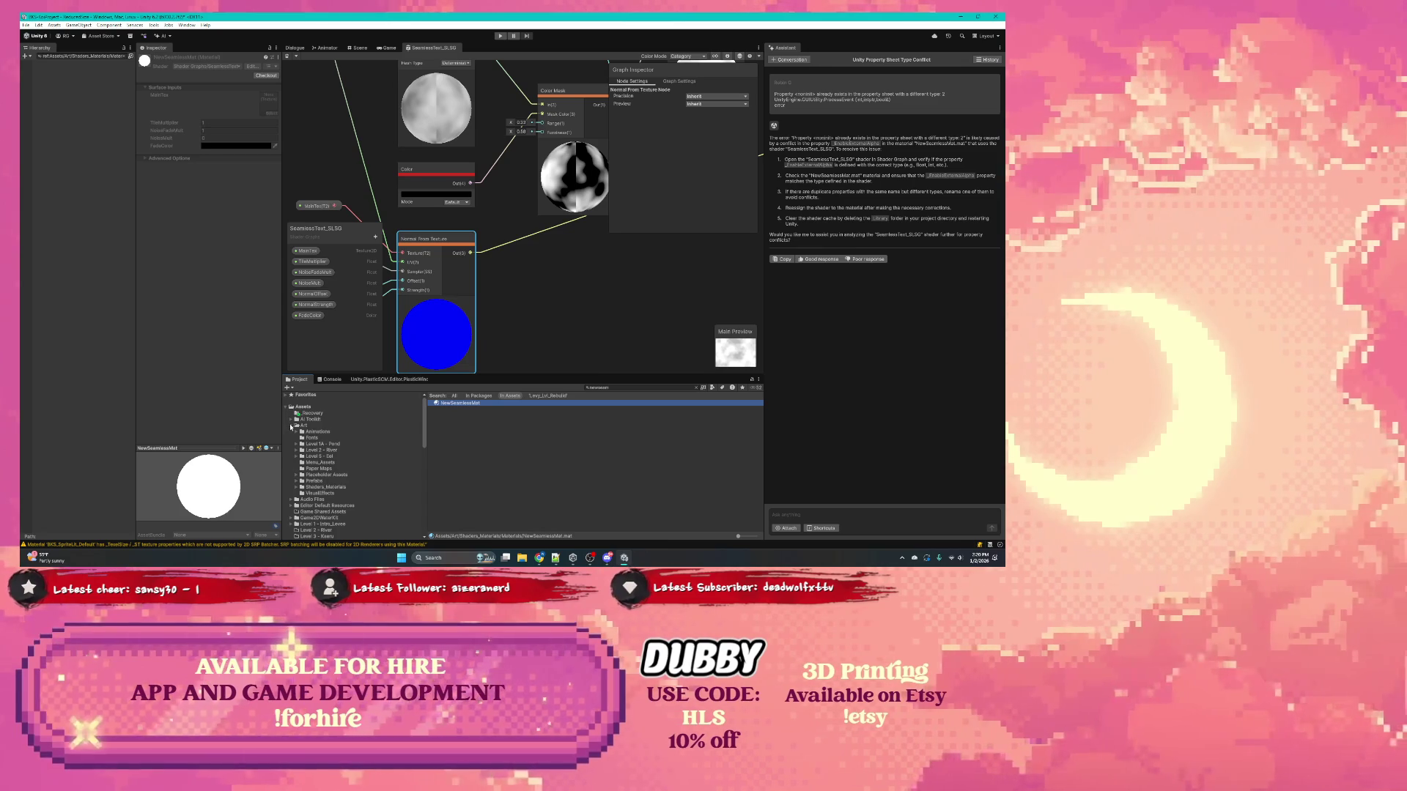
left_click(315, 487)
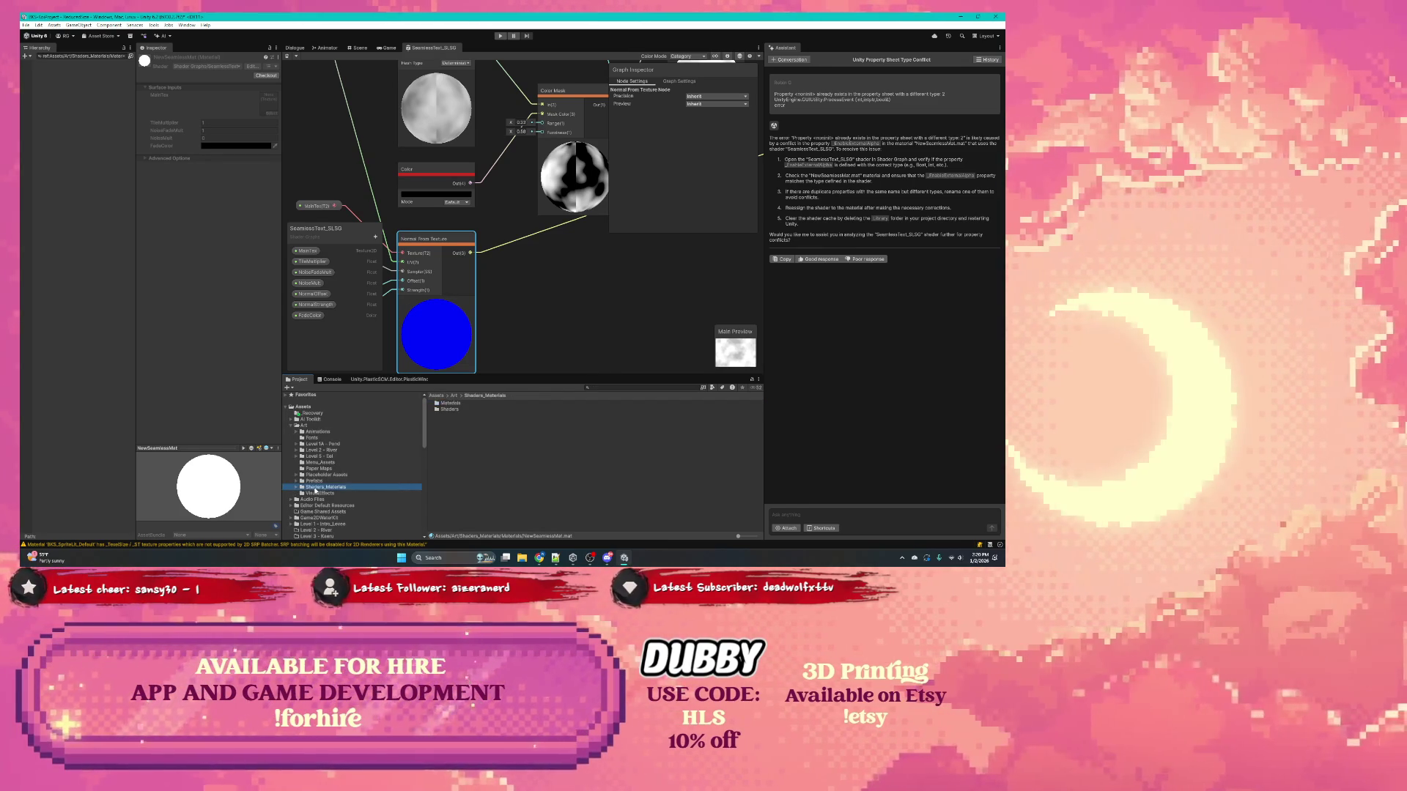
Step: Select NewSeamlessMat's dependencies in Materials and open the SeamlessText_NoNormal shader graph
double_click(449, 409)
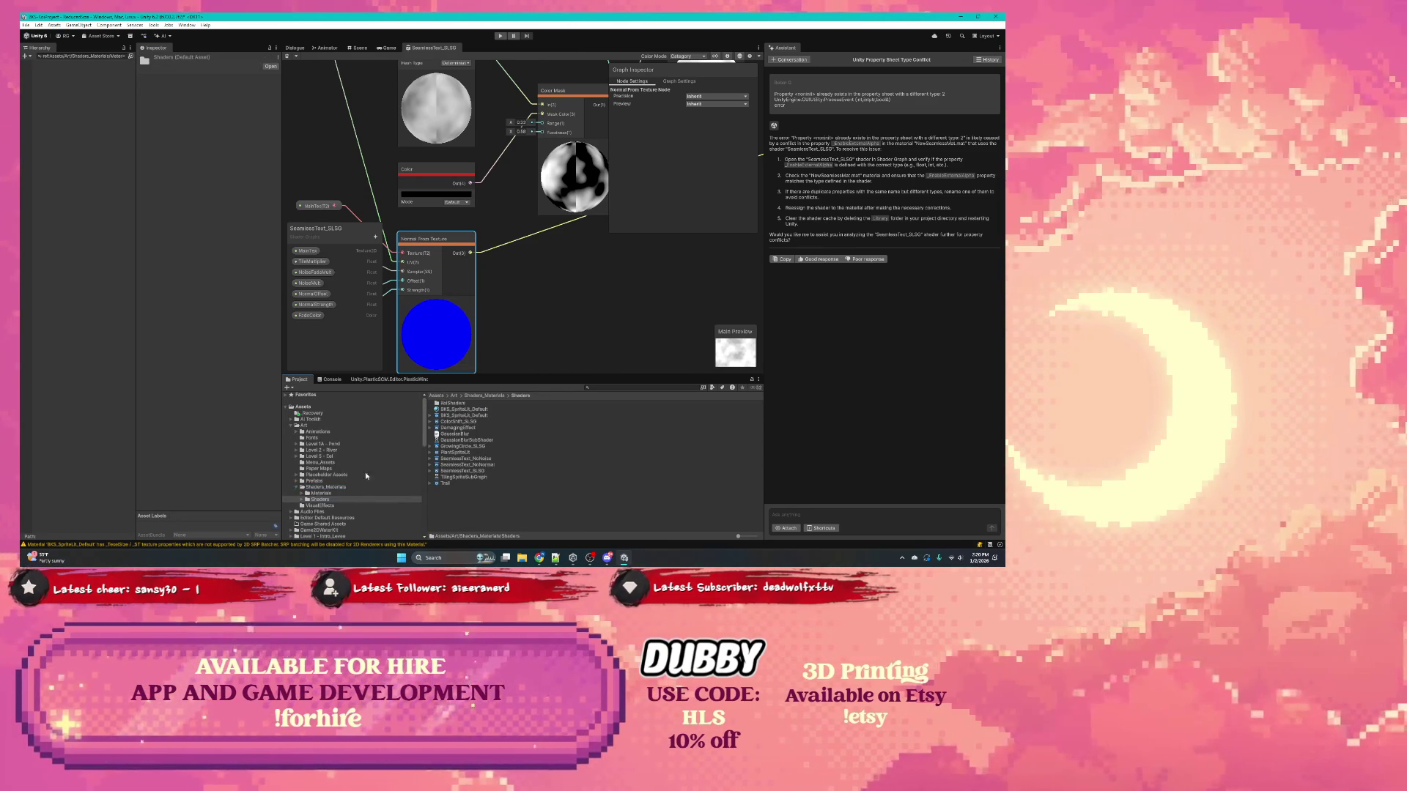
left_click(344, 495)
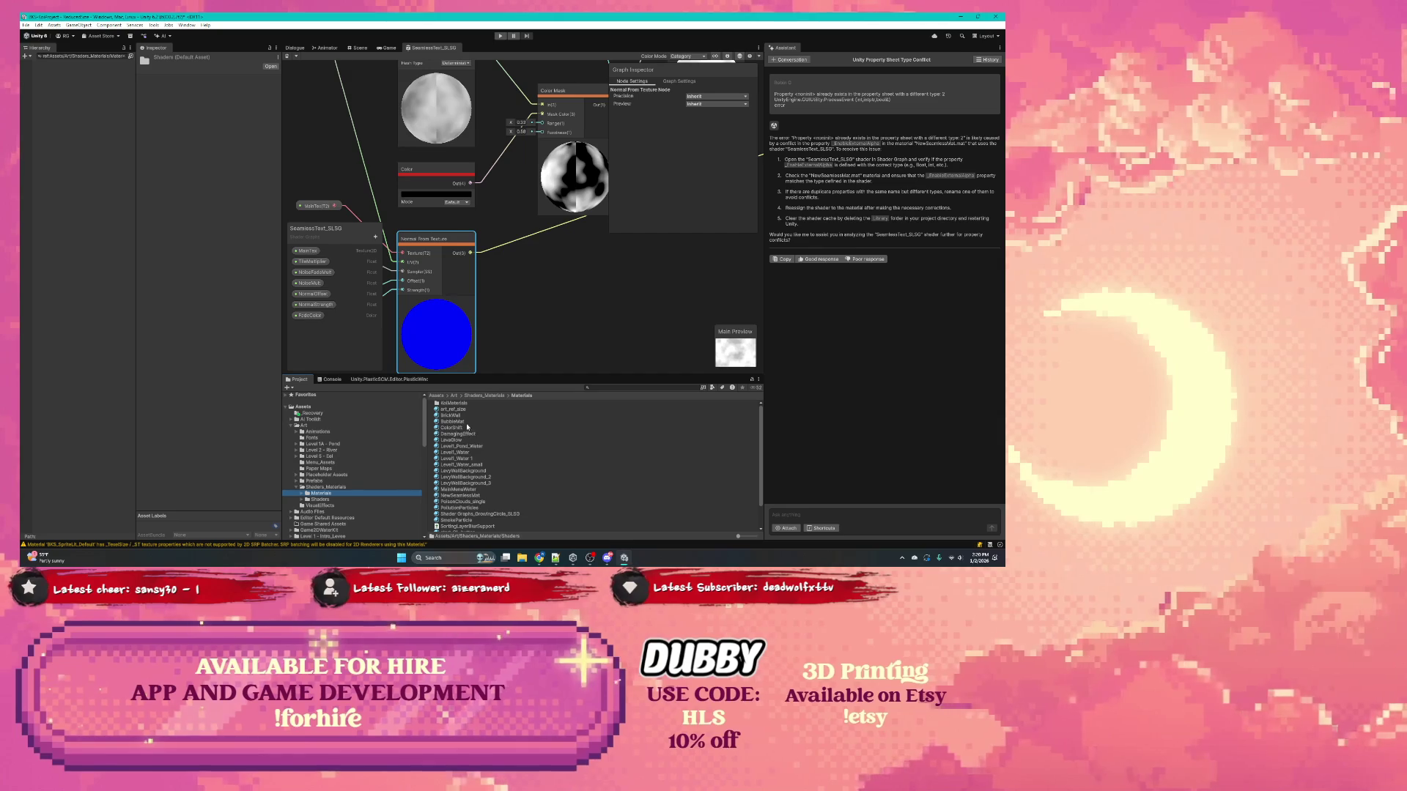
left_click(461, 495)
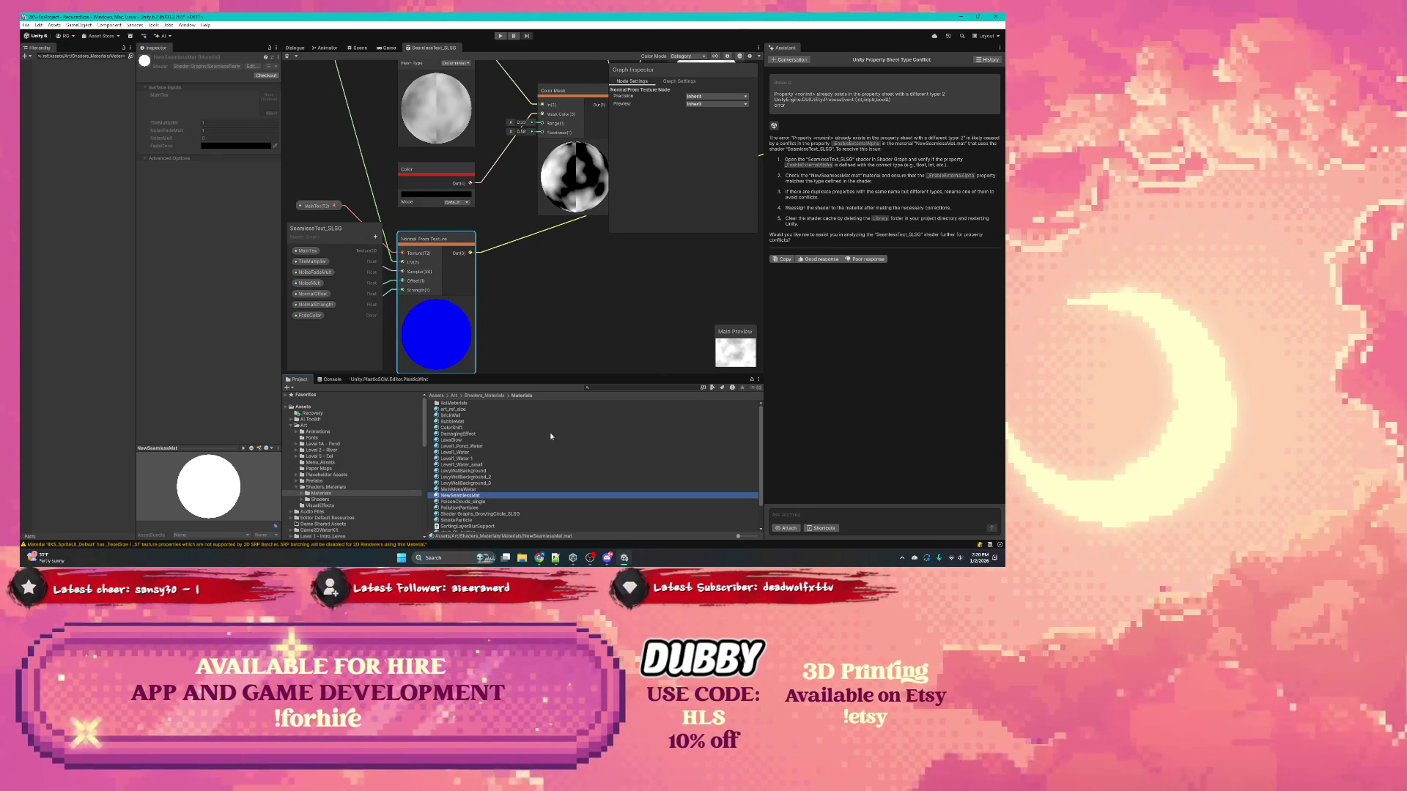
right_click(466, 500)
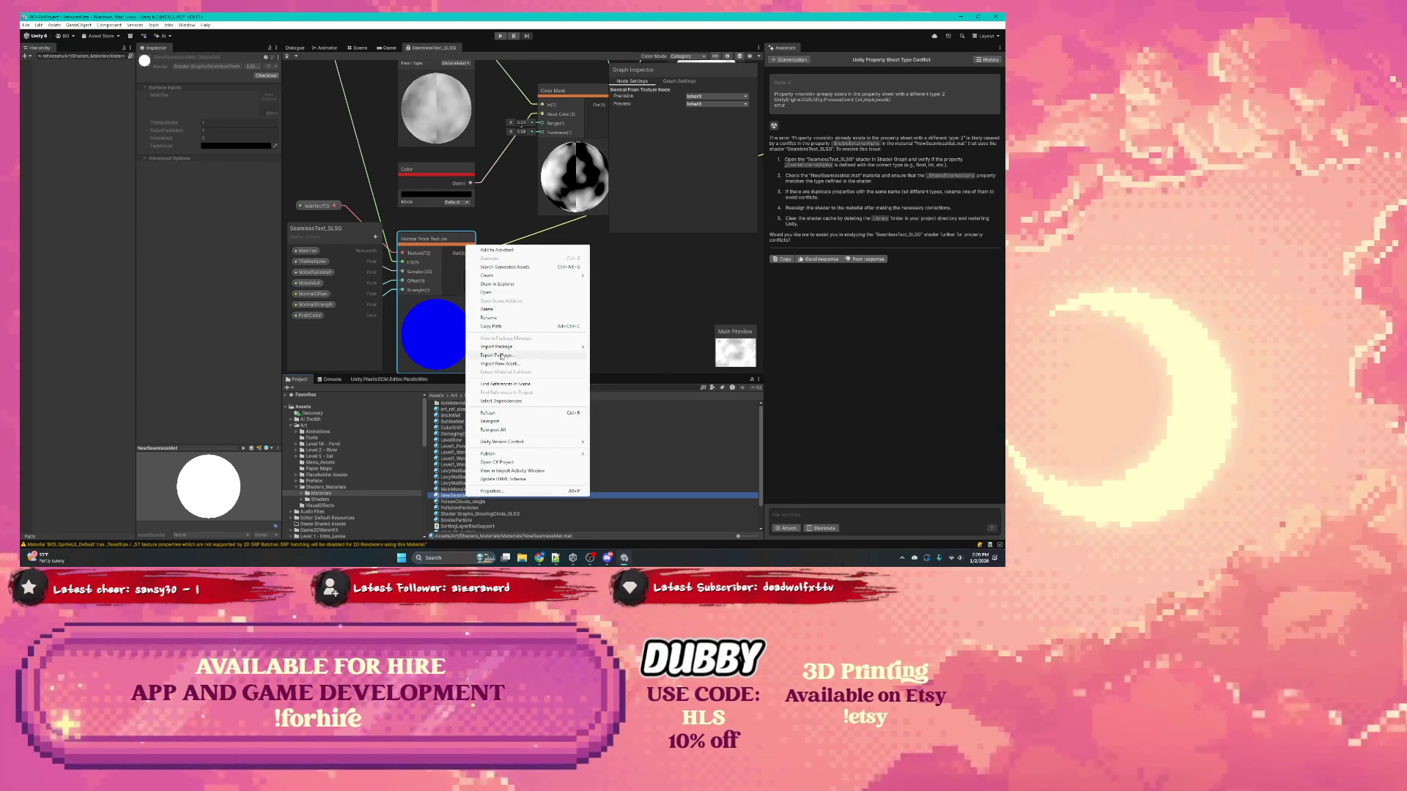
left_click(506, 401)
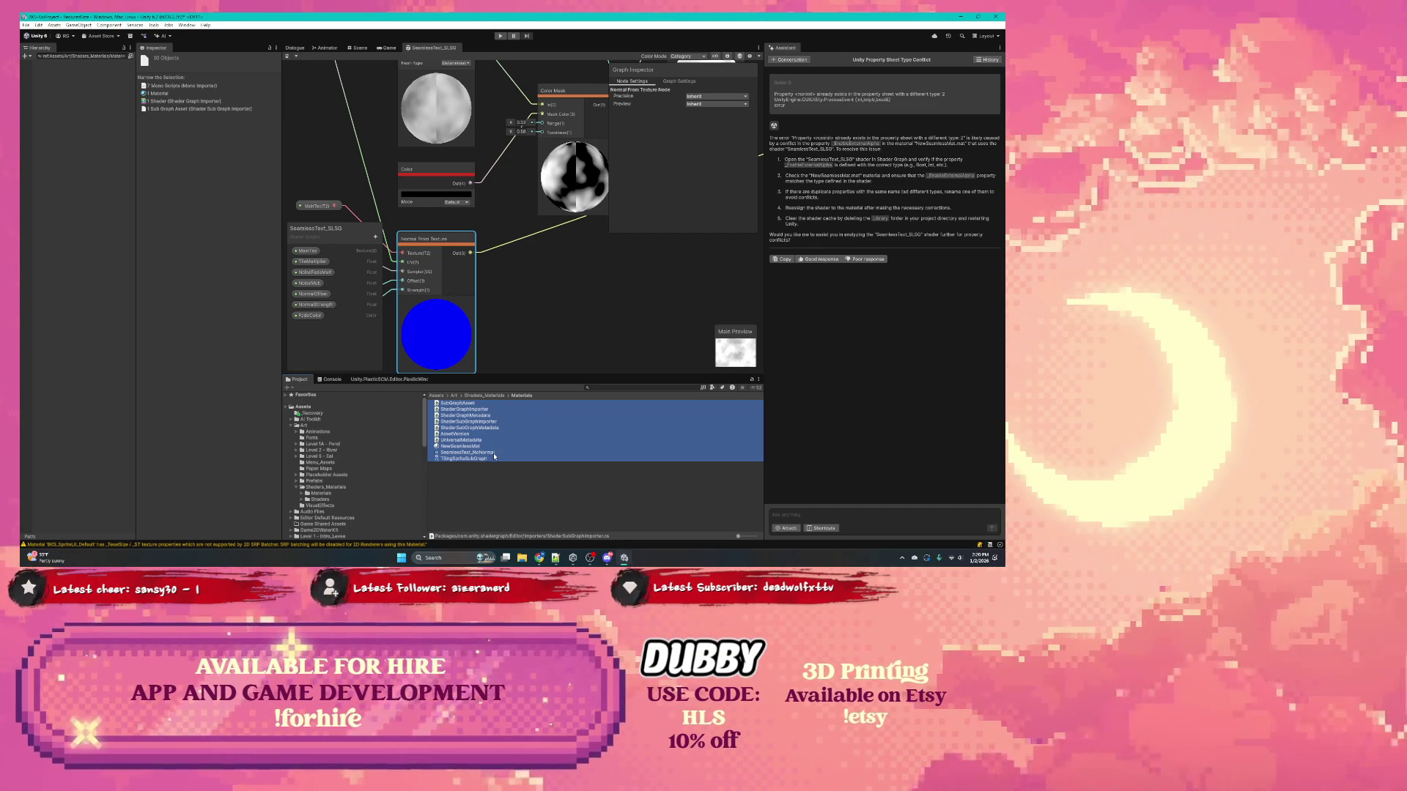
left_click(487, 455)
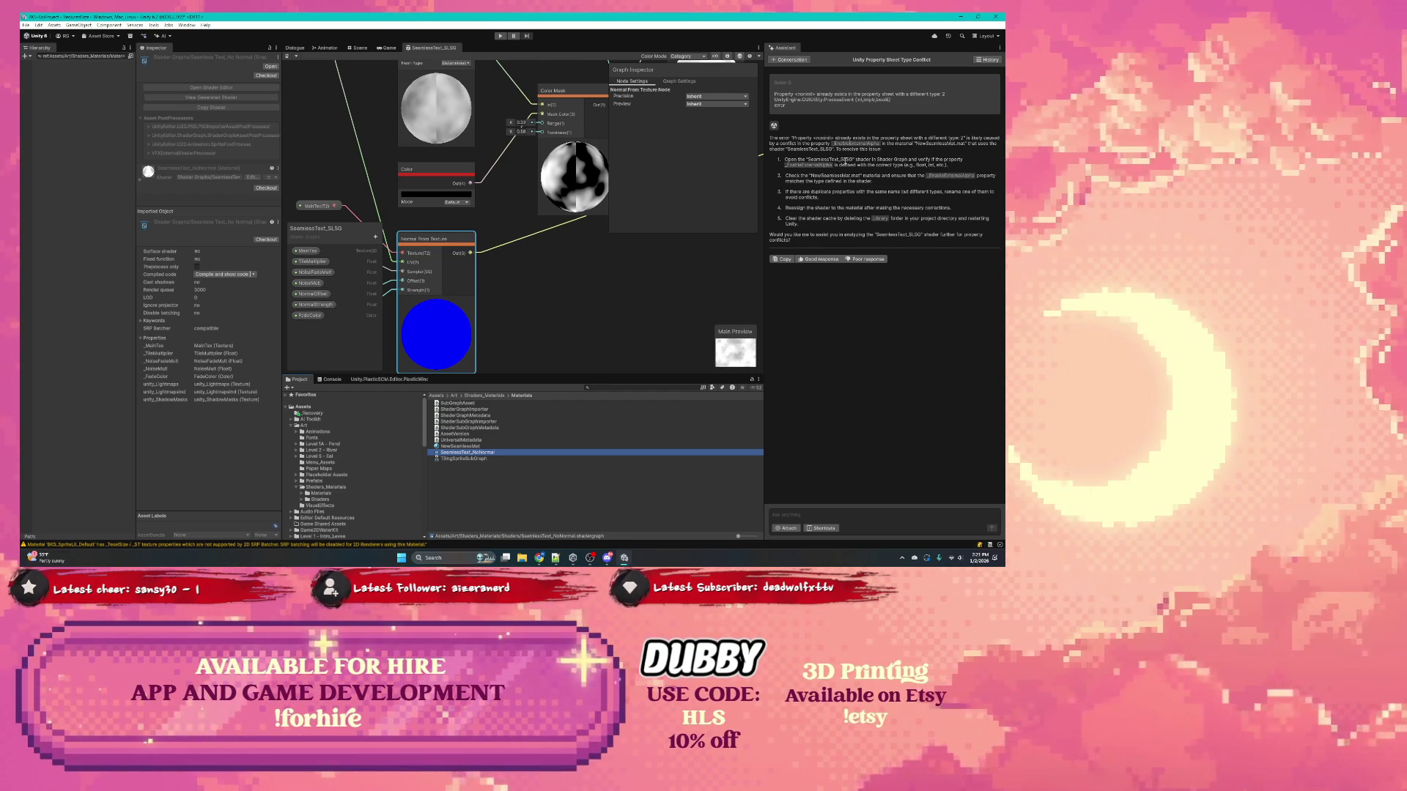
double_click(506, 452)
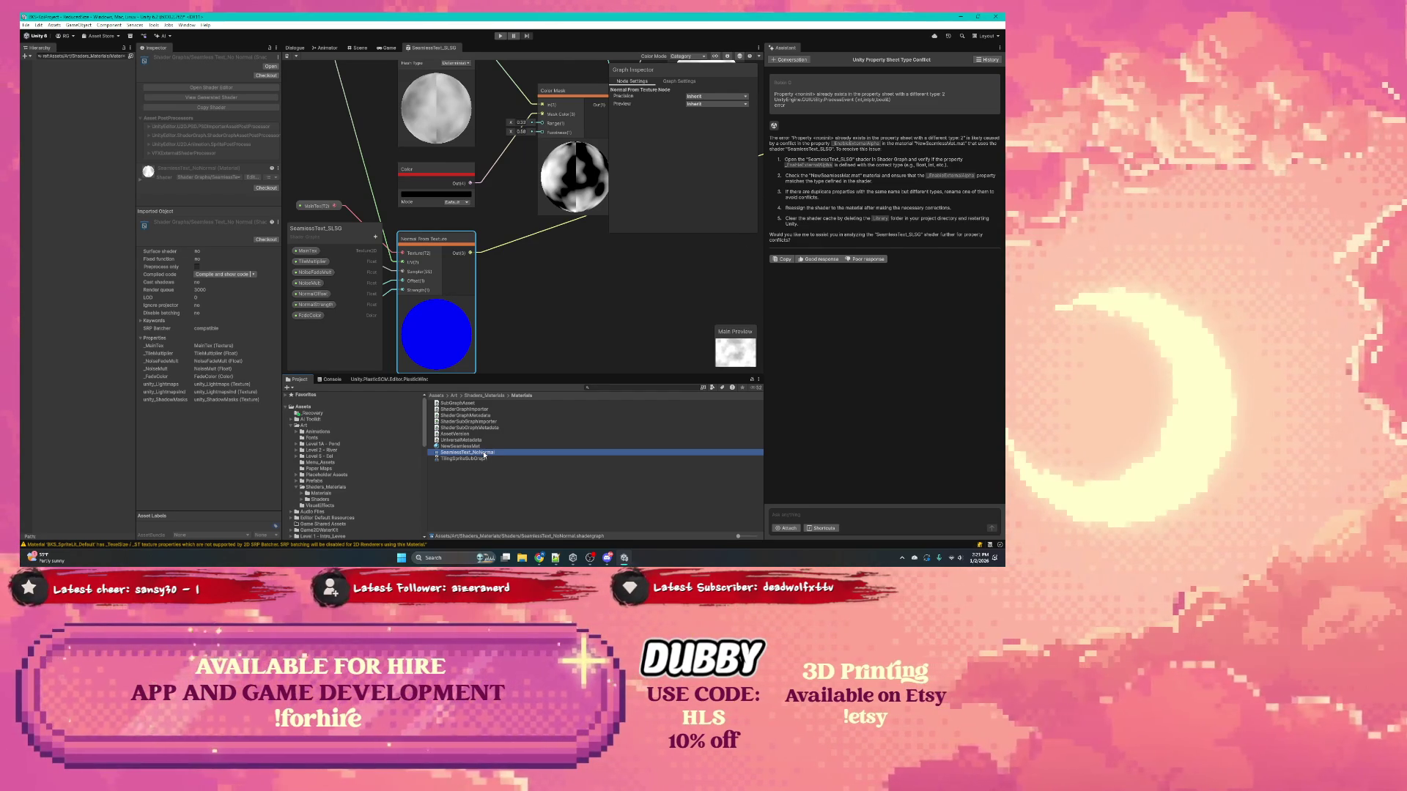
Step: Delete the NewSeamlessMat material from the project and confirm
scroll(575, 286, "up", 3)
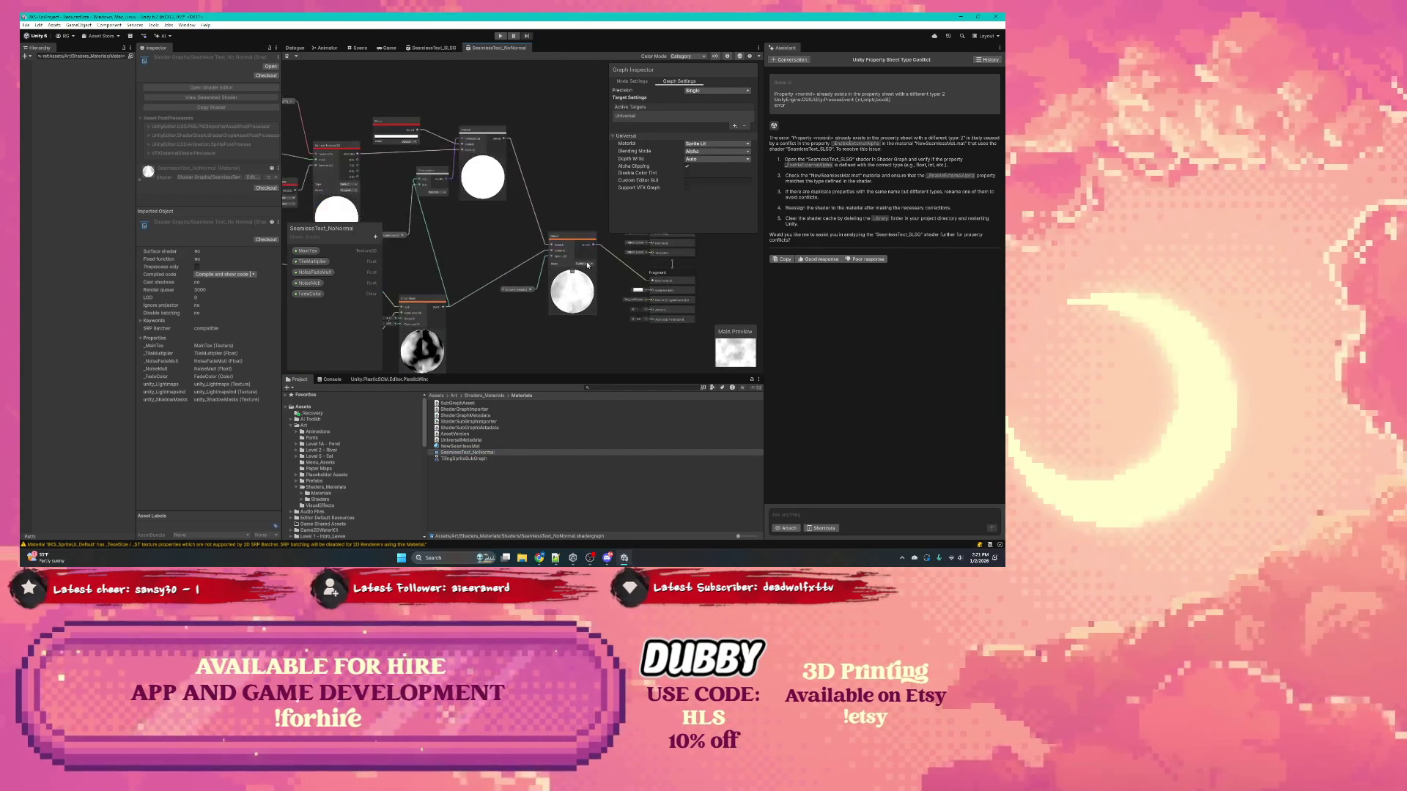
scroll(506, 248, "up", 2)
scroll(494, 255, "up", 4)
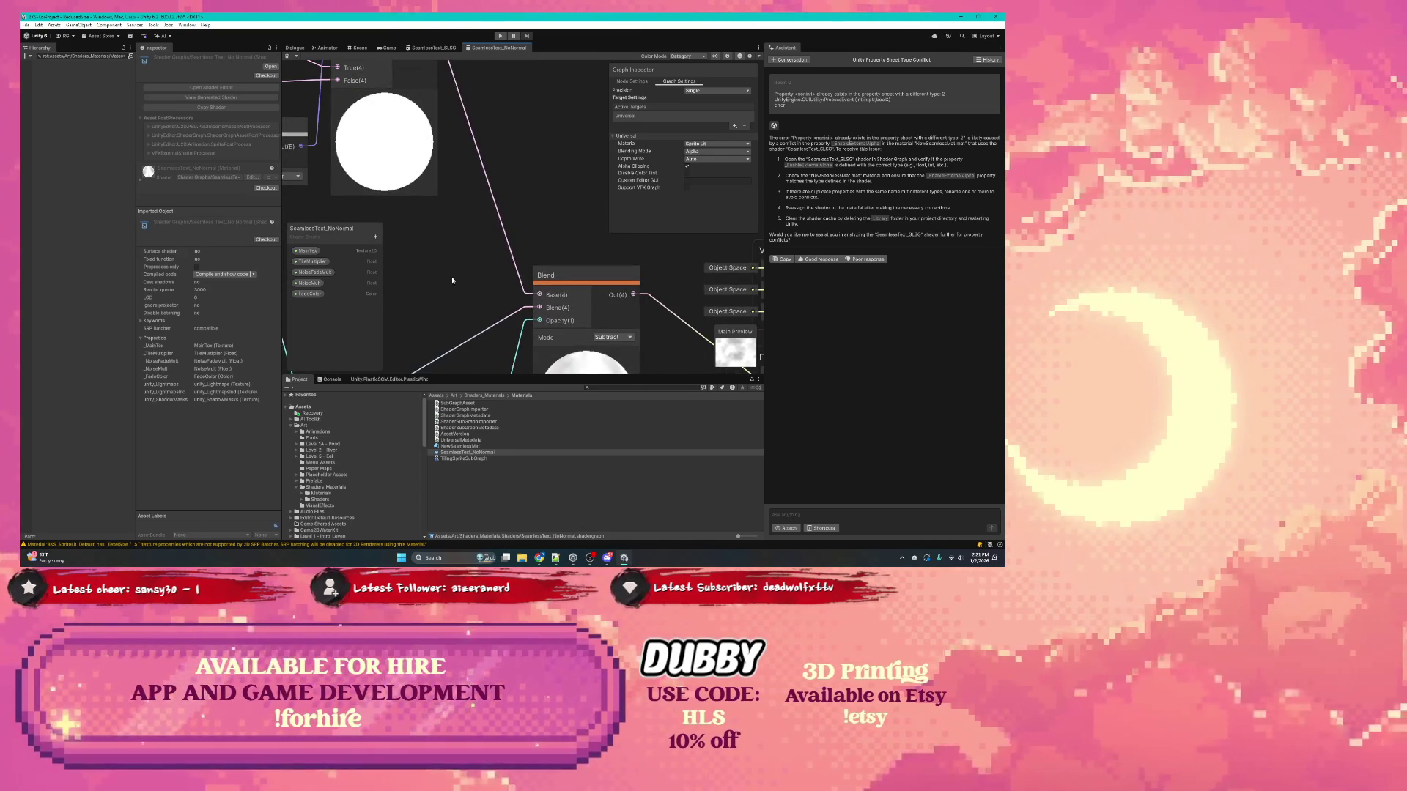
scroll(472, 280, "down", 3)
left_click_drag(499, 265, 537, 230)
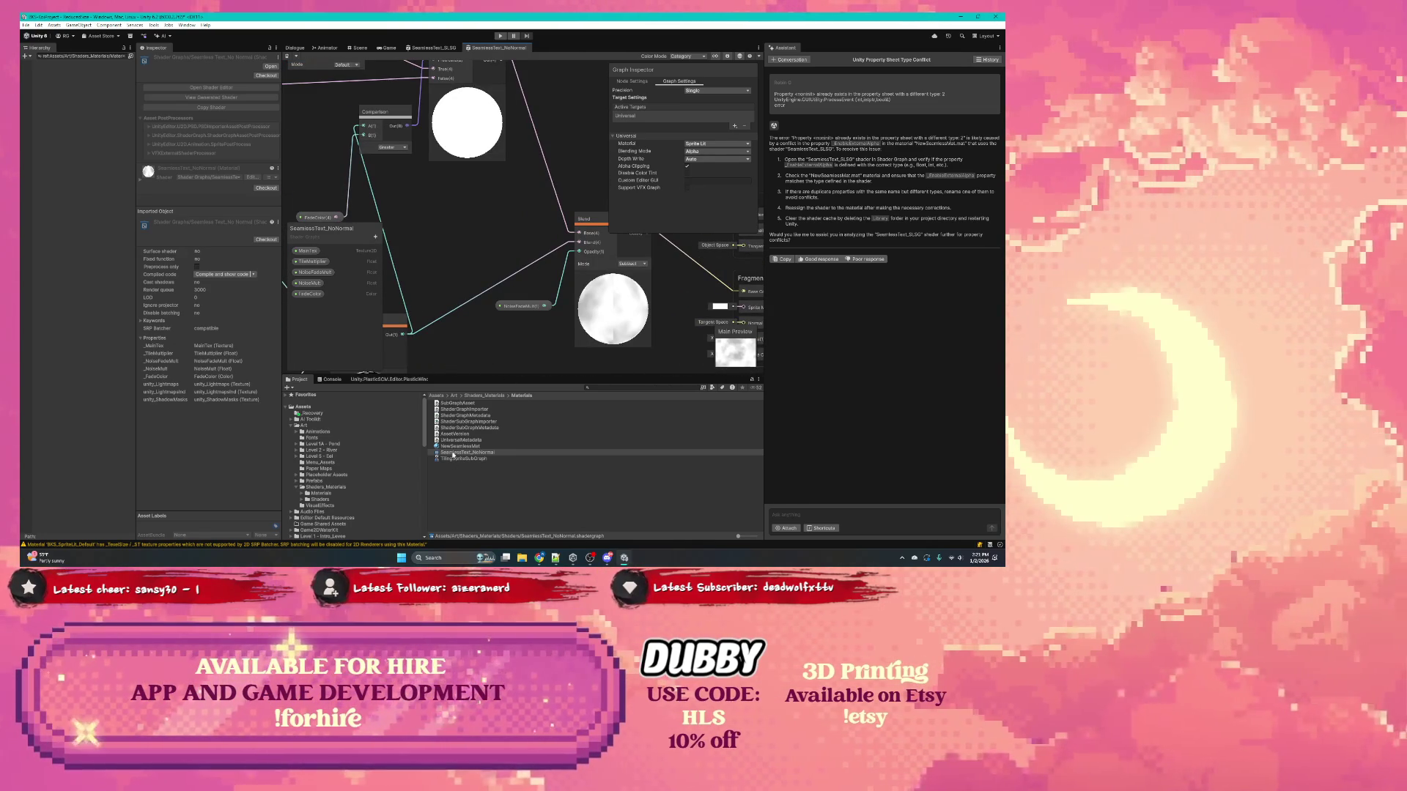
left_click(458, 446)
right_click(458, 446)
left_click(485, 262)
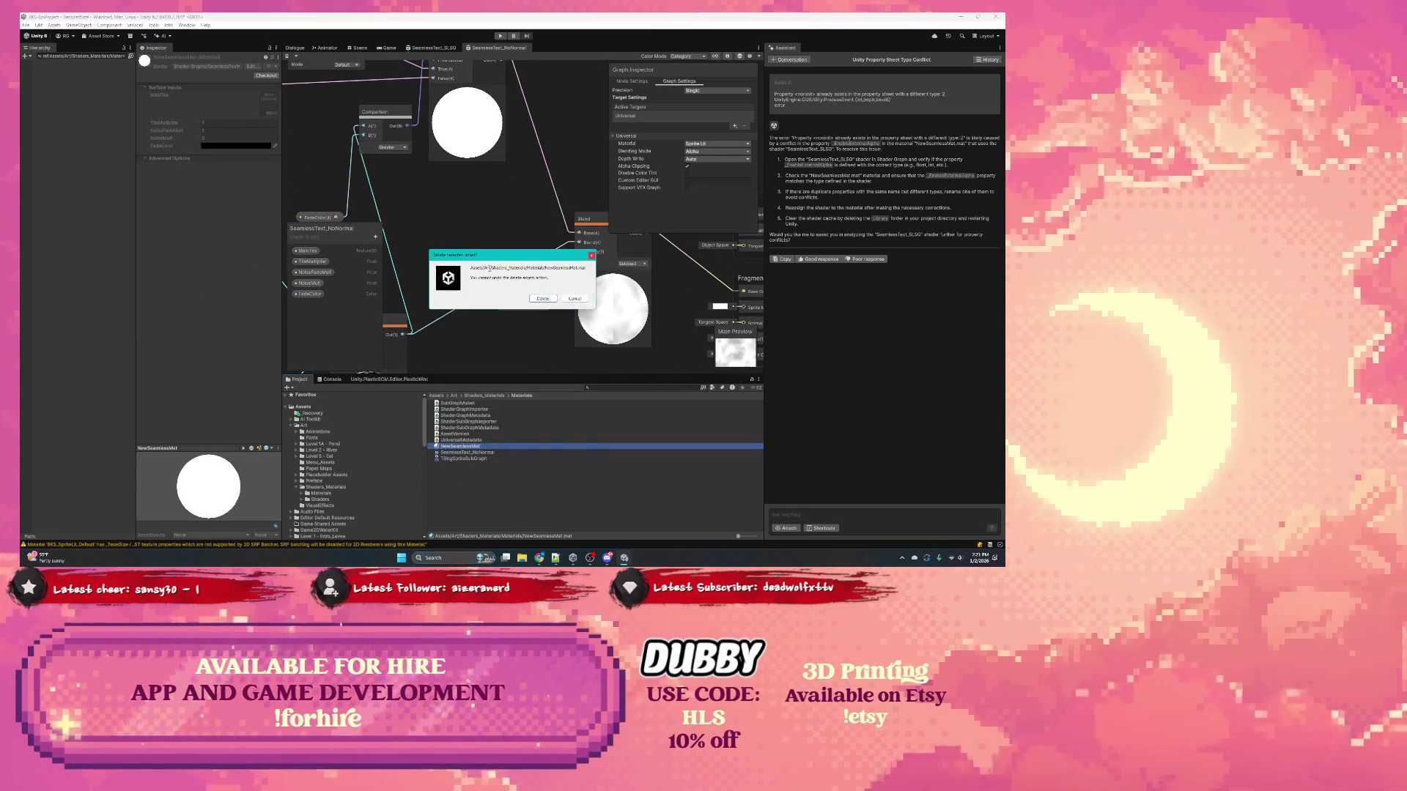
left_click(540, 299)
Step: Pan the graph to the Multiply nodes and show SeamlessText_NoNormal in the Inspector
mouse_move(505, 271)
left_mouse_down()
mouse_move(587, 303)
mouse_move(517, 292)
left_mouse_up()
scroll(586, 303, "down", 3)
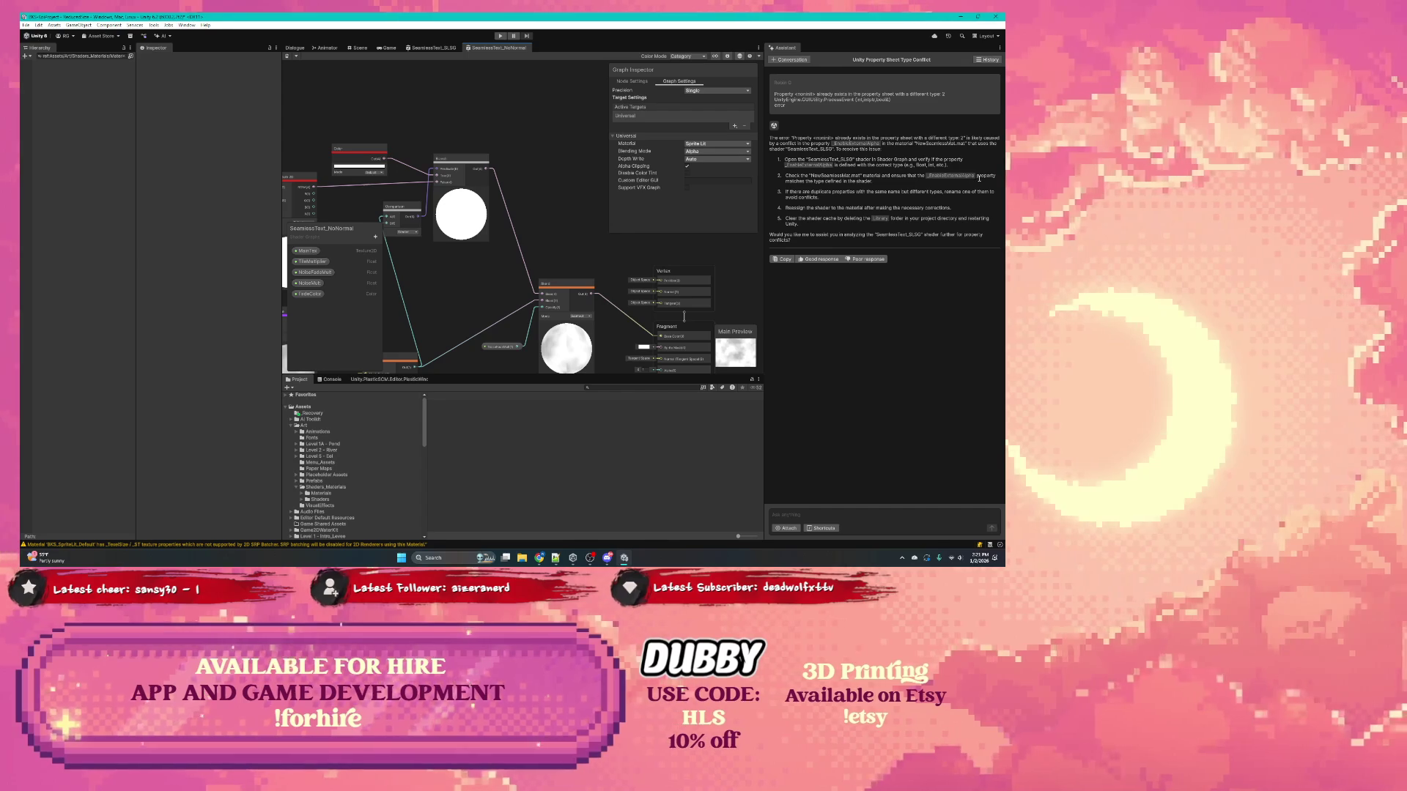
mouse_move(454, 265)
left_mouse_down()
mouse_move(411, 264)
mouse_move(447, 242)
mouse_move(586, 229)
mouse_move(500, 302)
left_mouse_up()
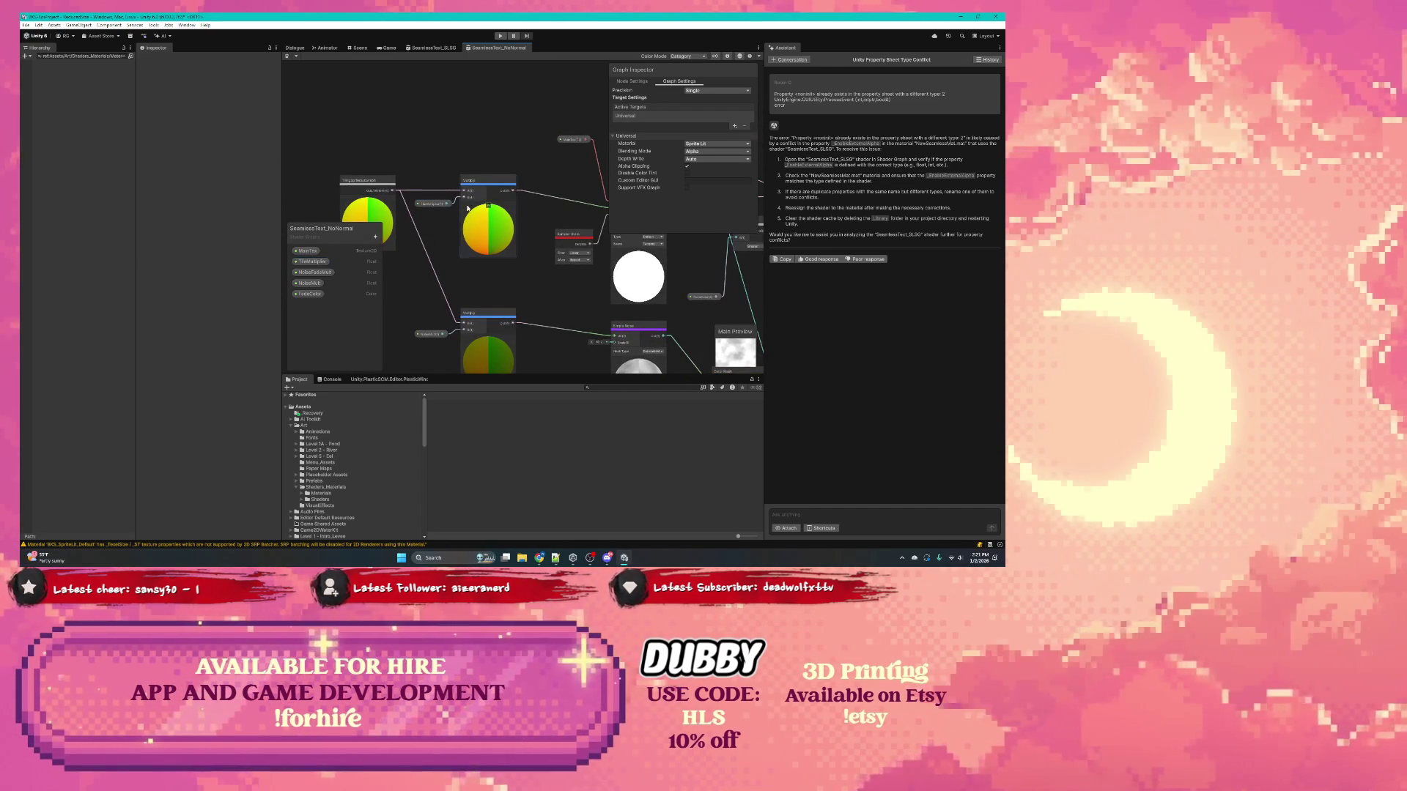
left_click_drag(539, 219, 526, 209)
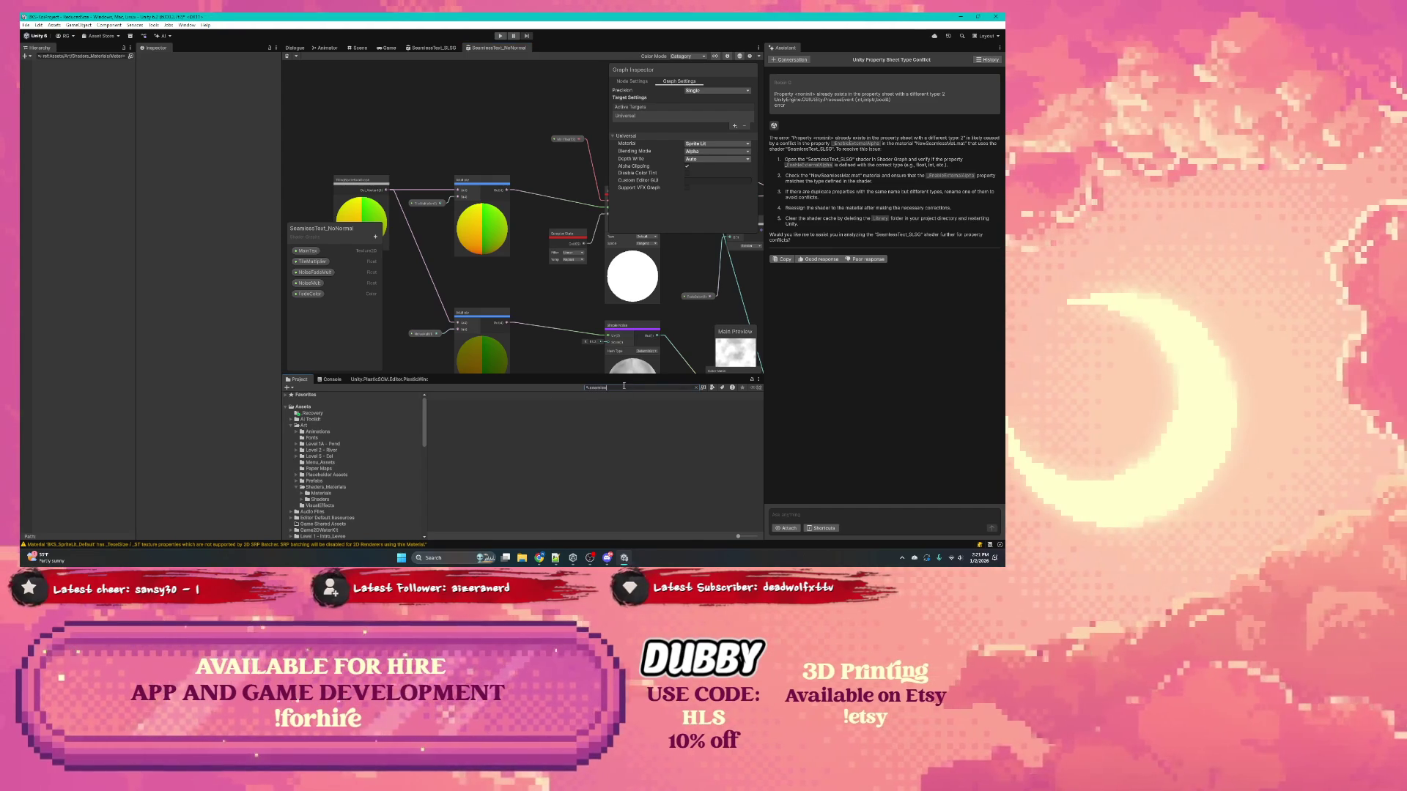
left_click(474, 428)
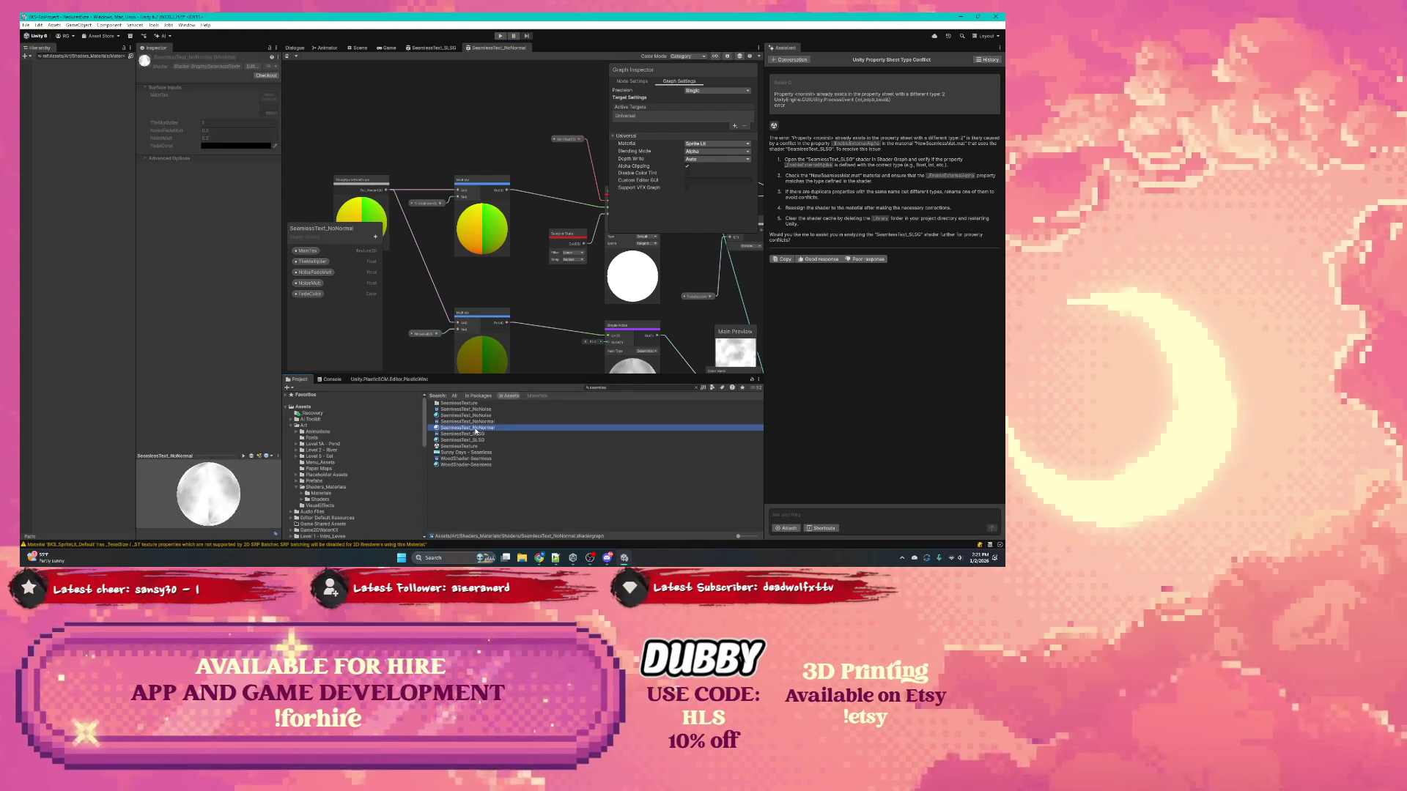
Step: Check out SeamlessText_NoNormal, then rate the Assistant's answer as good and start a comment
left_click(266, 76)
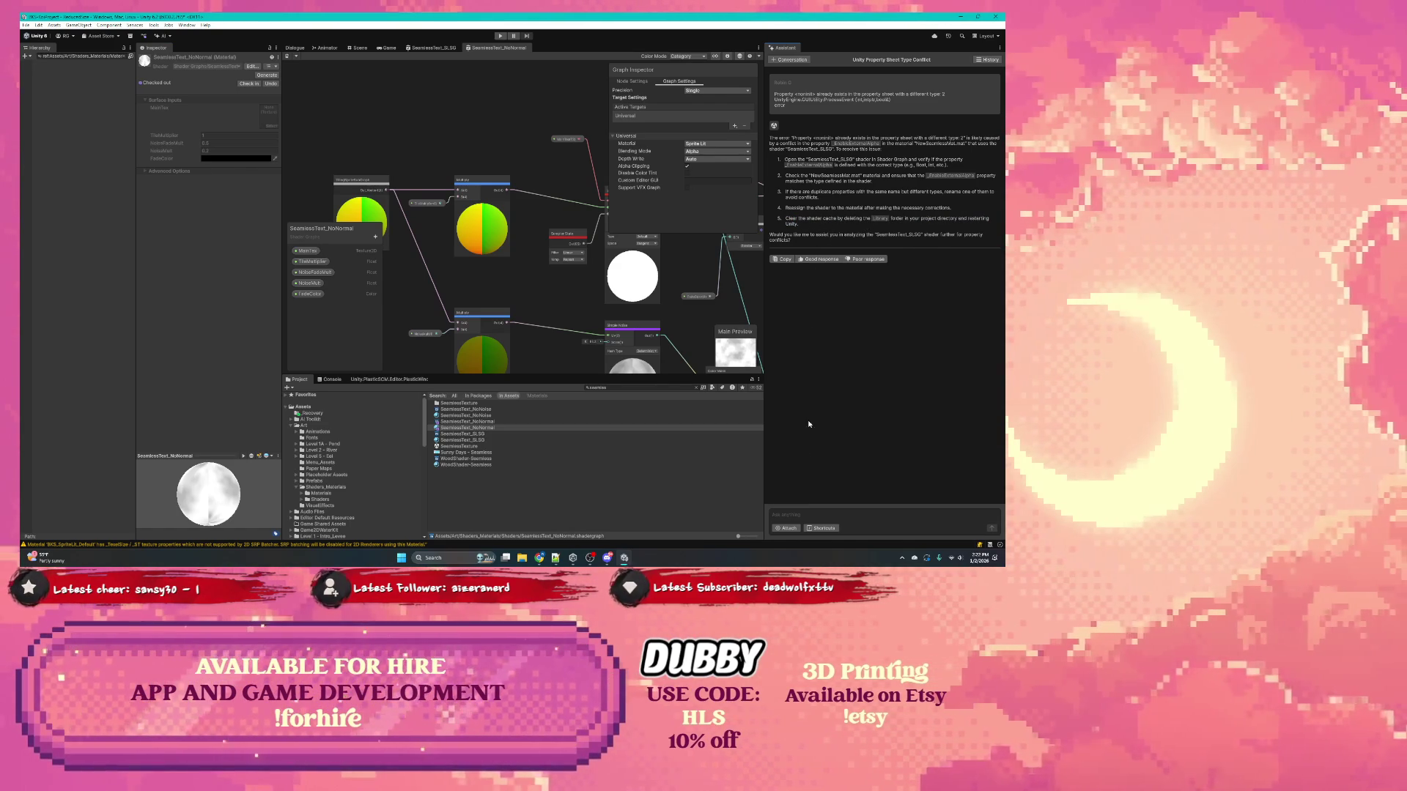
left_click(819, 259)
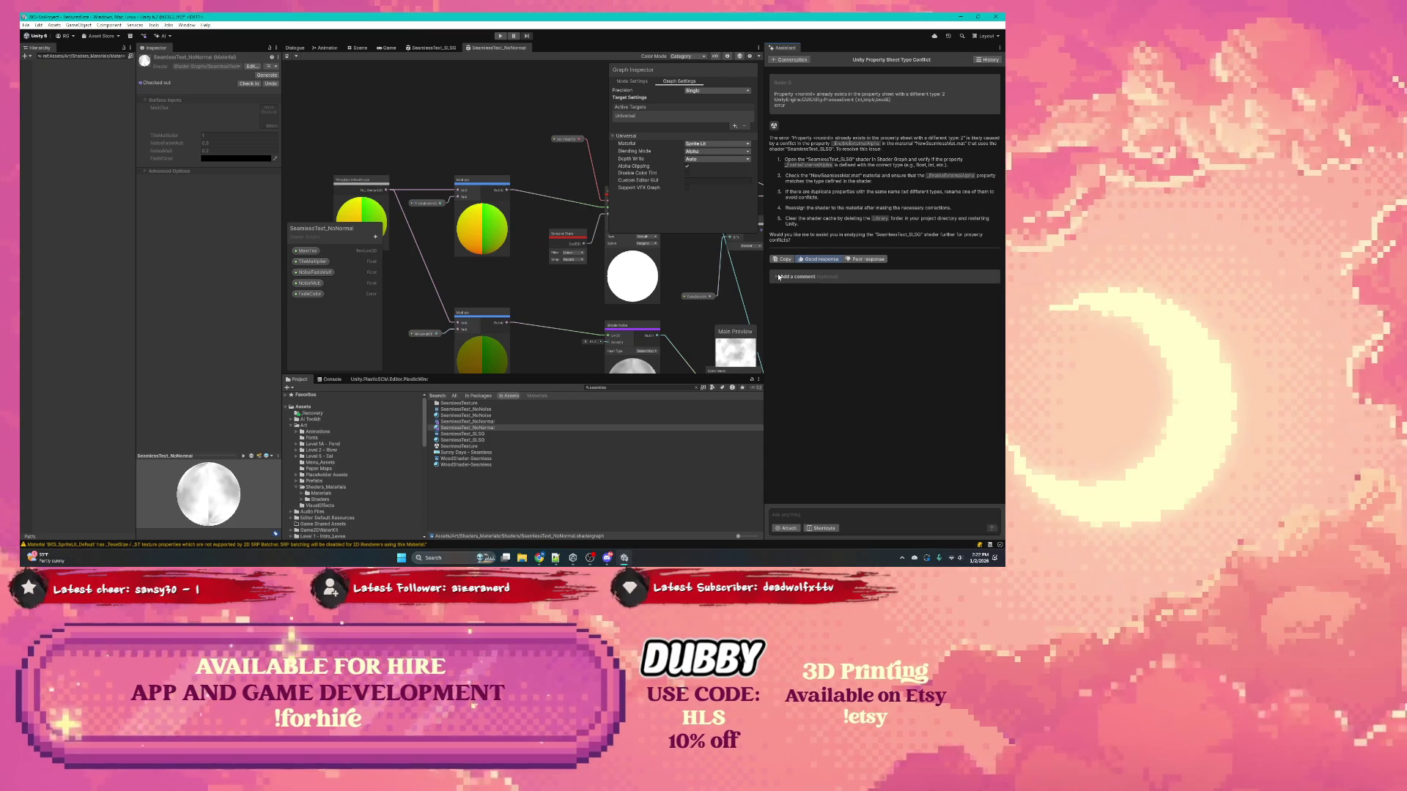
left_click(779, 277)
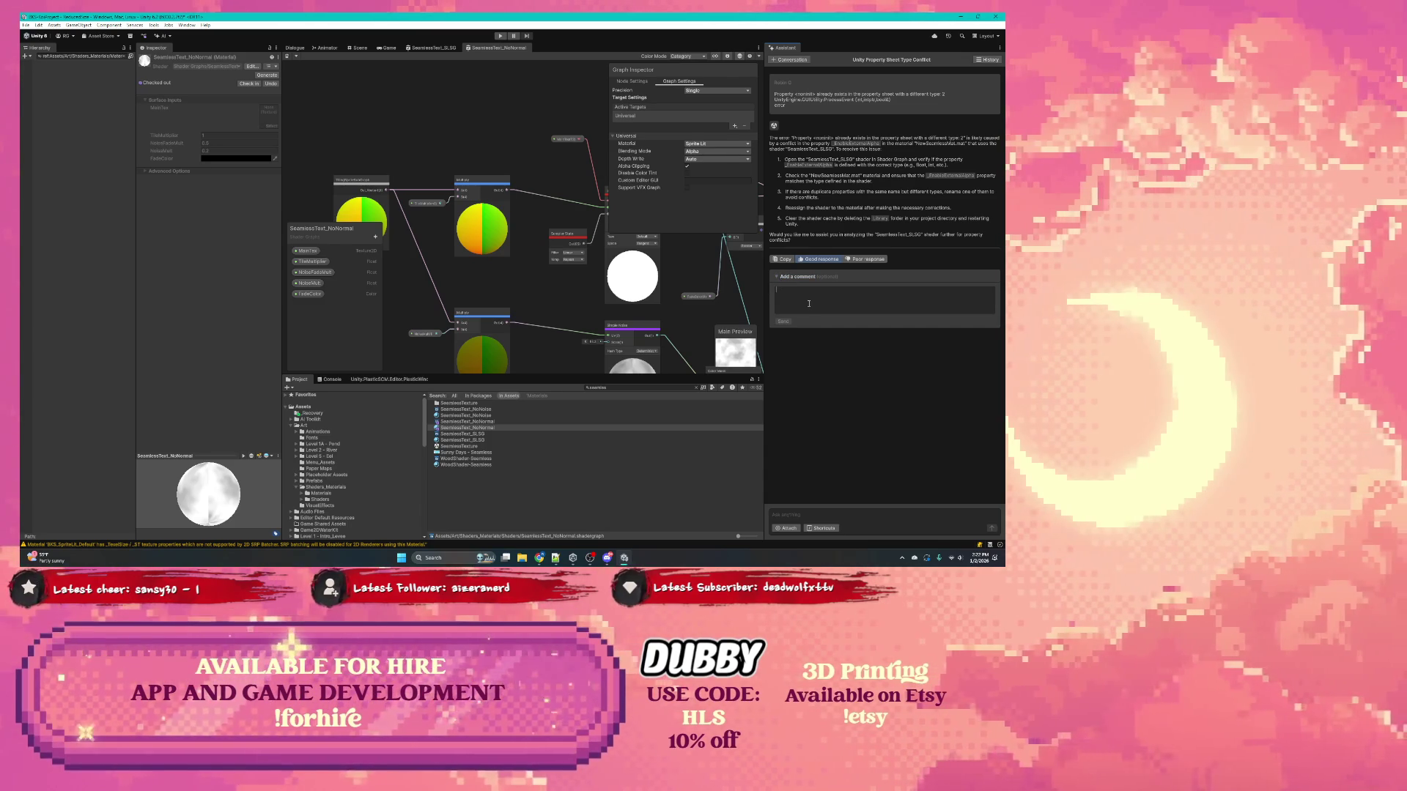
Step: Send a comment calling the answer okay, slightly off on a property, with good suggestions
type("I'")
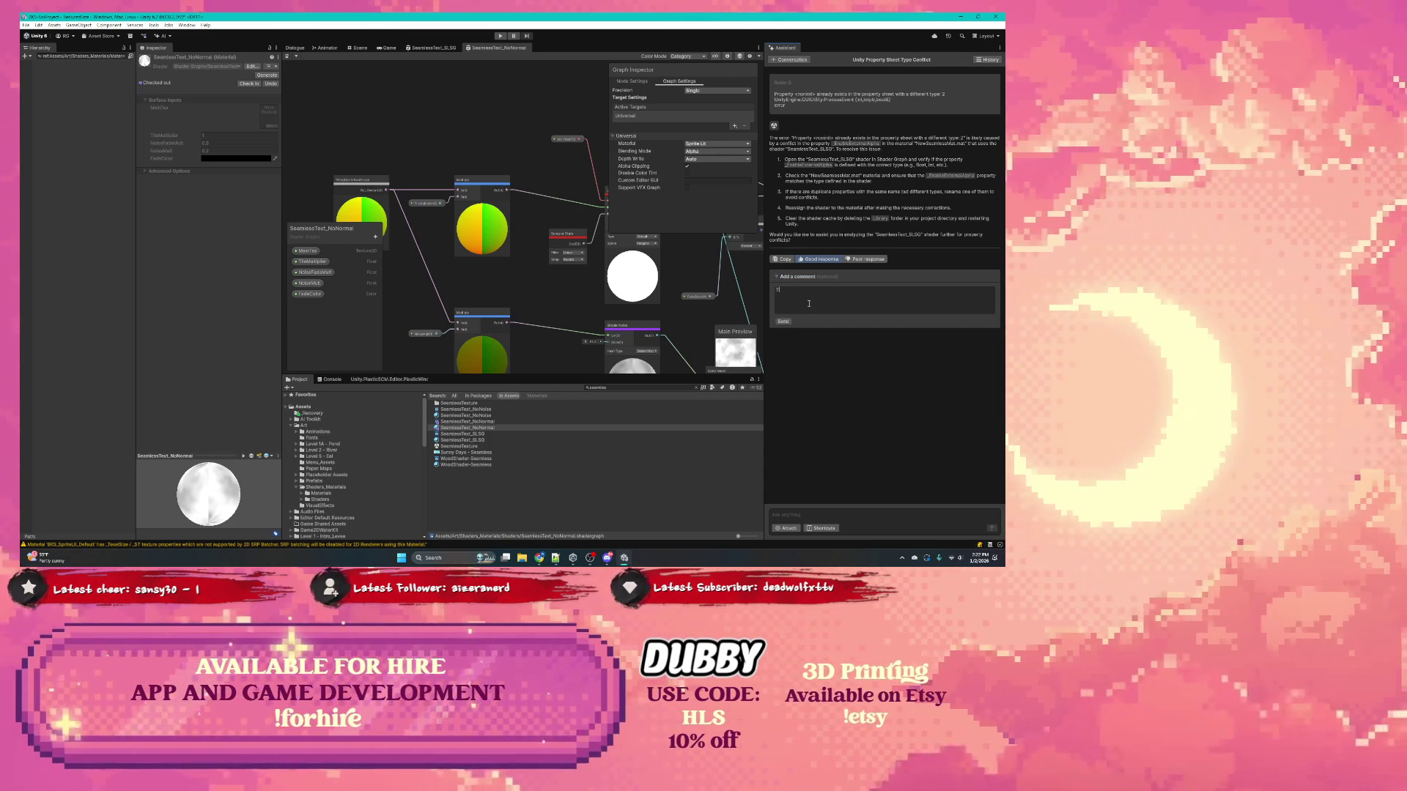
type(" kay ")
type("as it didn't refe")
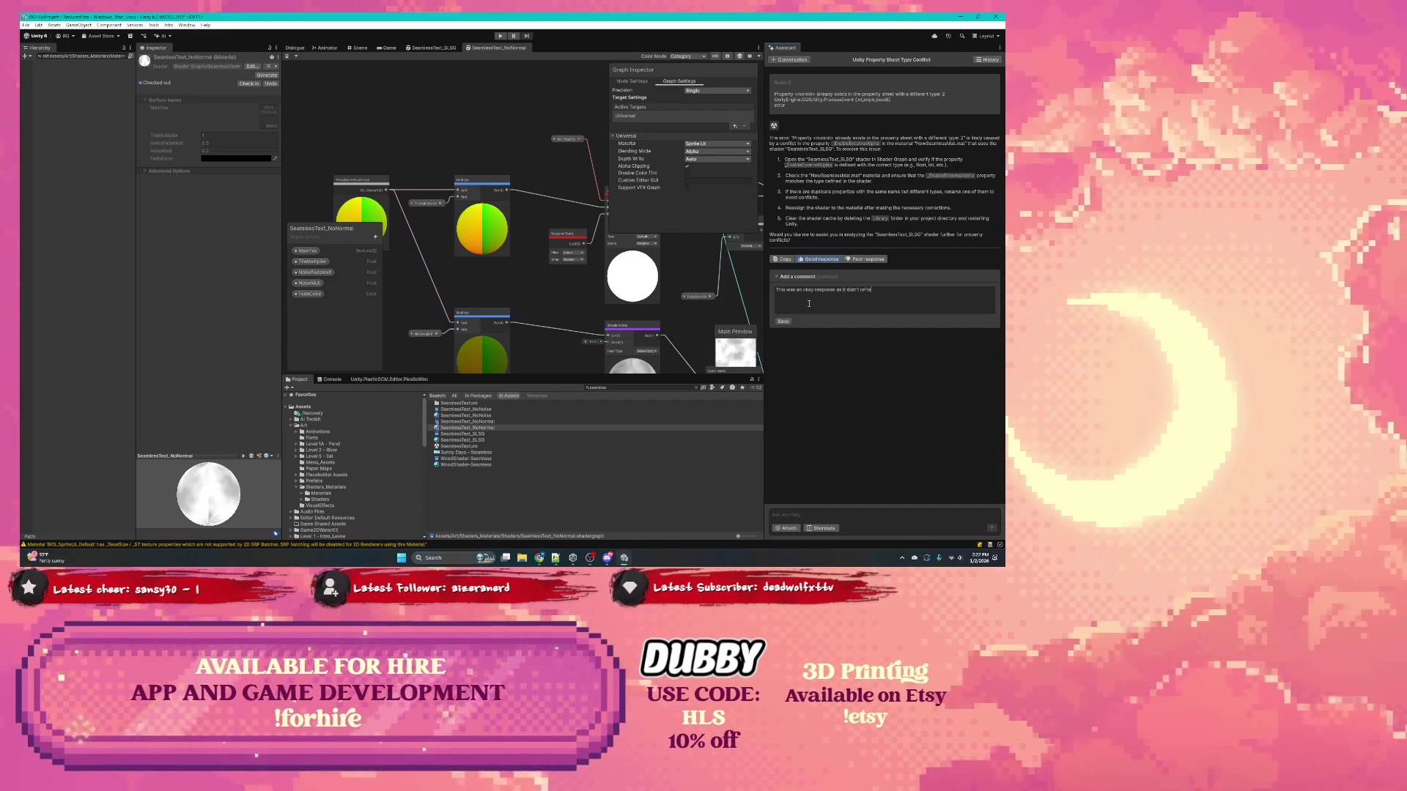
type("nce a prop")
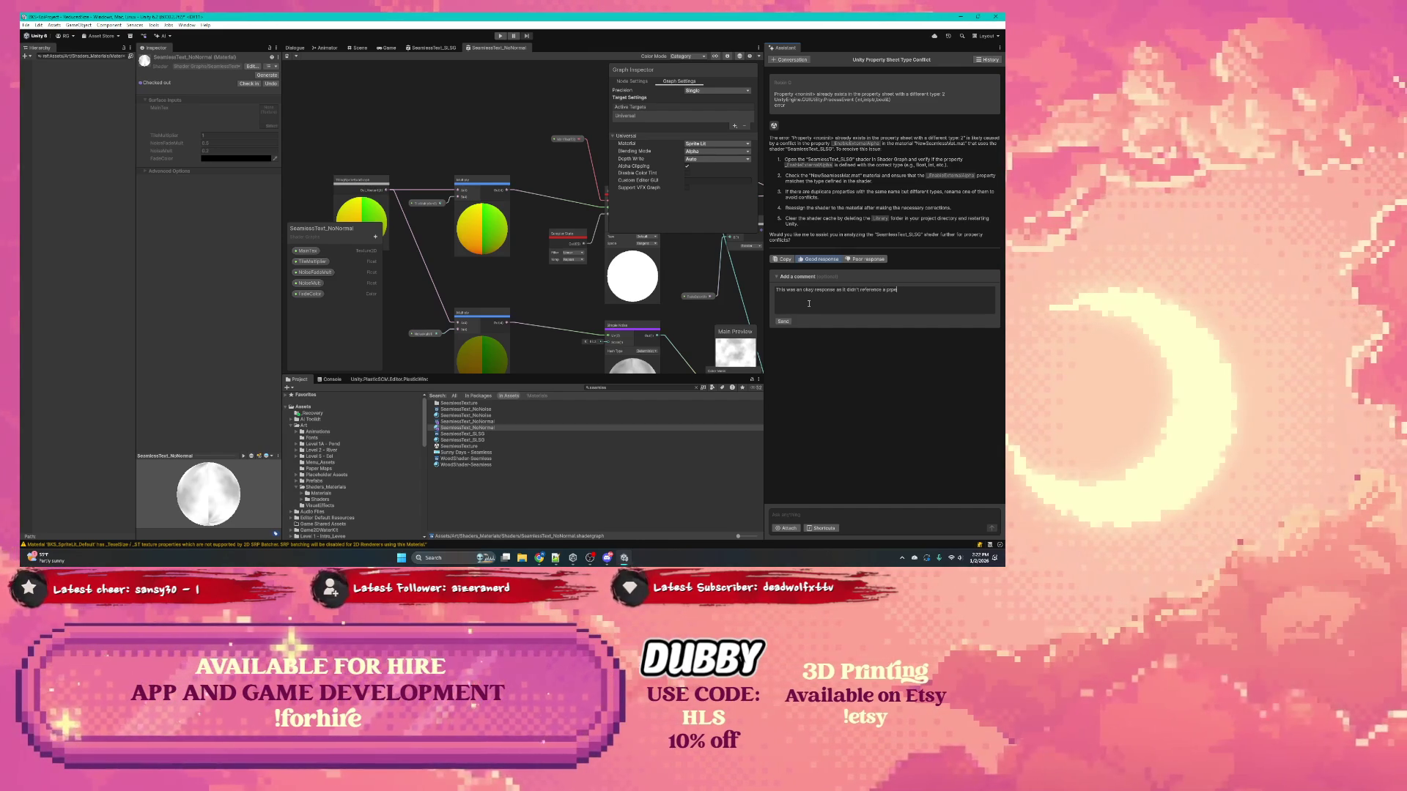
type("erty corre")
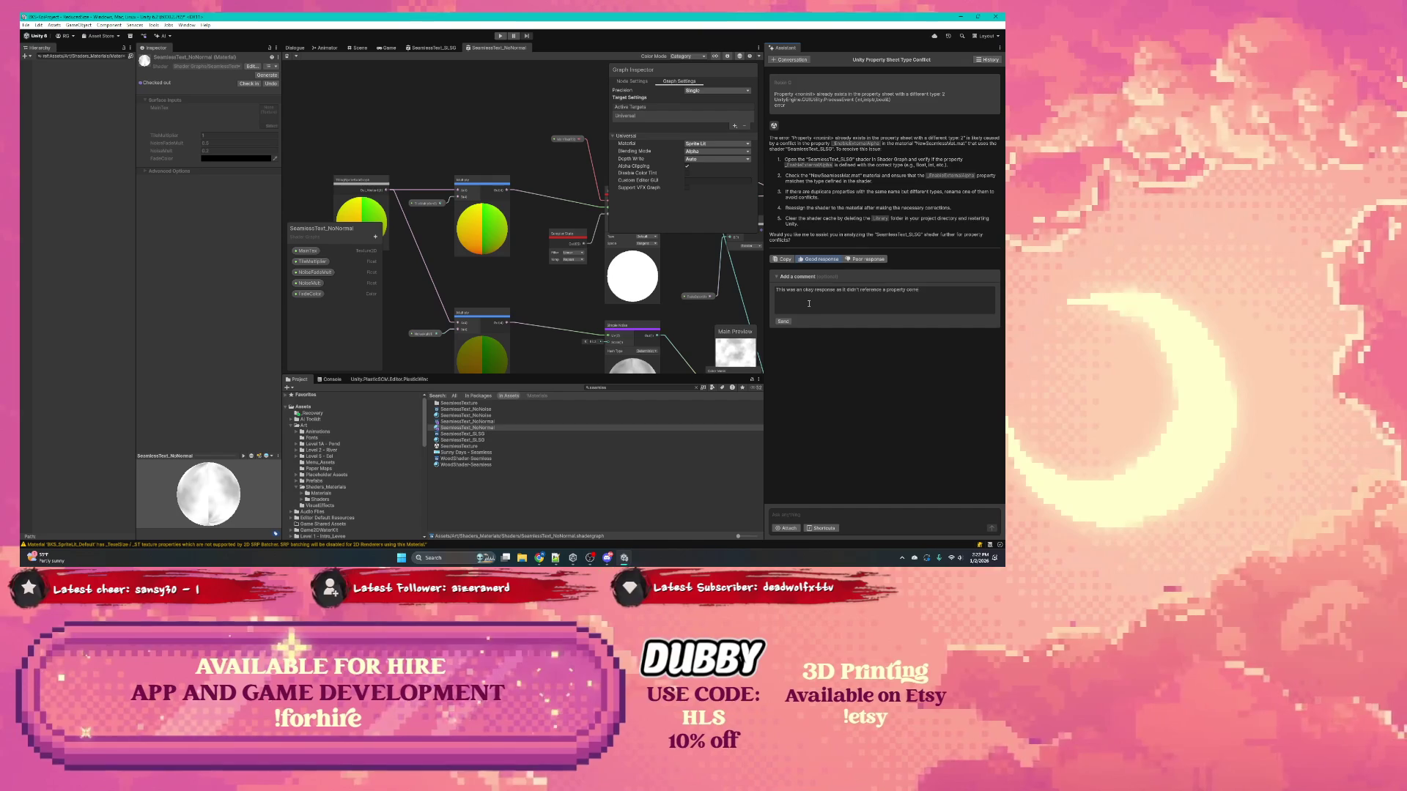
type("ctly but does o")
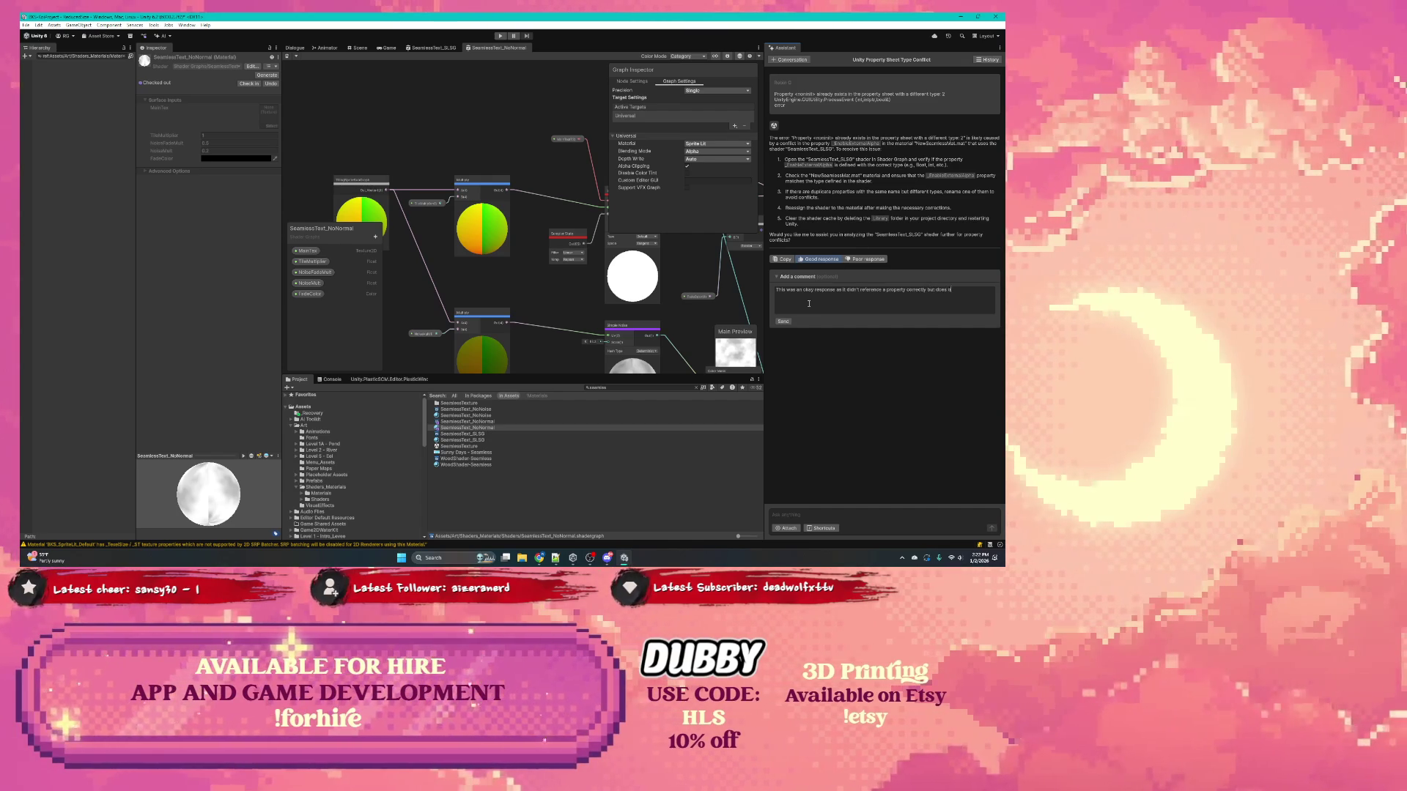
type("ffer good")
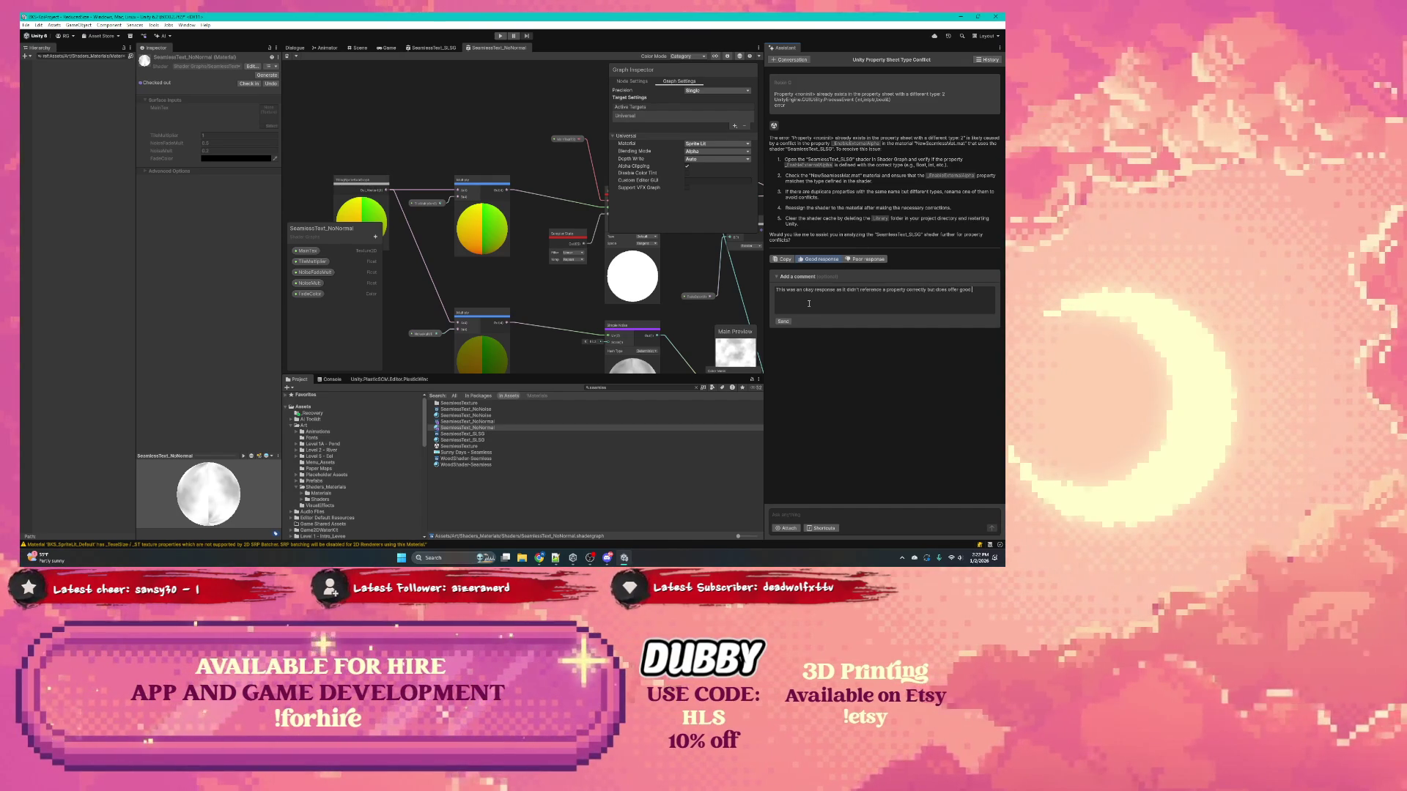
type("ing suggestions")
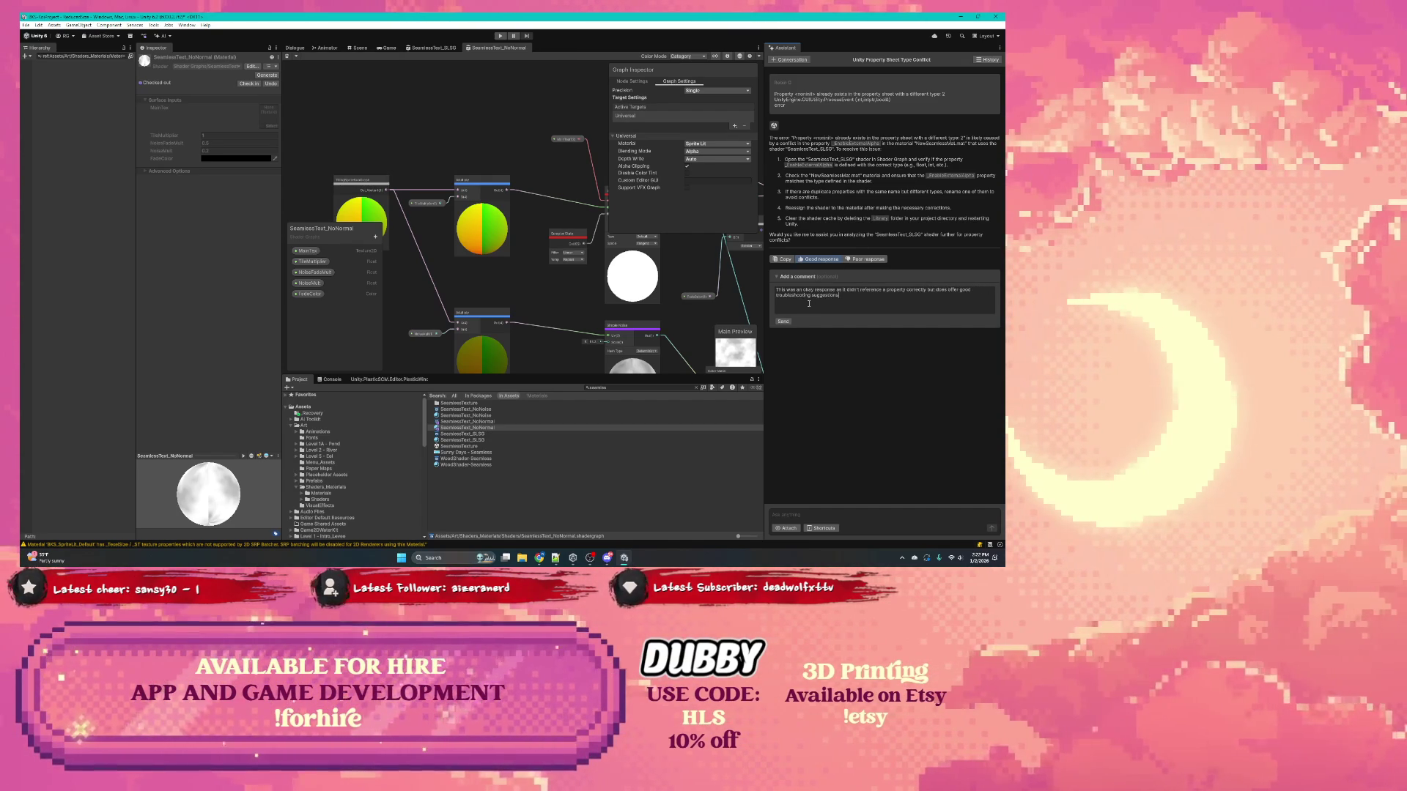
left_click(788, 323)
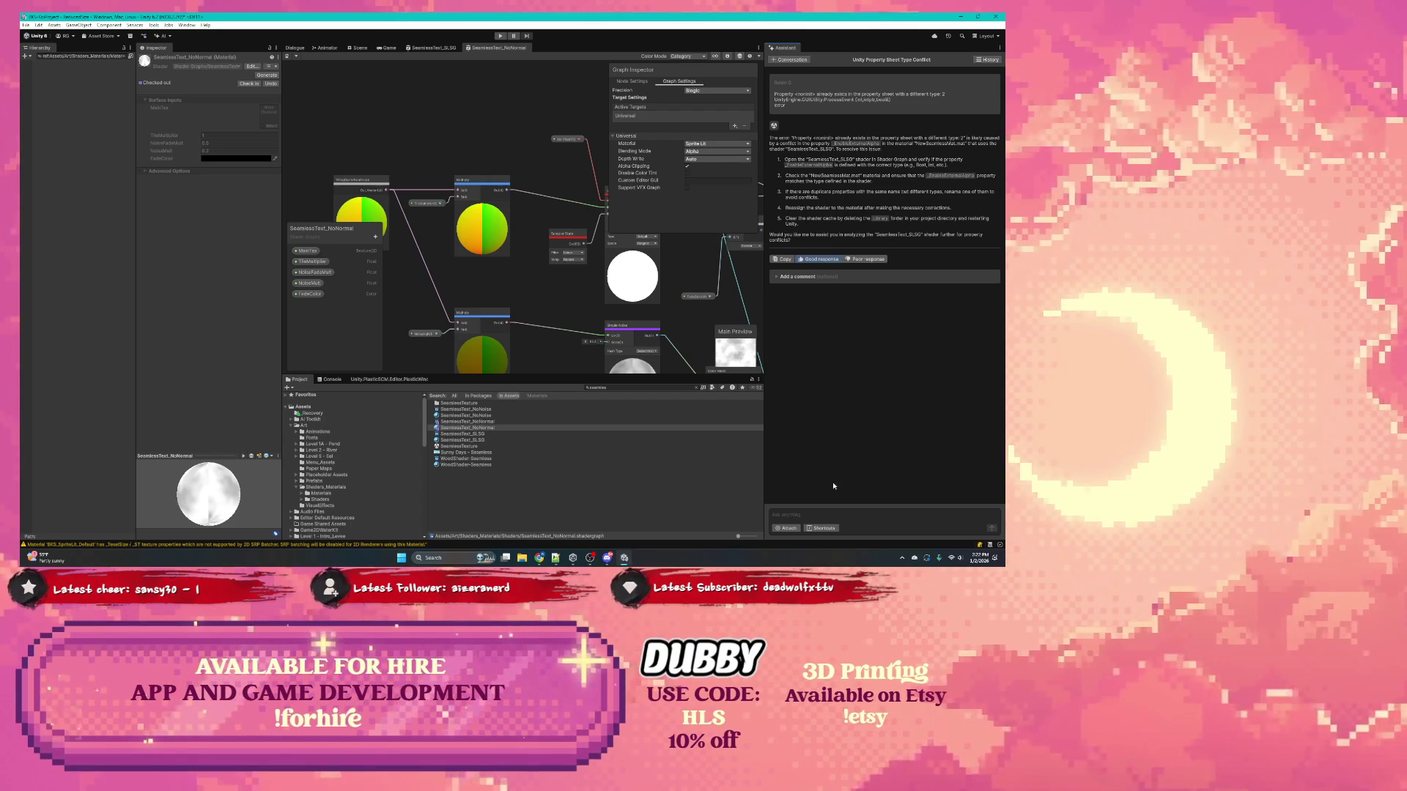
Step: Ask the Assistant how to delete the project's Library folder and read its four-step answer
type("how")
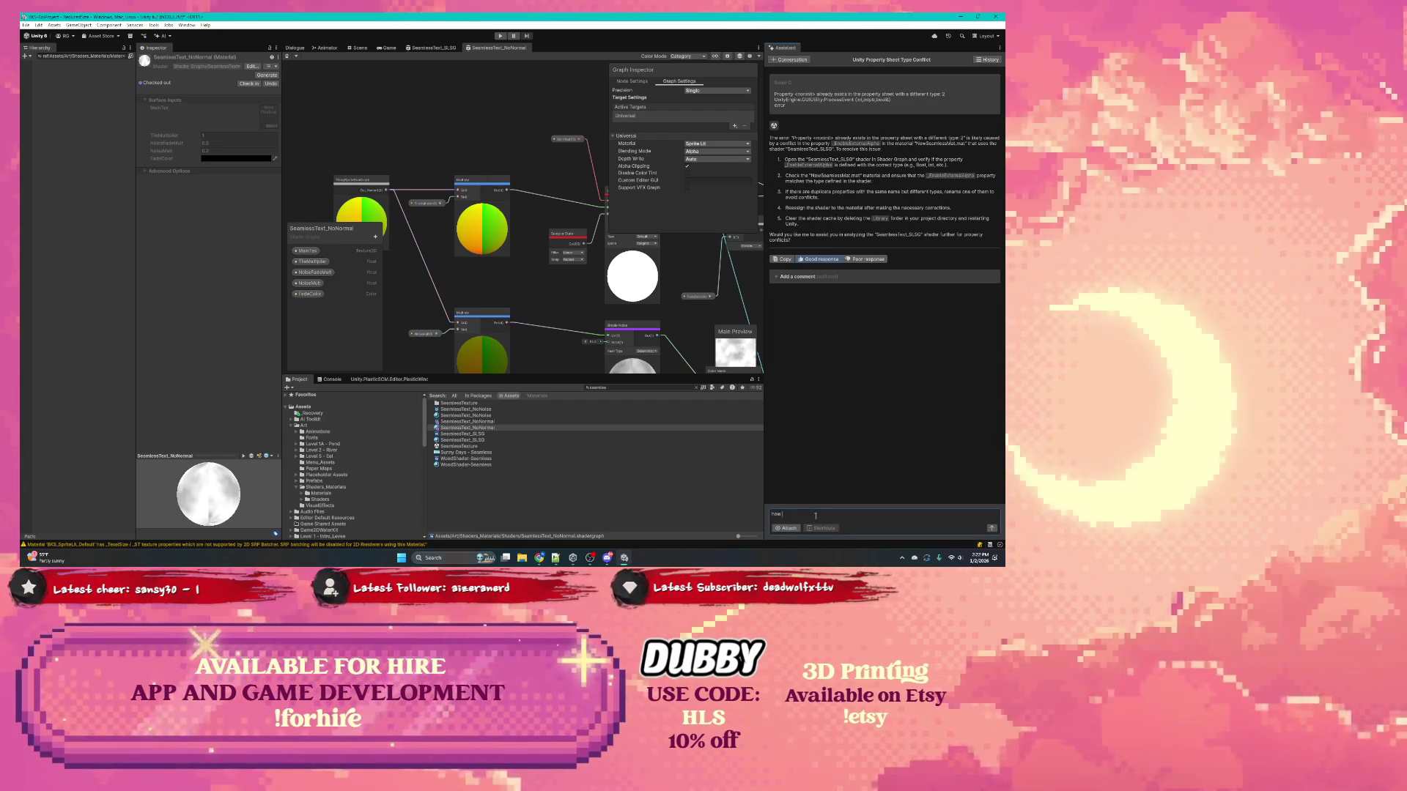
type(" do i delete the library")
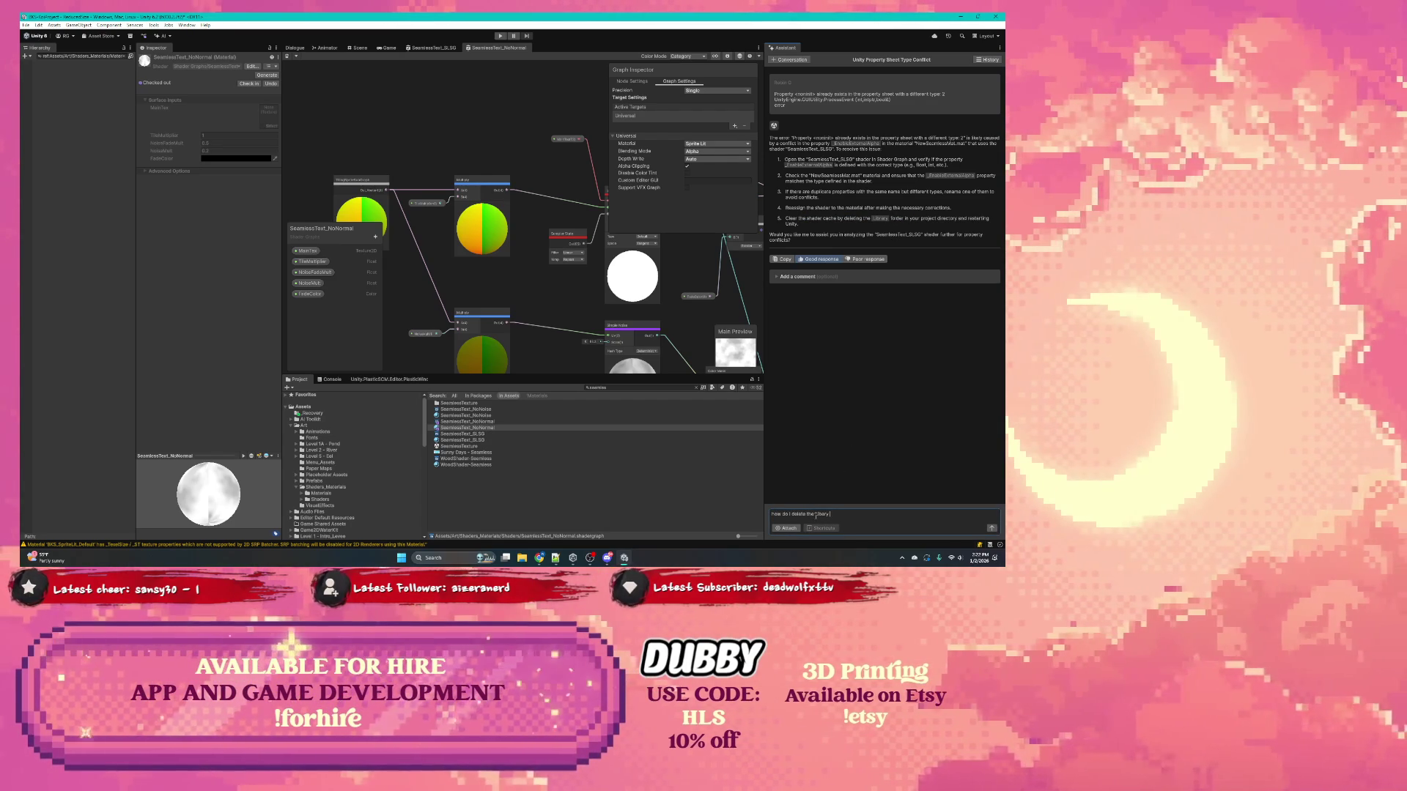
type(" folder for my project")
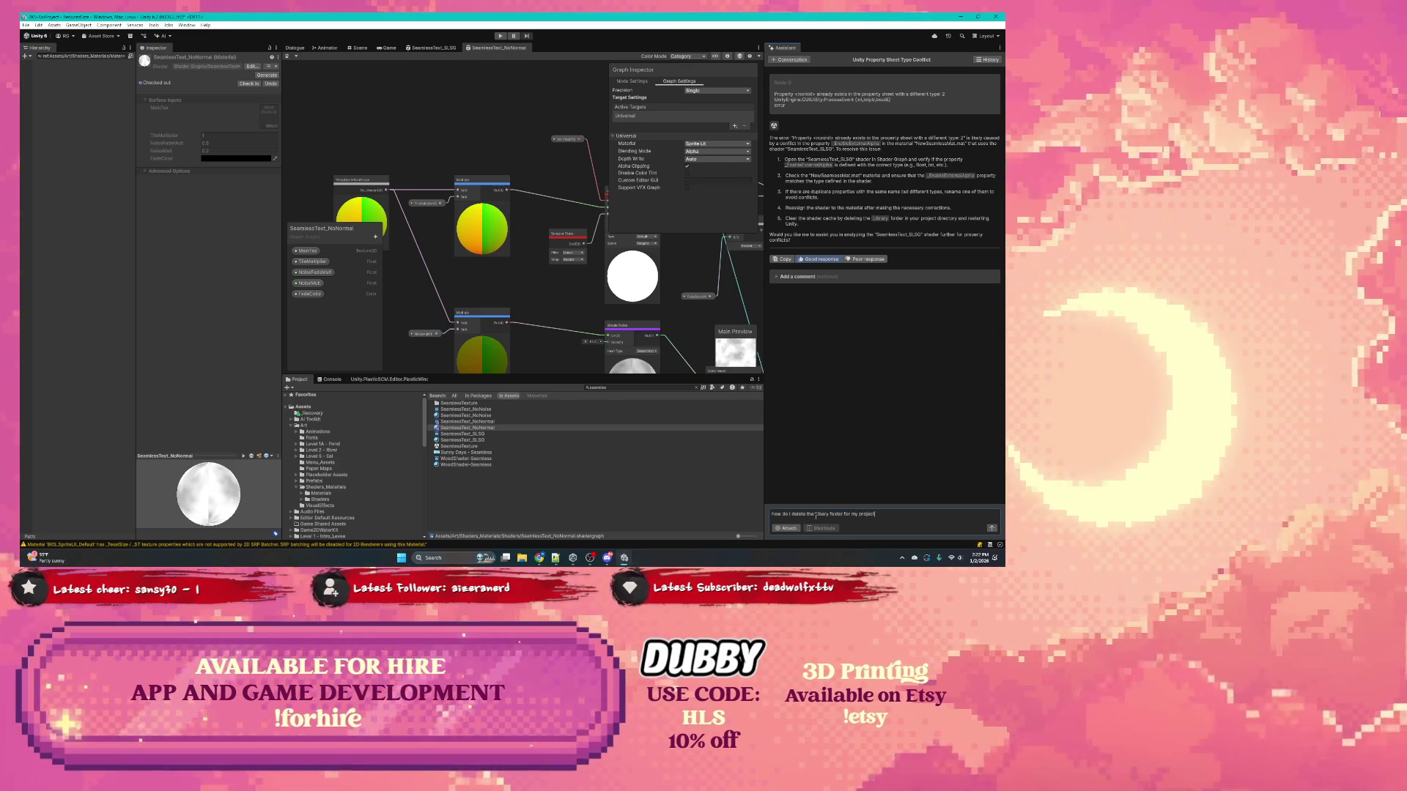
key("Return")
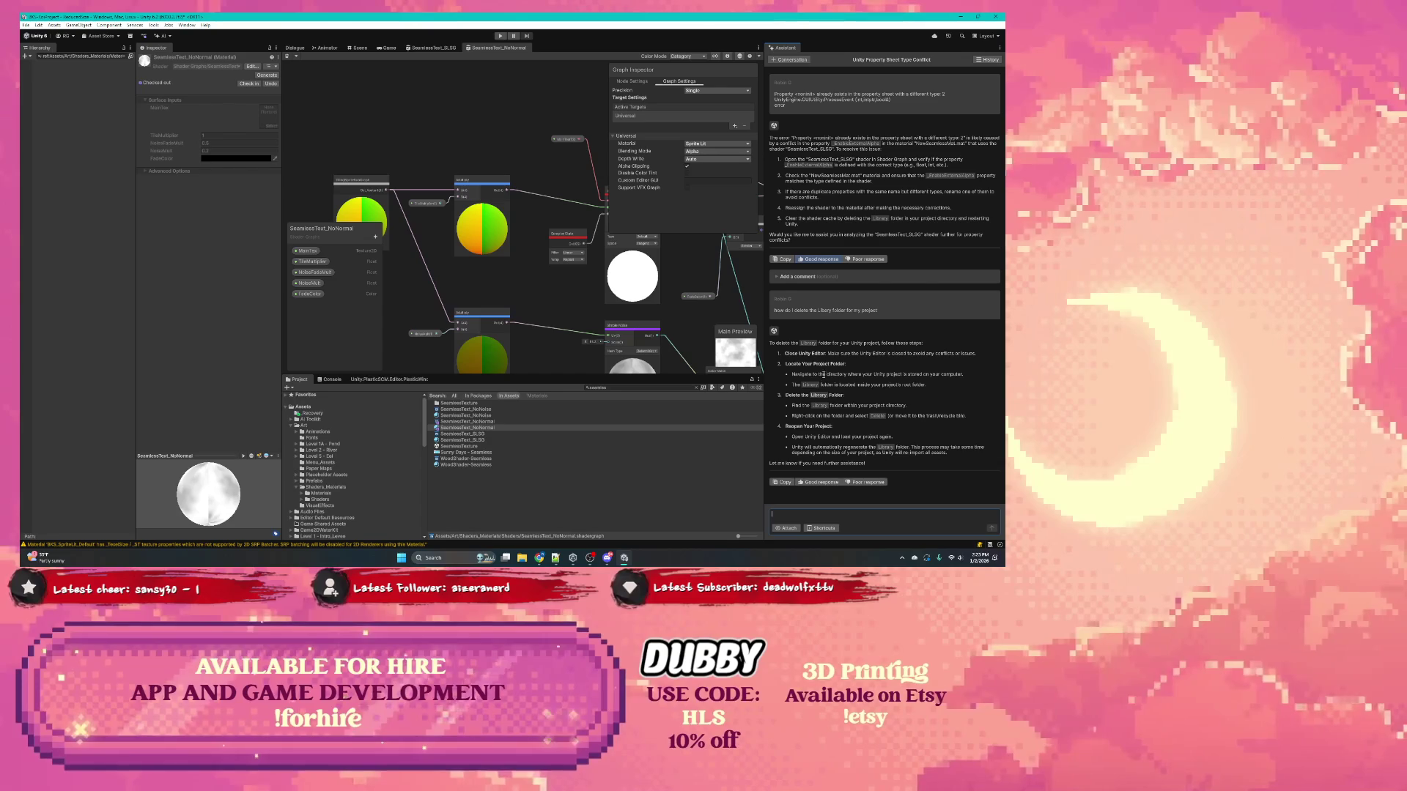
left_click(523, 557)
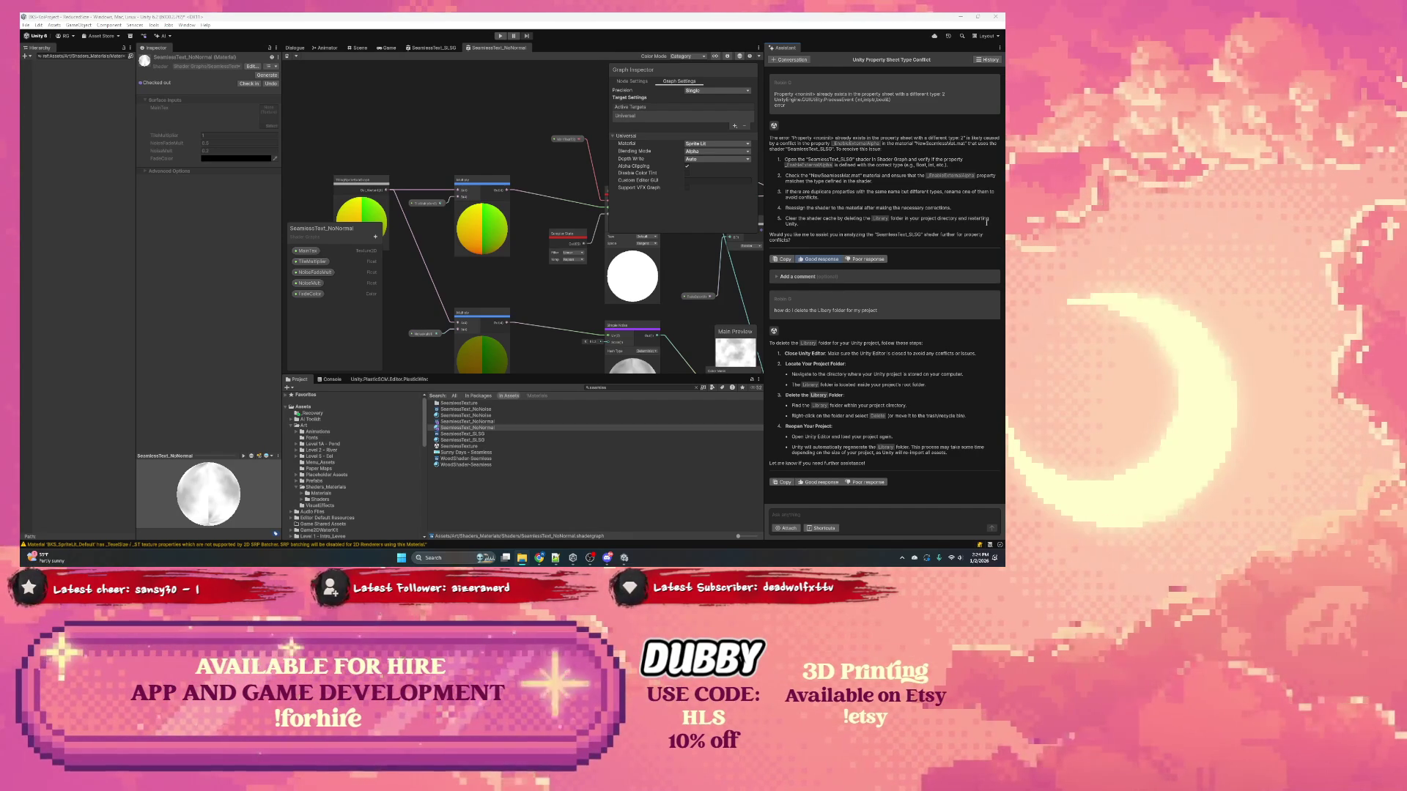
Step: Quit Unity without saving, then delete BlindKatStudio's Library folder in File Explorer
left_click(995, 16)
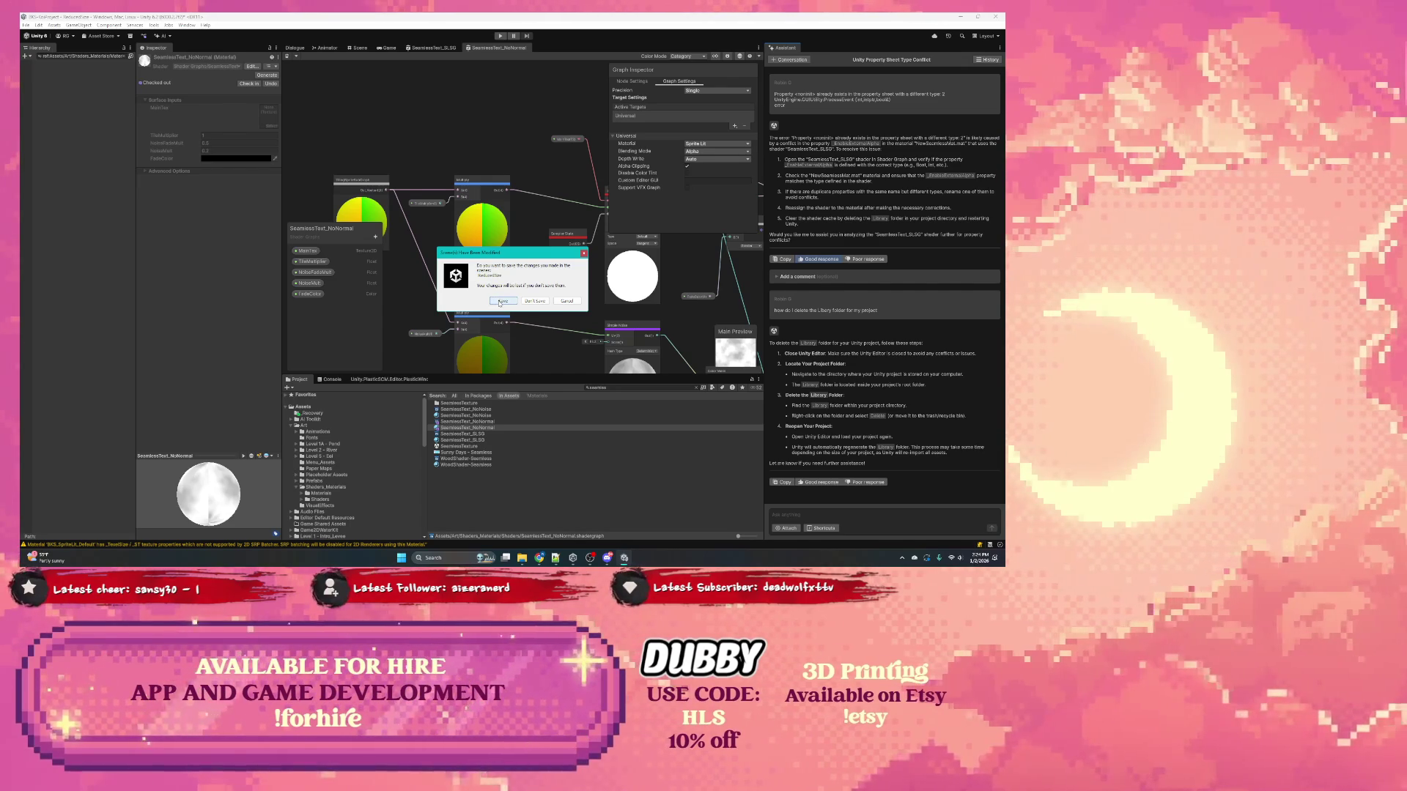
left_click(534, 301)
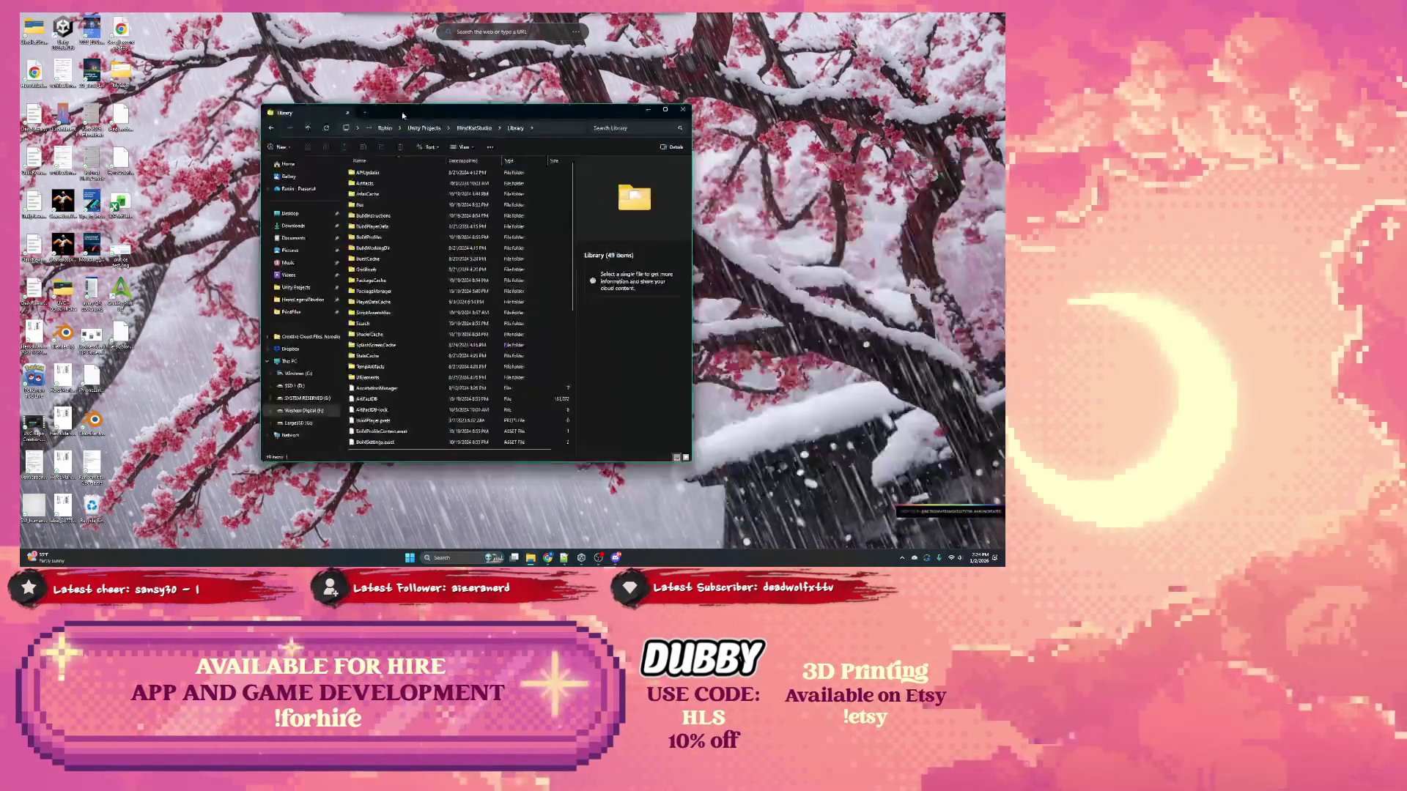
left_click(373, 123)
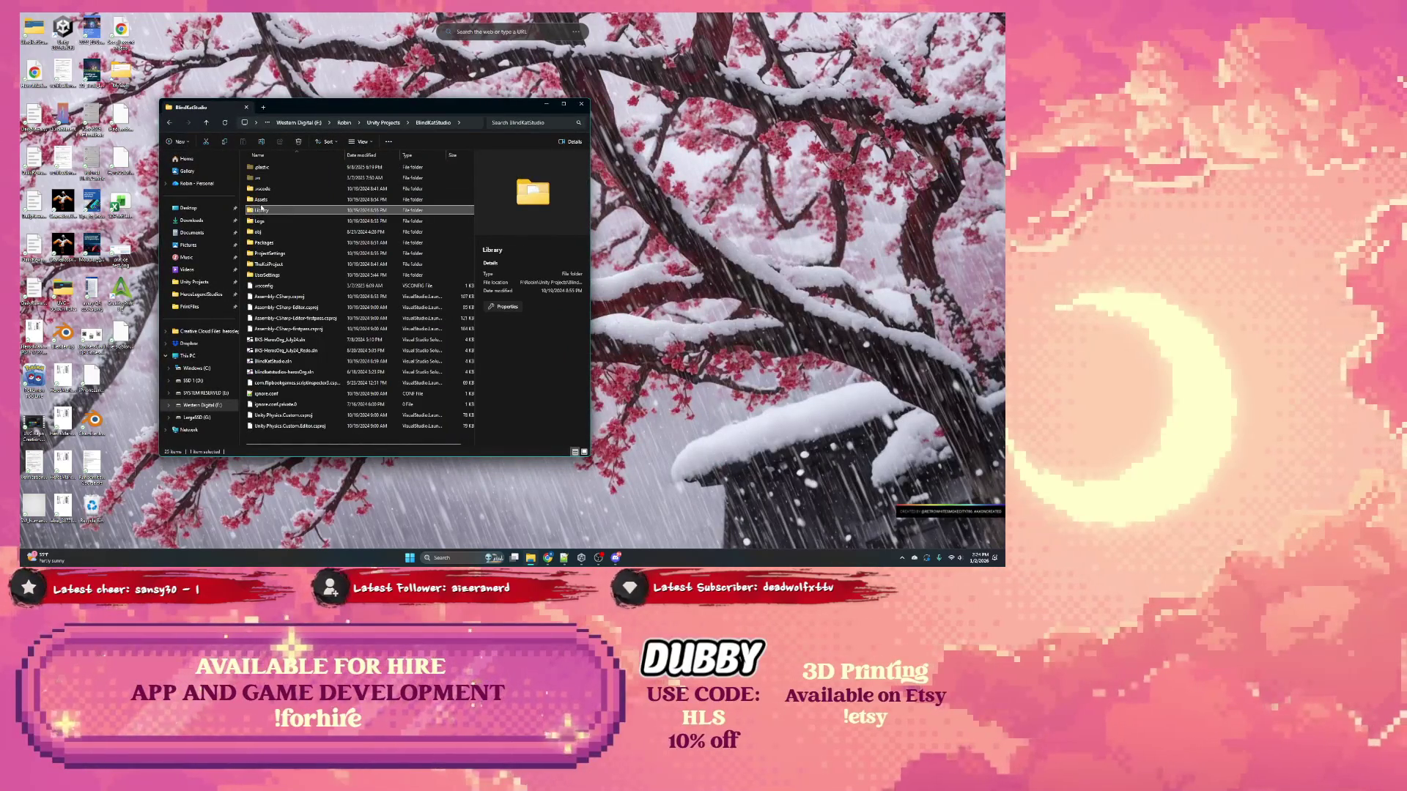
left_click(300, 142)
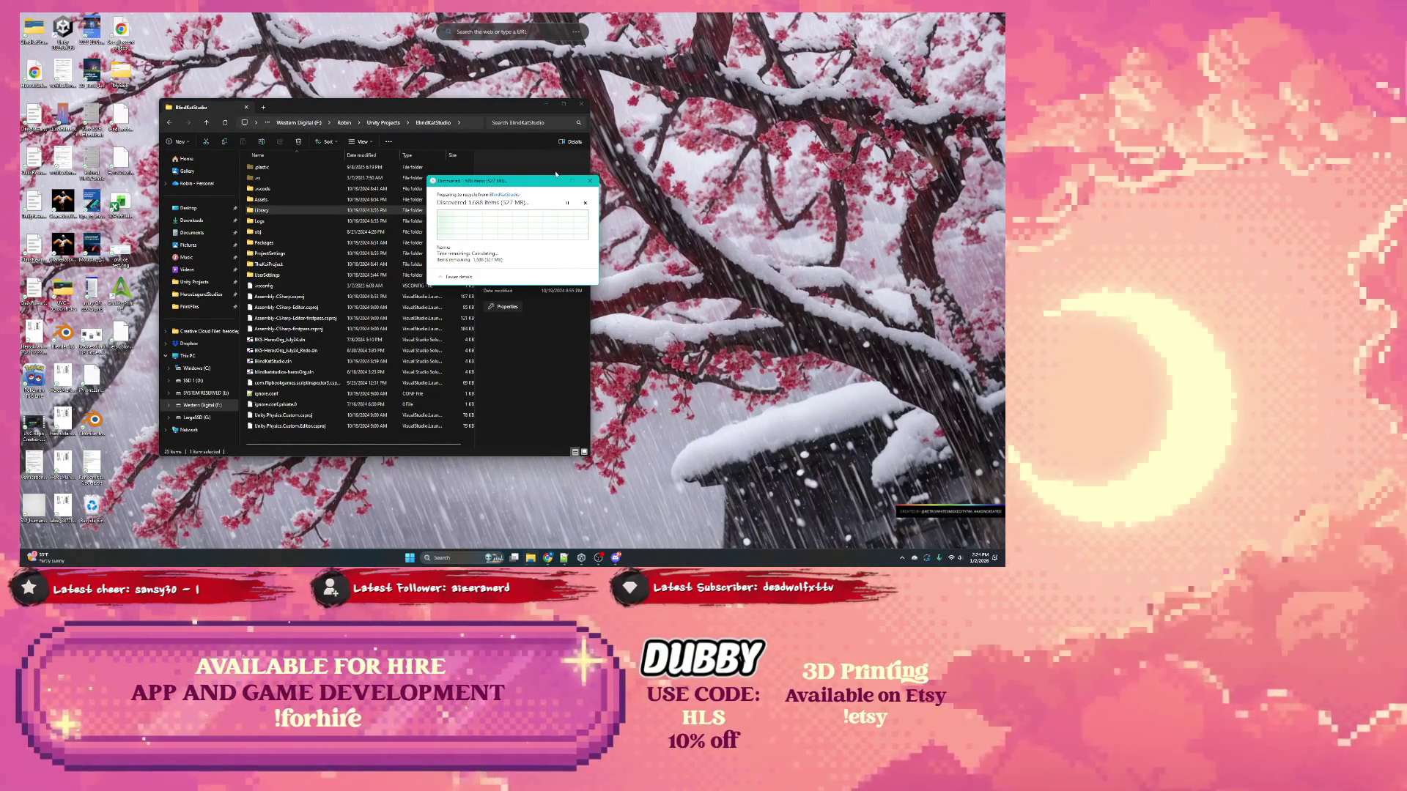
left_click(582, 103)
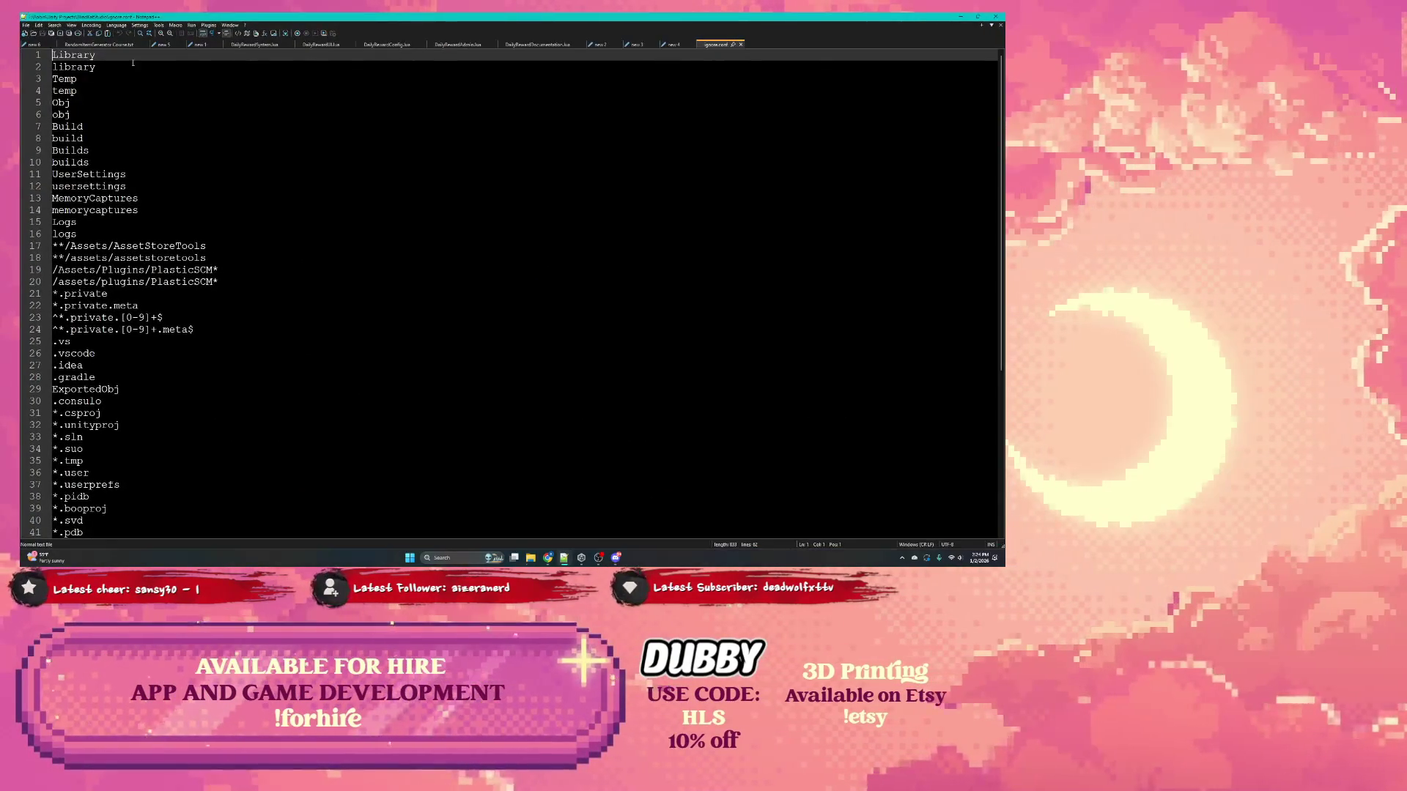
Step: Check the Library entries on lines 1 and 2 of the ignore list, then minimize Notepad++
double_click(74, 67)
double_click(69, 55)
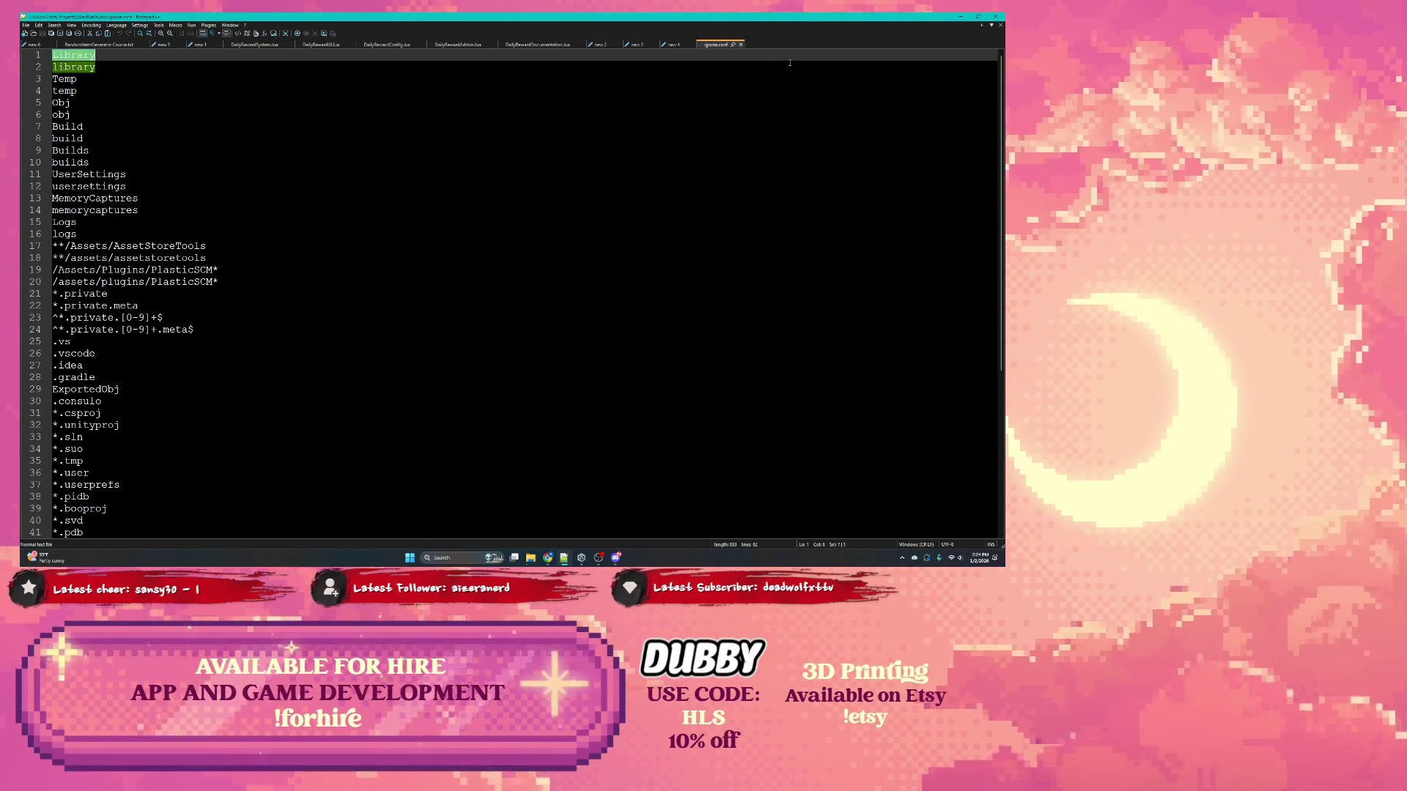
left_click(959, 17)
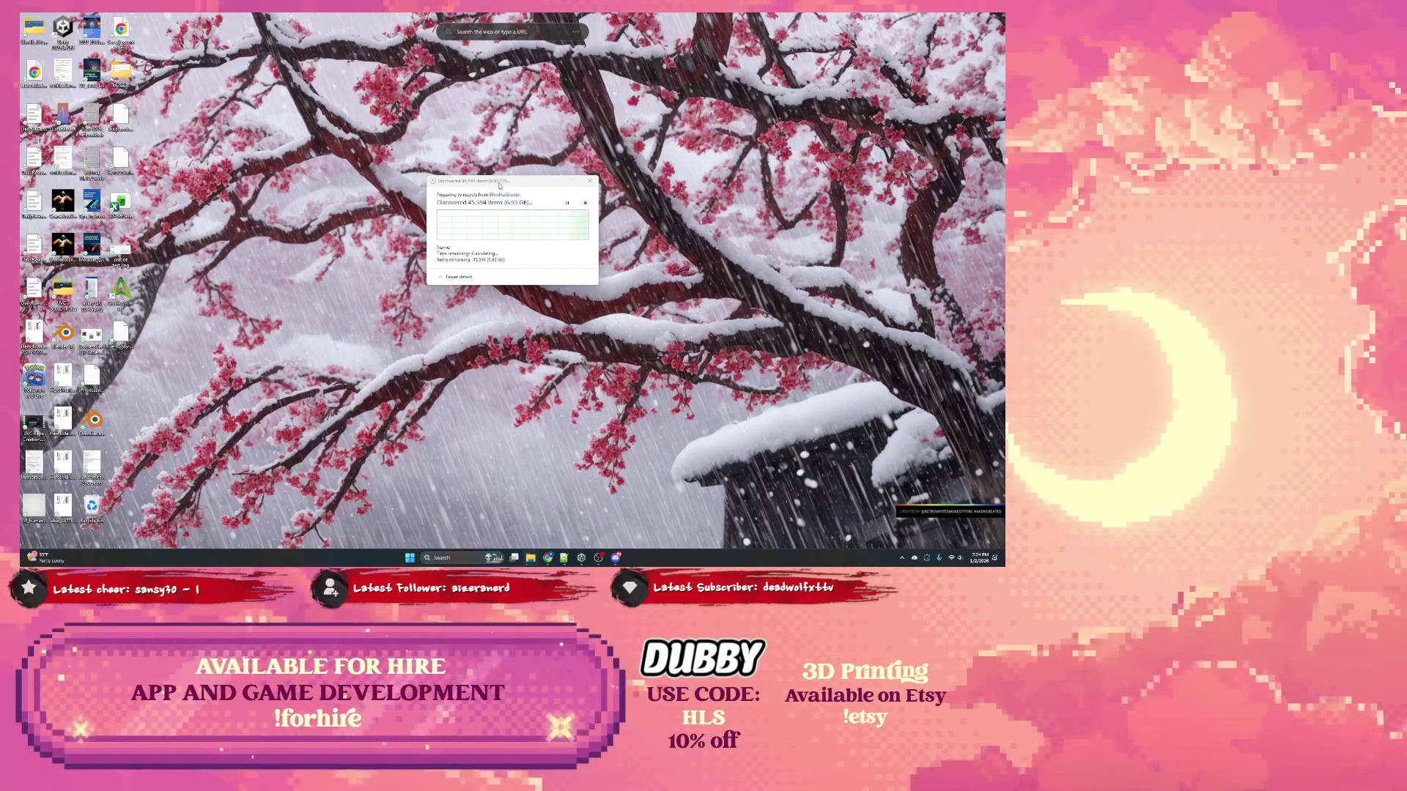
Step: Move the recycle progress and project folder windows aside, then minimize the folder window
left_click(530, 227)
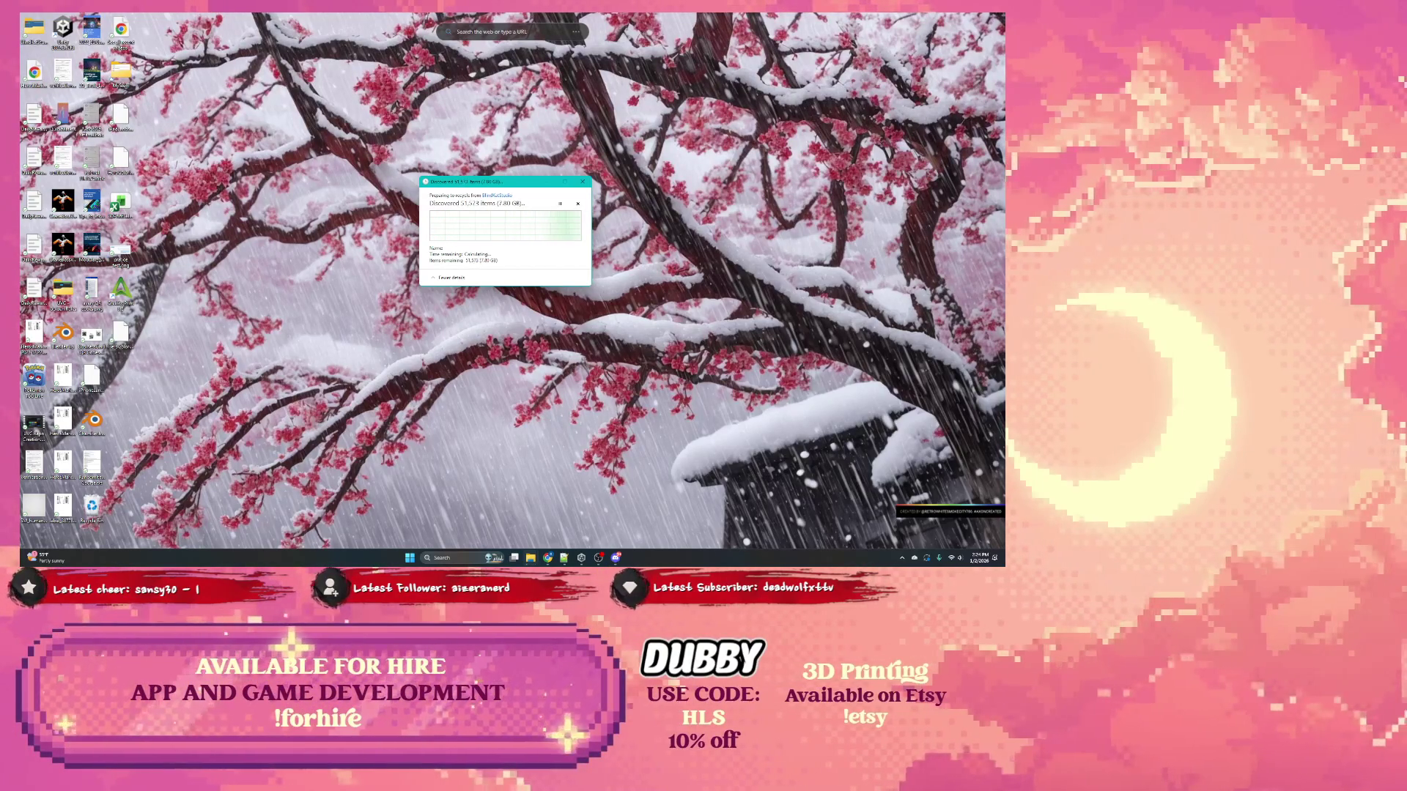
left_click(496, 195)
mouse_move(424, 175)
left_mouse_down()
mouse_move(288, 142)
mouse_move(248, 117)
left_mouse_up()
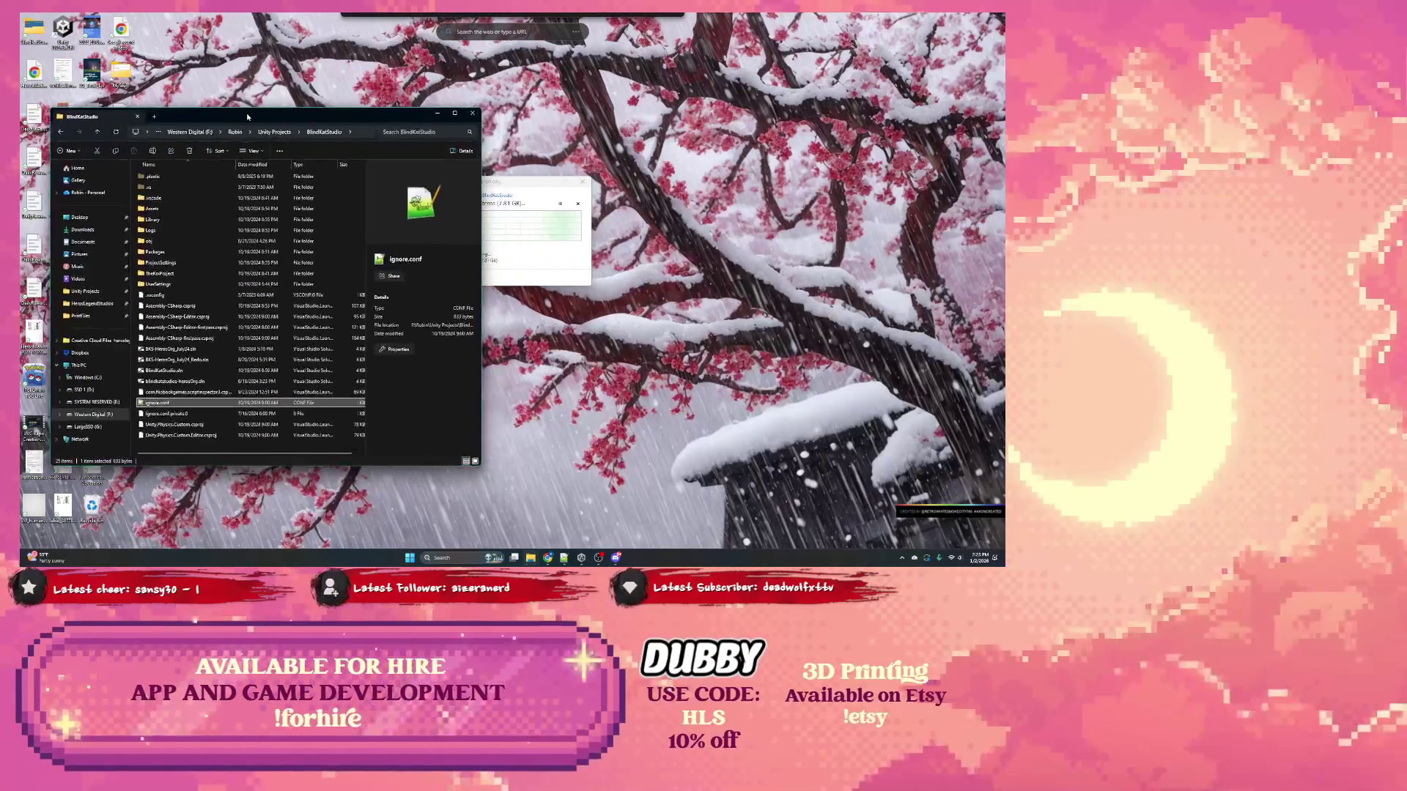
mouse_move(506, 188)
left_mouse_down()
mouse_move(615, 168)
mouse_move(638, 114)
mouse_move(544, 153)
left_mouse_up()
left_click(437, 112)
Step: Search Start for 'po' without launching anything, then bring up the Jira sprint board
key("super")
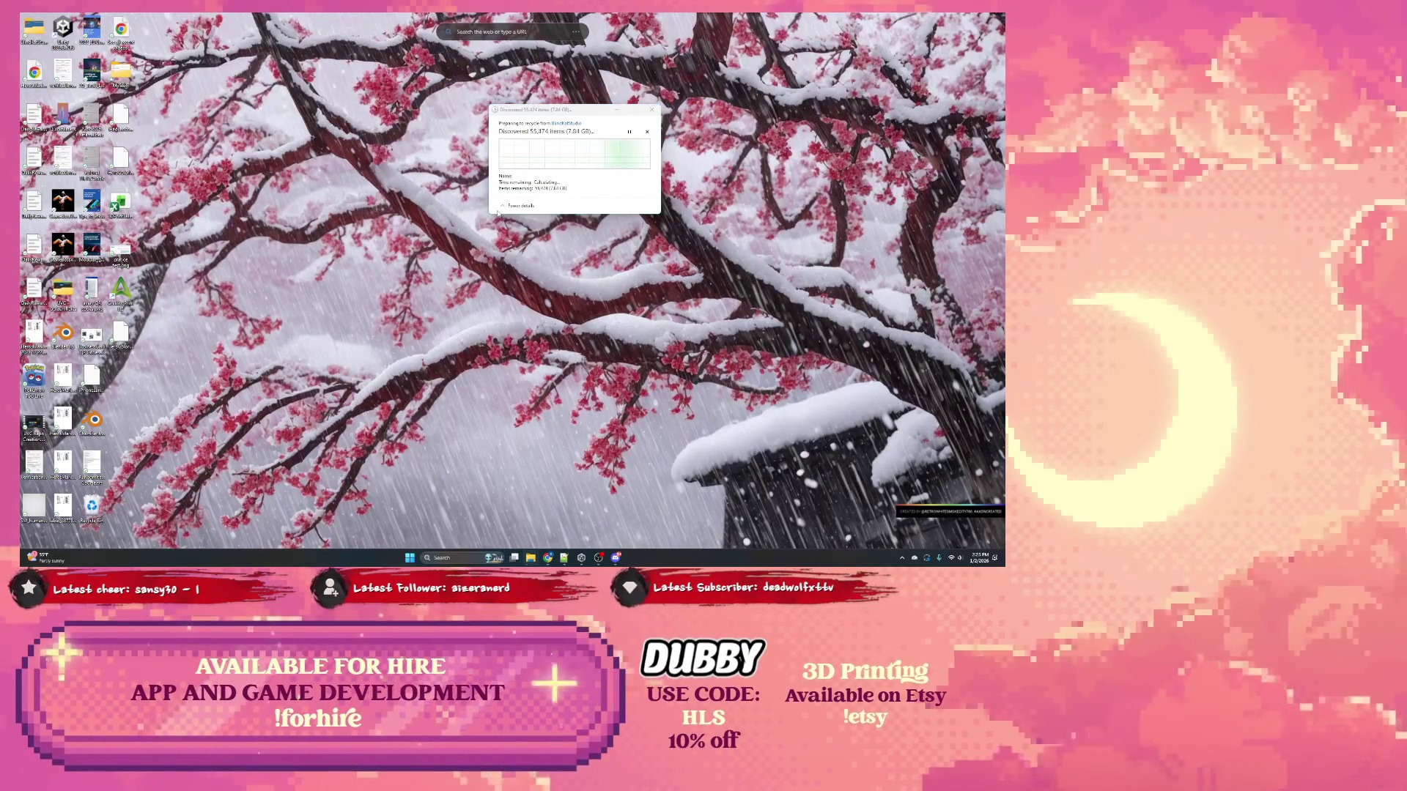
type("pokemon")
key("Return")
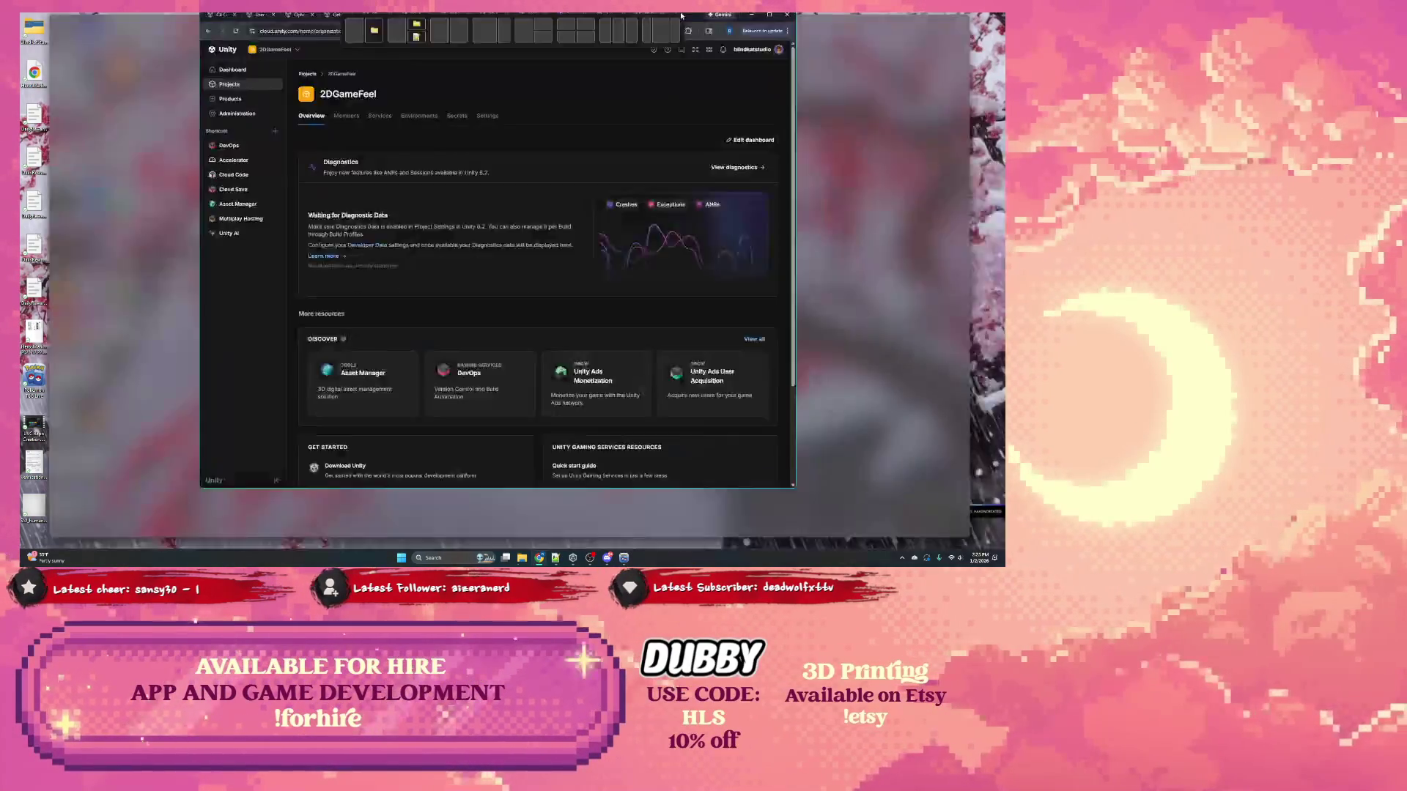
left_click(635, 19)
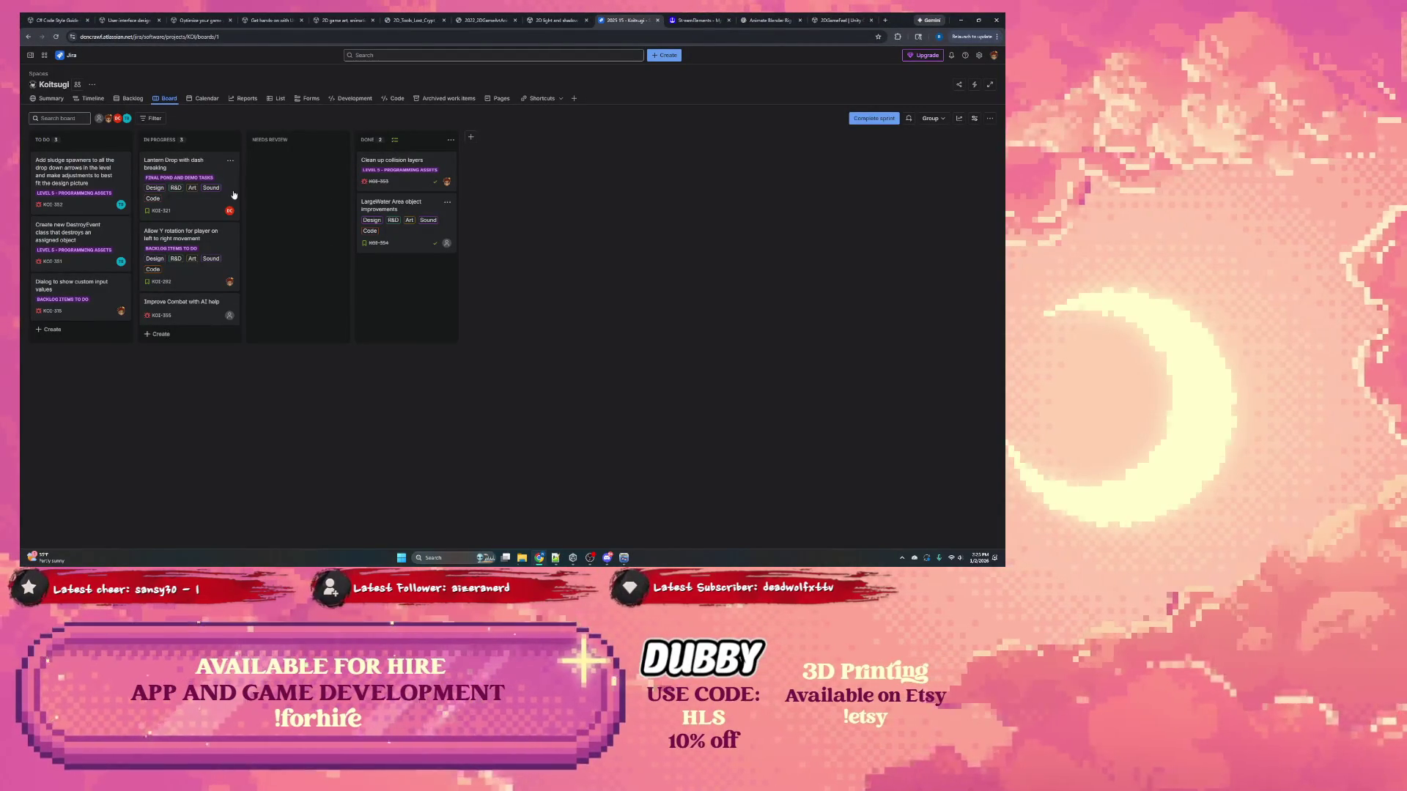
Step: Create a new Bug-type card in the Koitsugi board's In Progress column, ready for a title
left_click(165, 336)
left_click(156, 354)
left_click(160, 368)
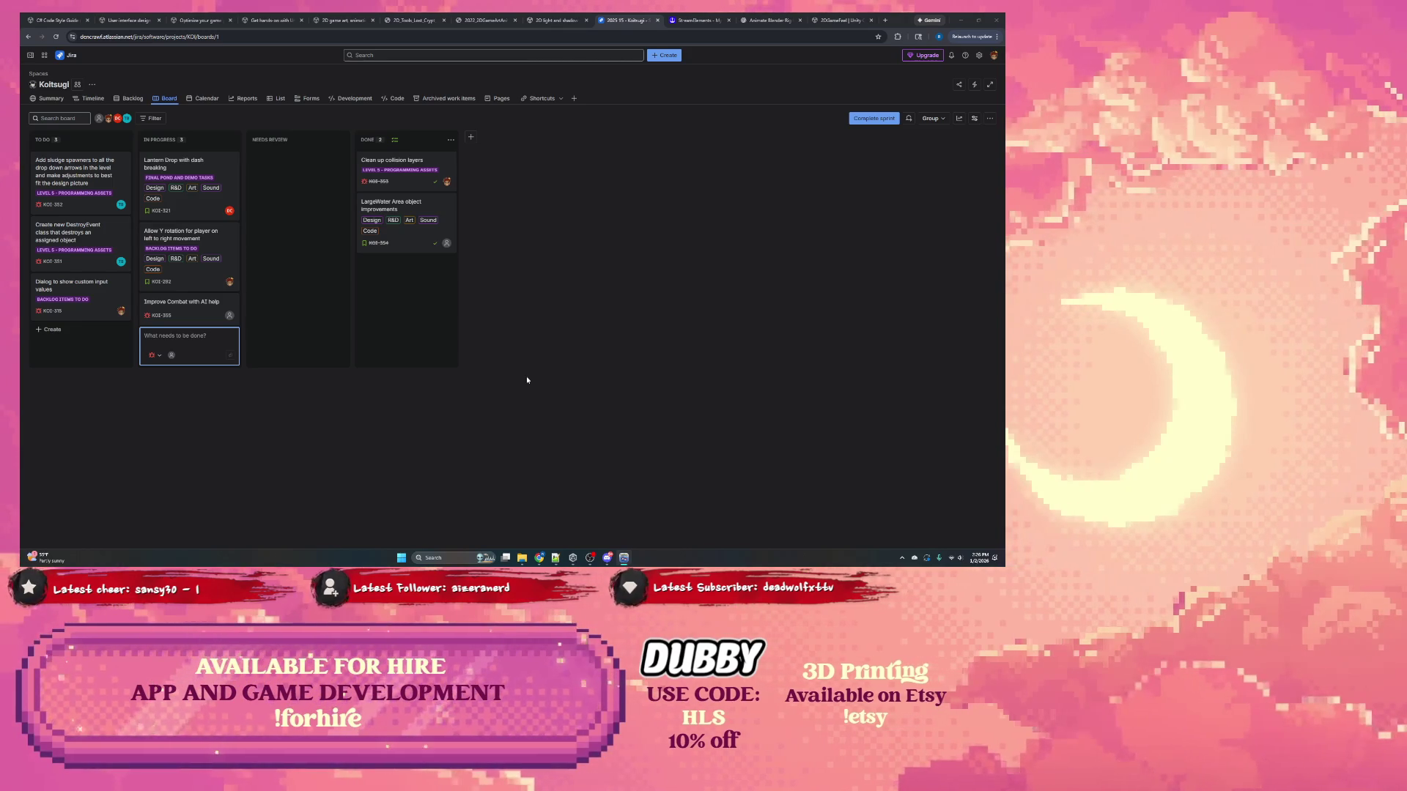
left_click(168, 335)
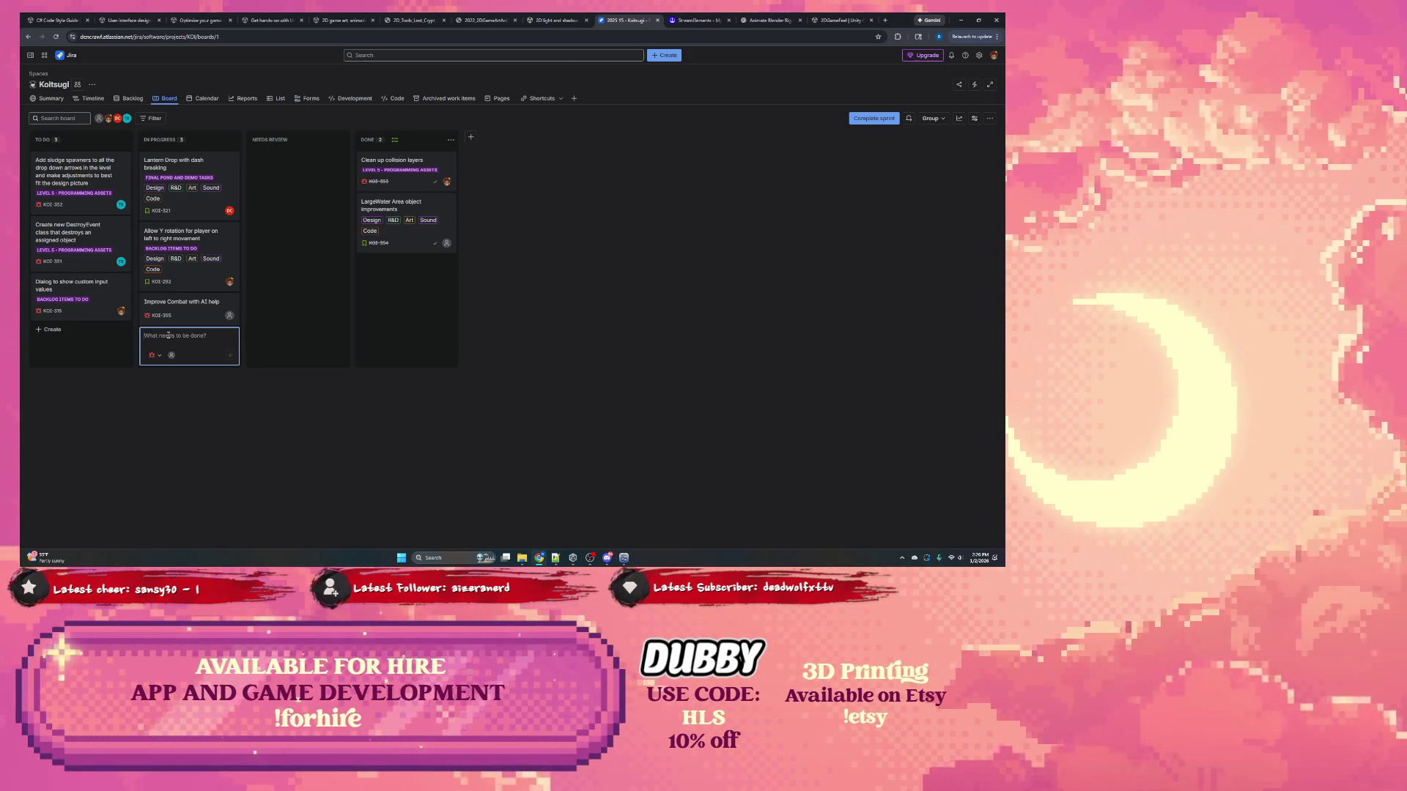
Step: Add In Progress cards 'Blind says Boss is dying quickly to toxin' and 'Enemy fish attack from too far'
type("Blind says Boss is dying")
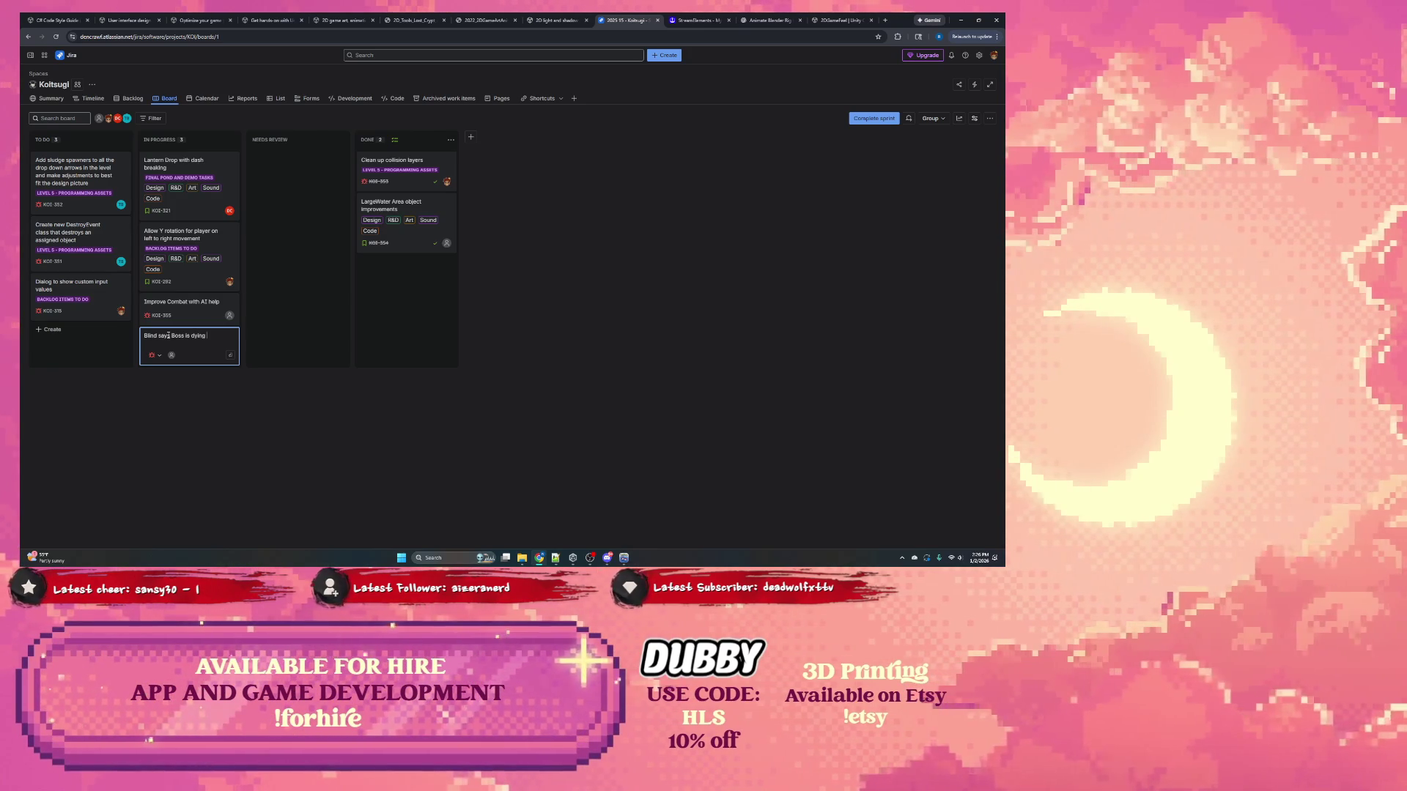
type("ckly to toxin")
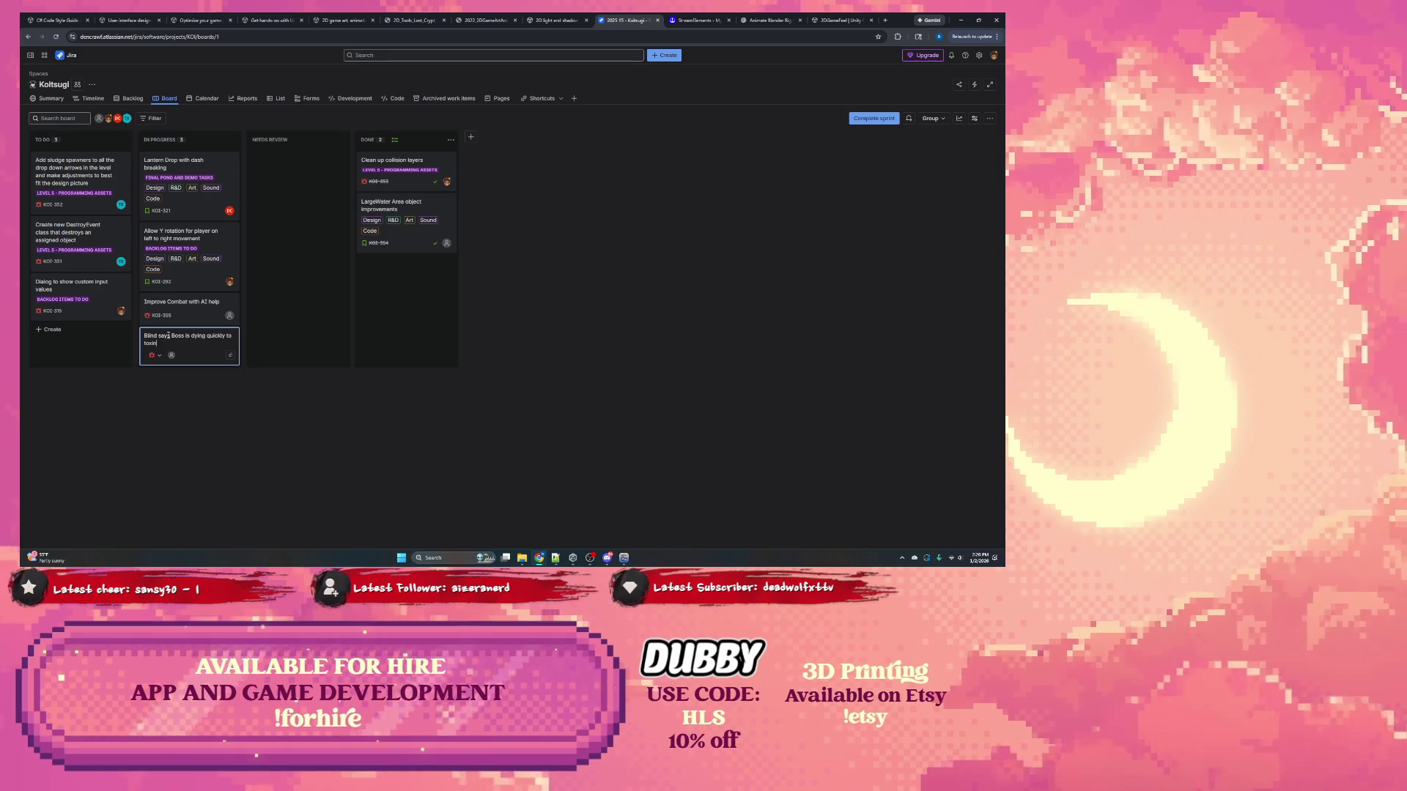
type("train")
key("Return")
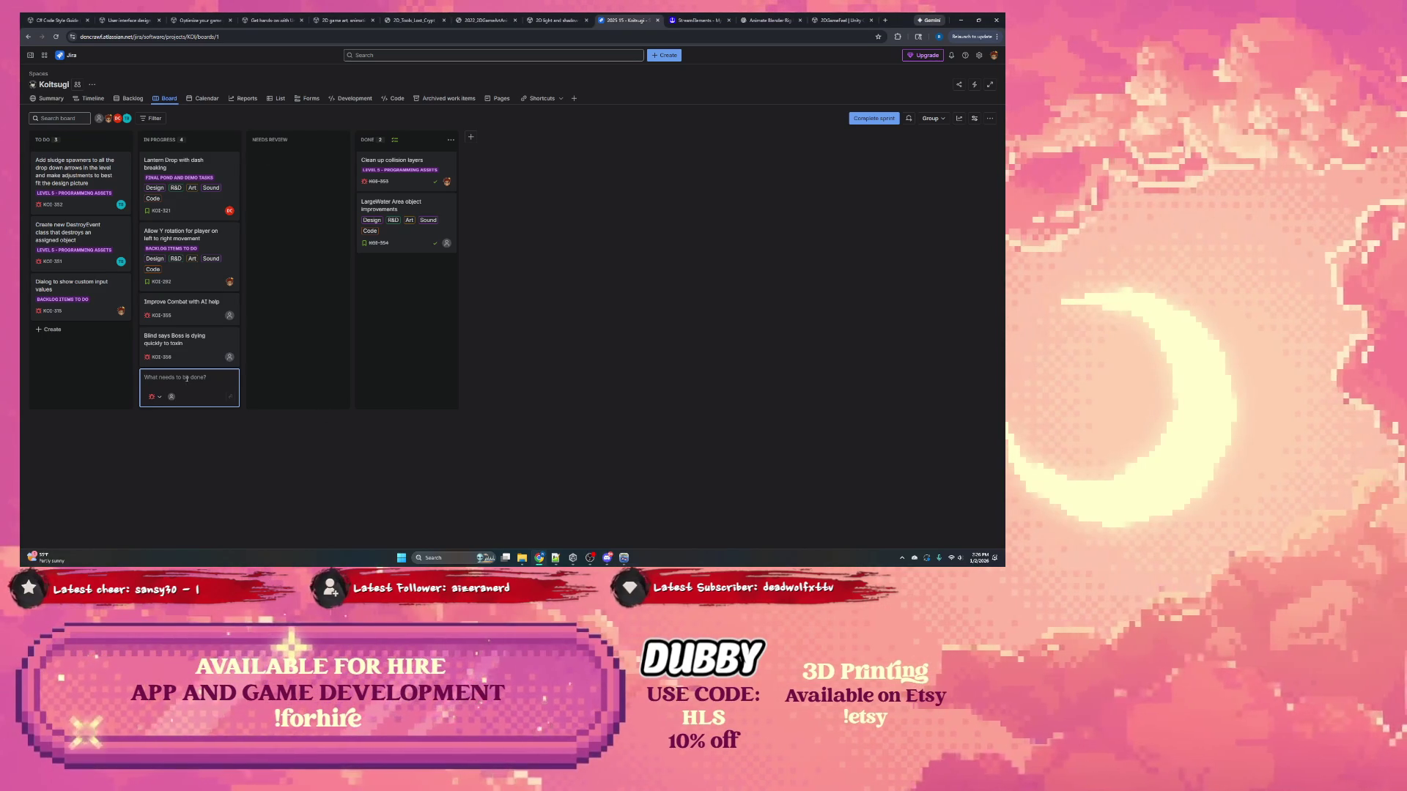
type("Enemy fish attack f")
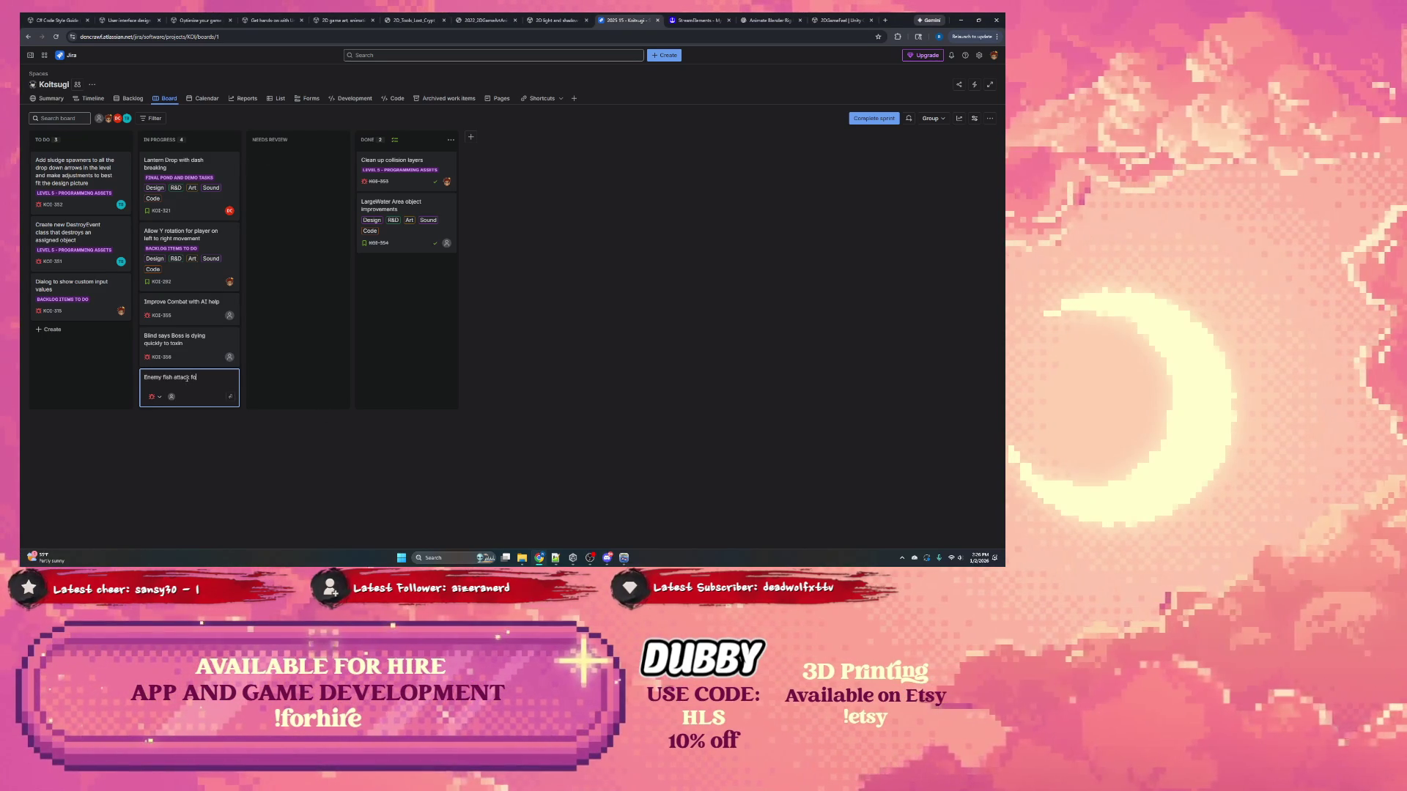
type("o")
key("Return")
left_click(192, 351)
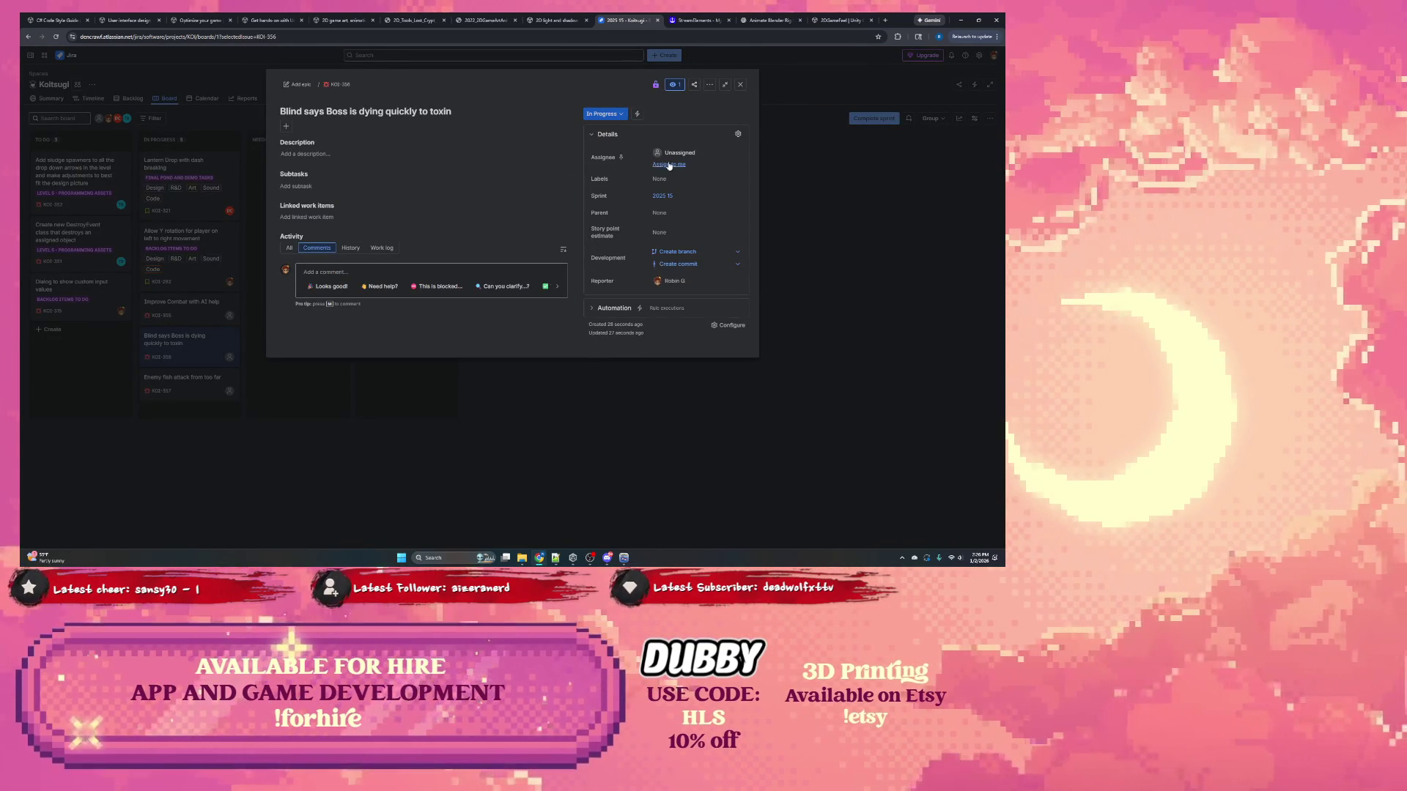
Step: Assign the Boss toxin card to myself with parent Final Pond and Demo Tasks
left_click(669, 164)
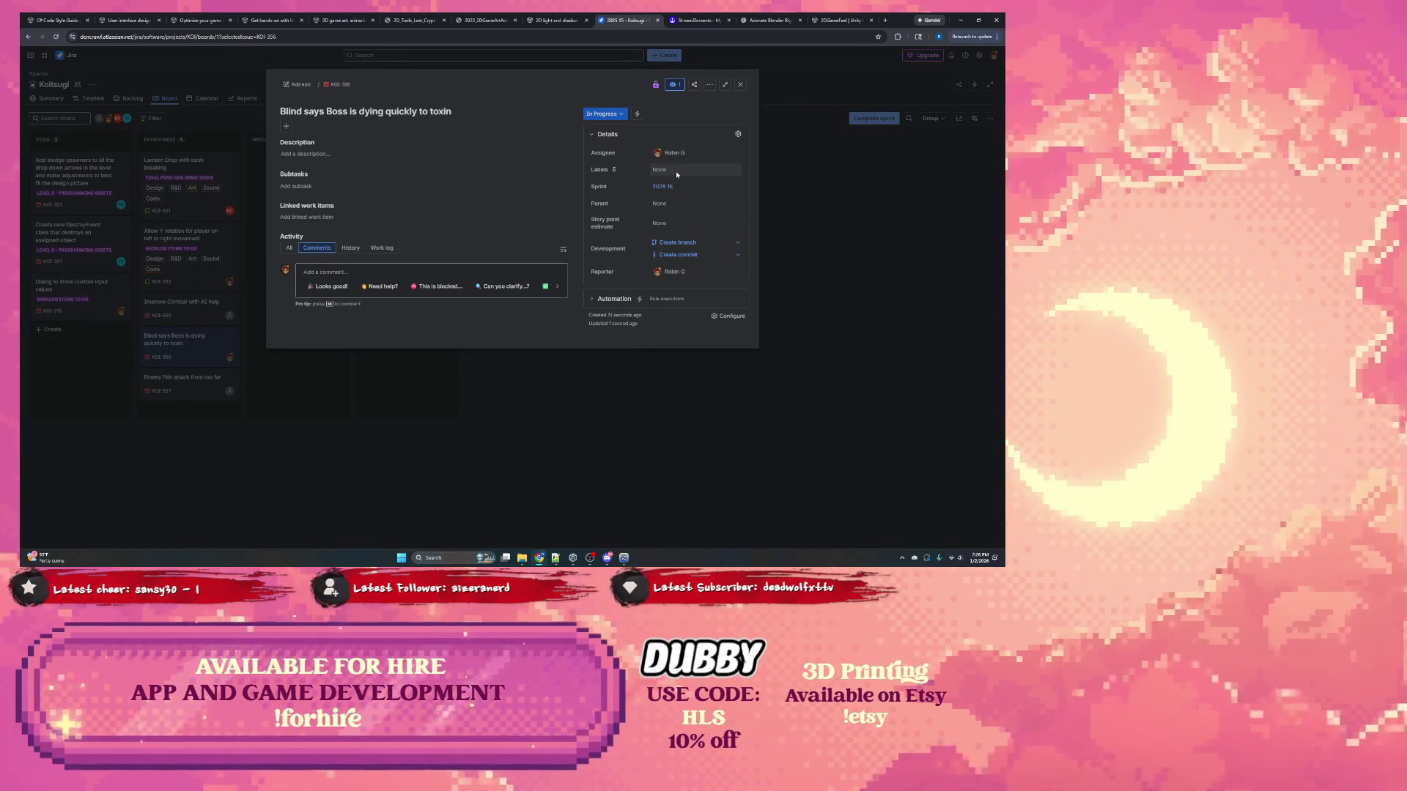
left_click(671, 204)
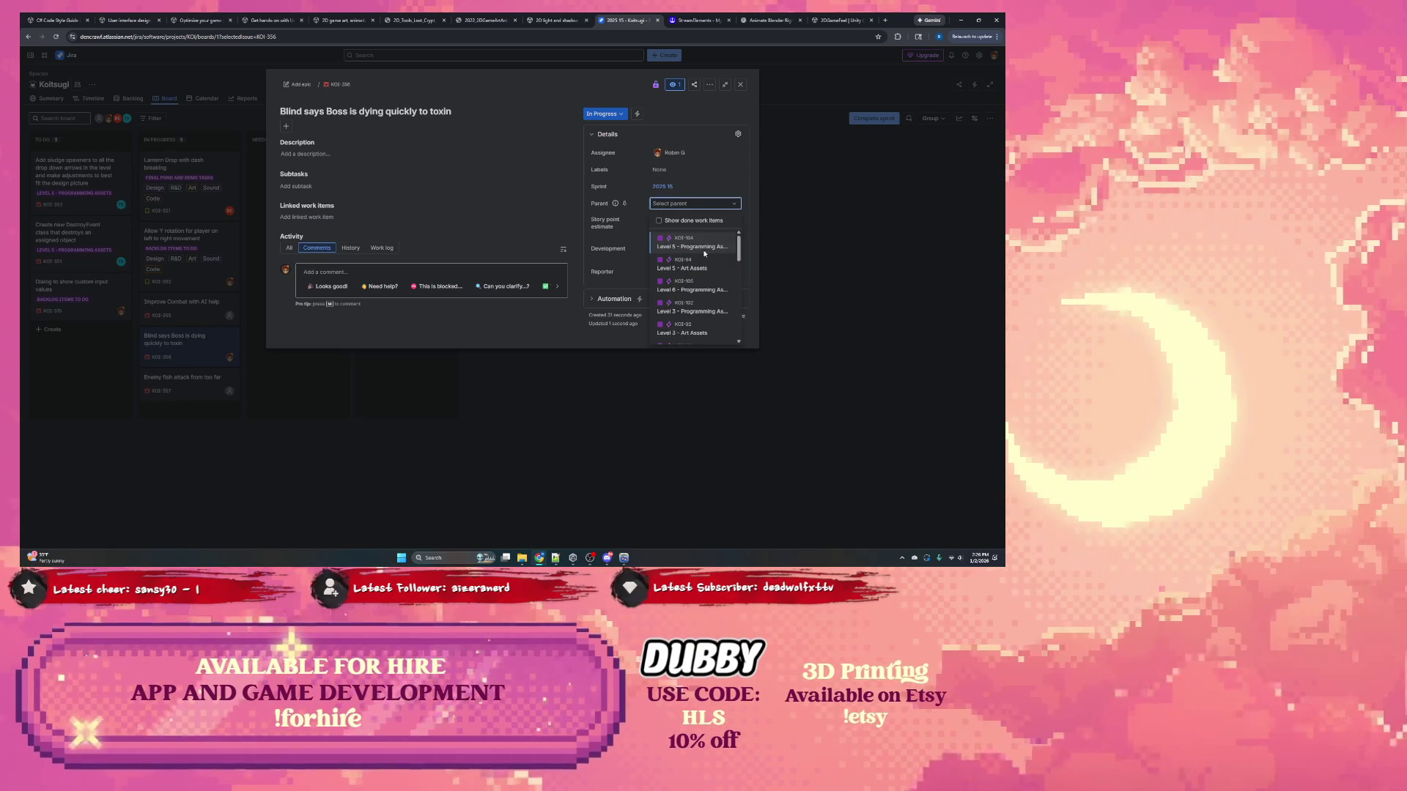
scroll(703, 275, "down", 1)
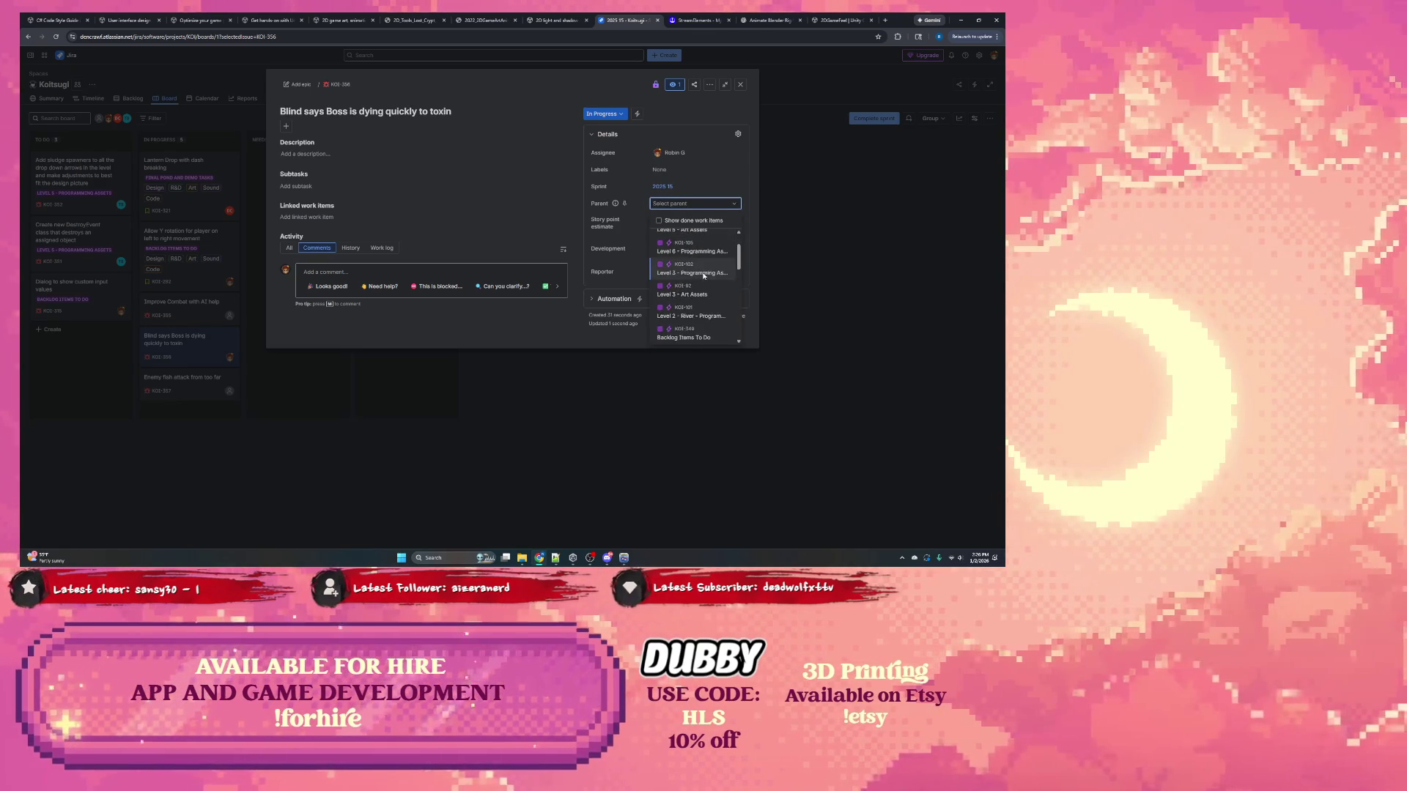
scroll(703, 275, "down", 5)
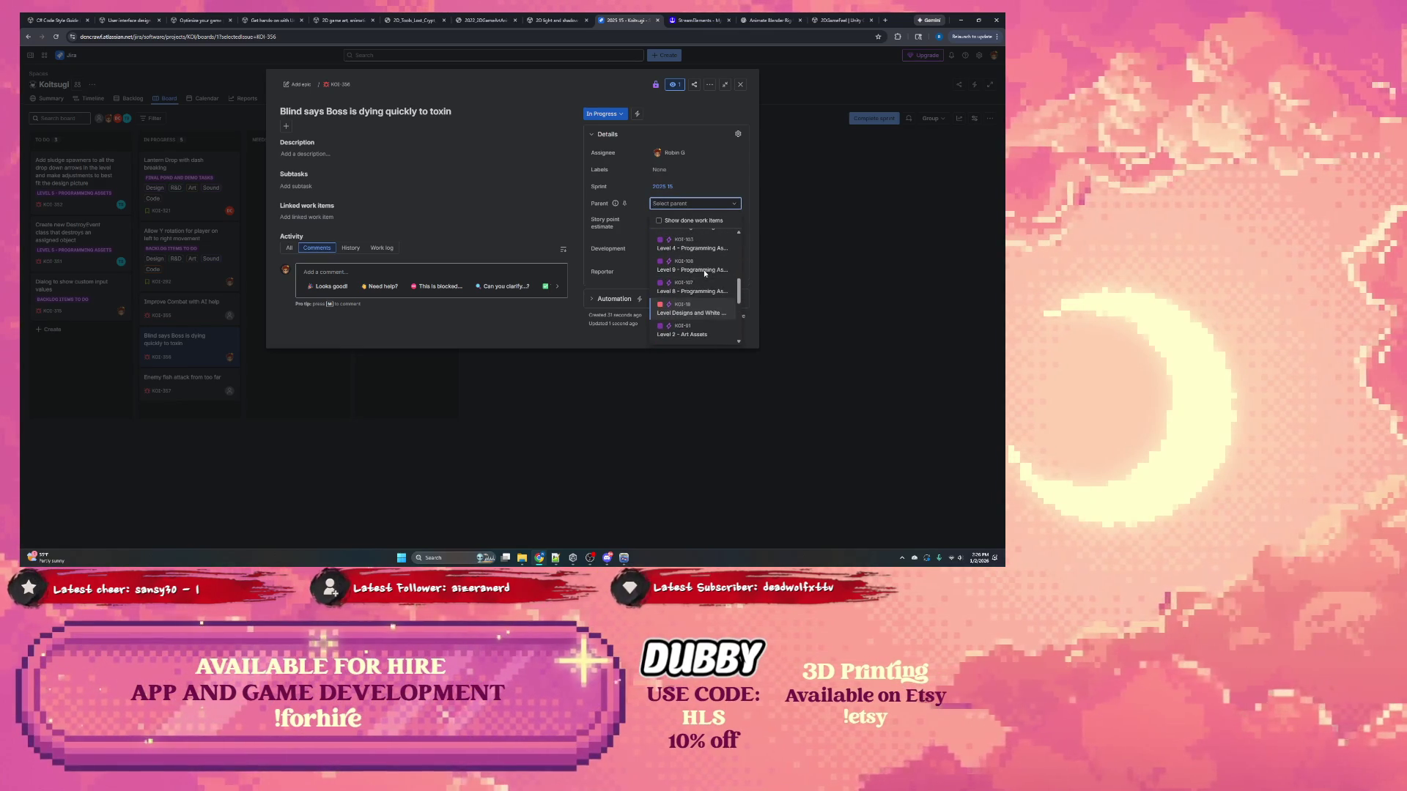
scroll(700, 261, "up", 2)
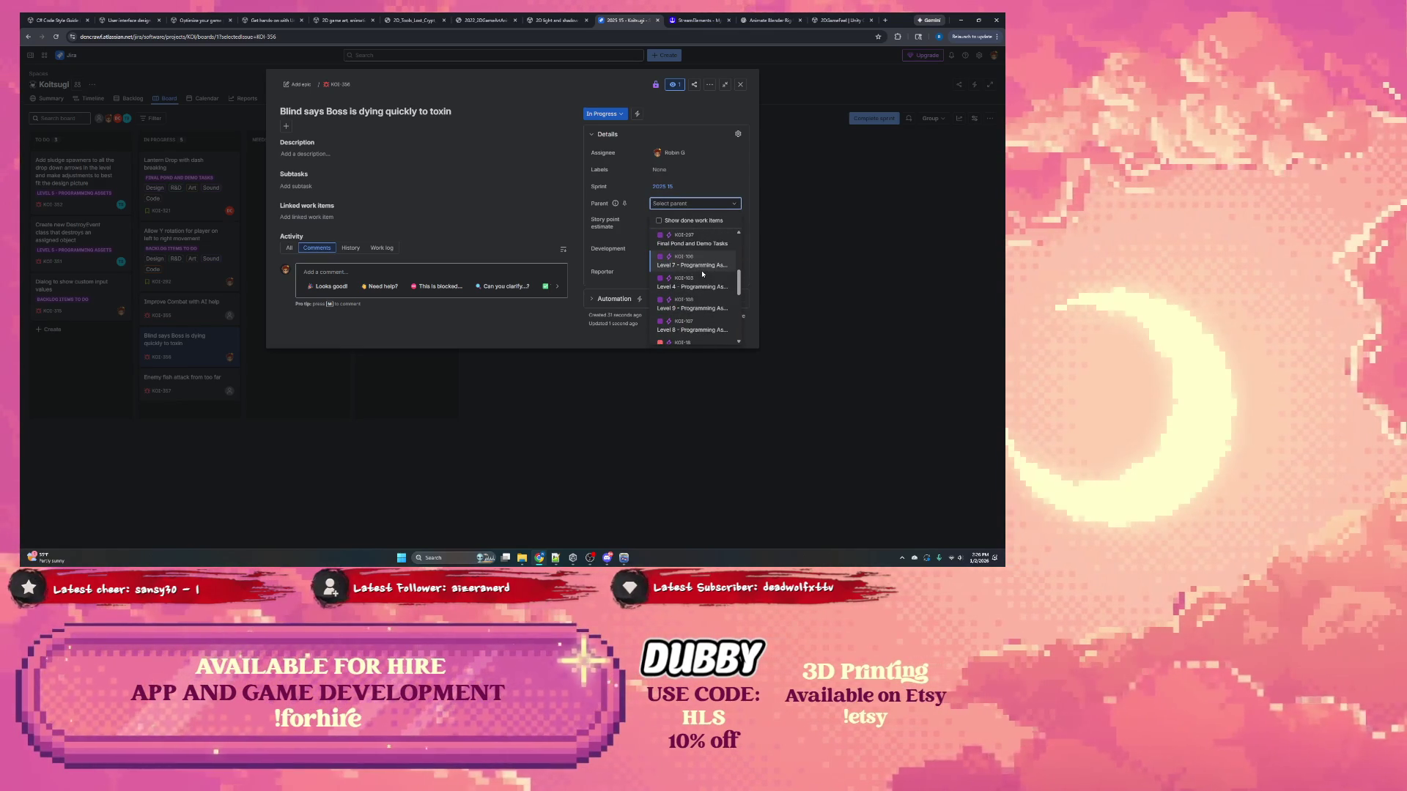
left_click(696, 244)
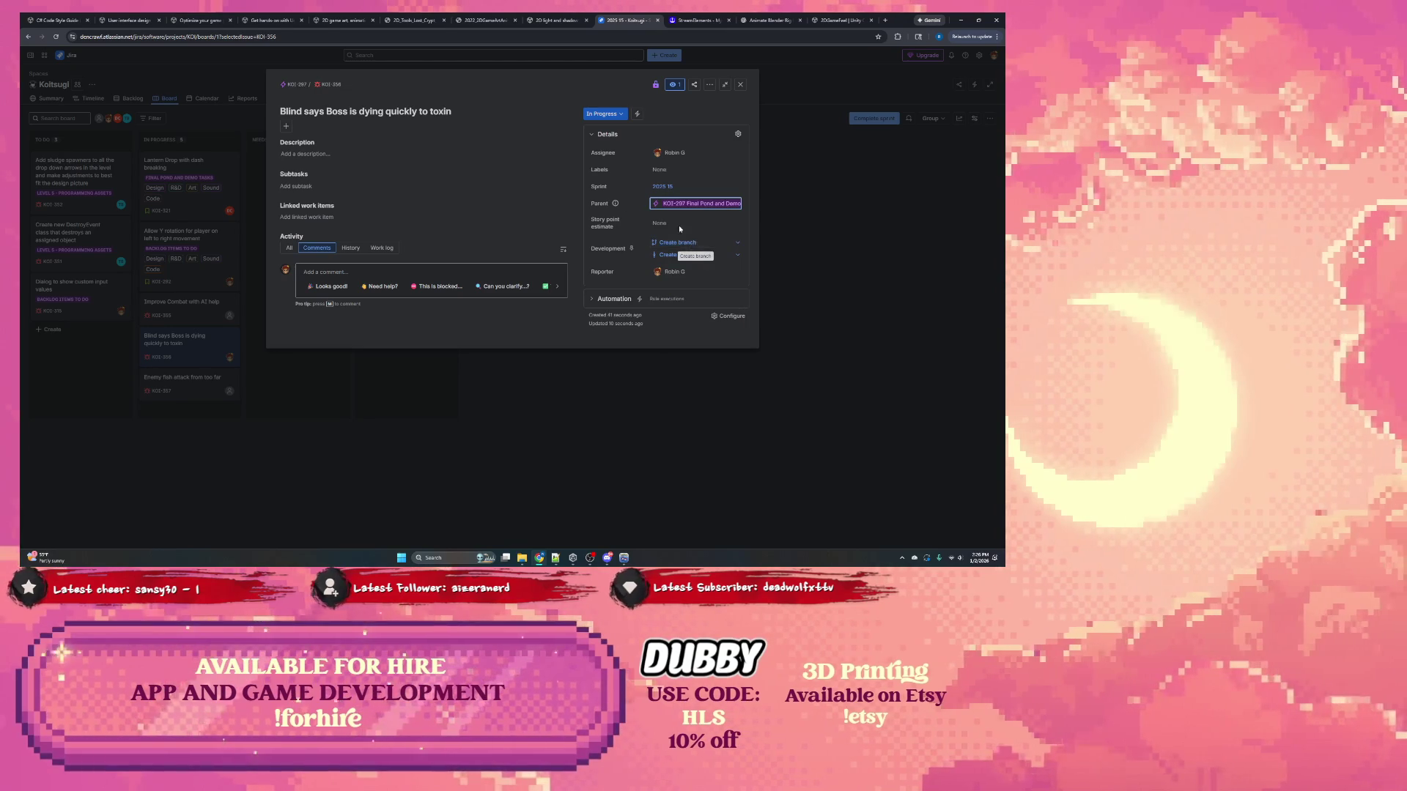
left_click(533, 359)
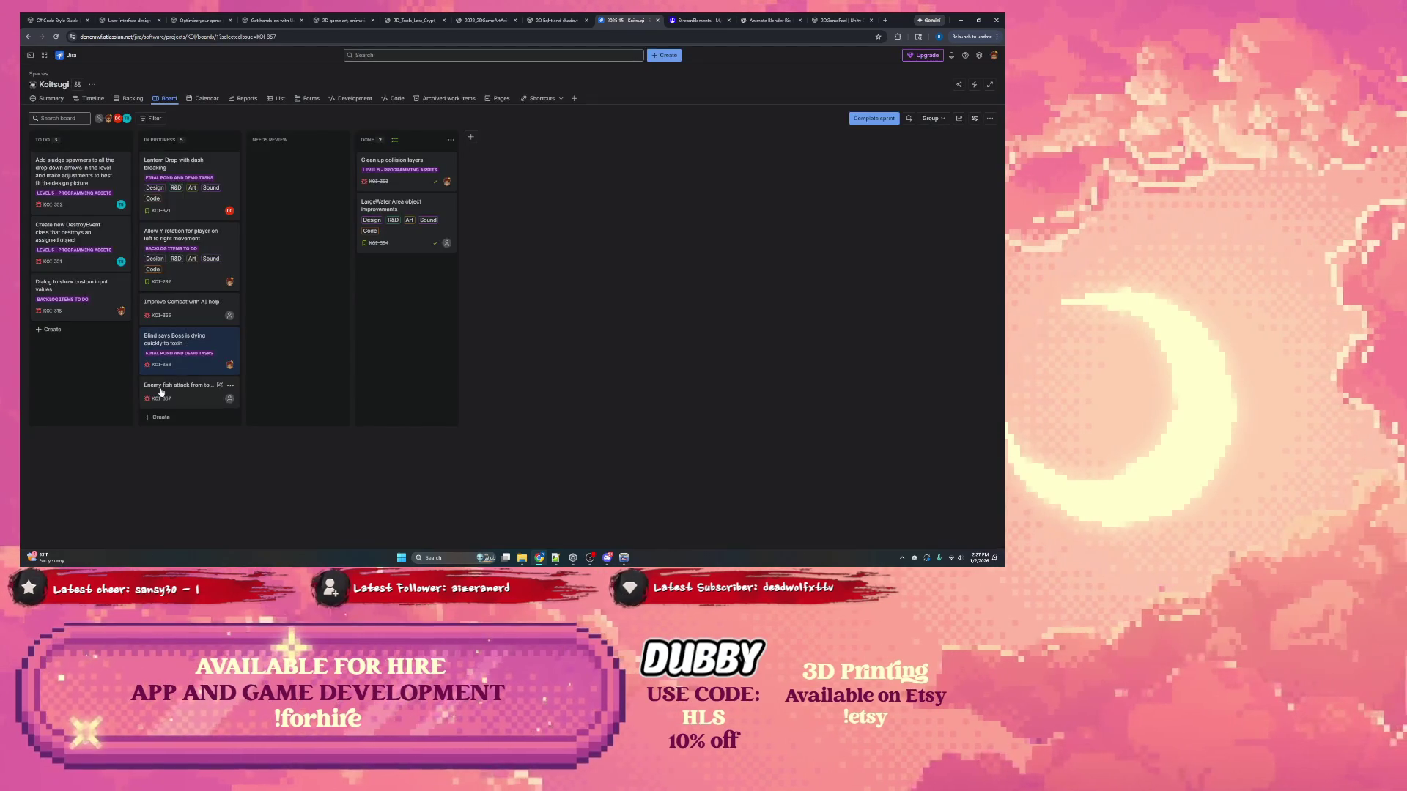
Step: Assign the Enemy fish card to myself, label it Code, and parent it to Final Pond and Demo Tasks
left_click(158, 392)
left_click(669, 164)
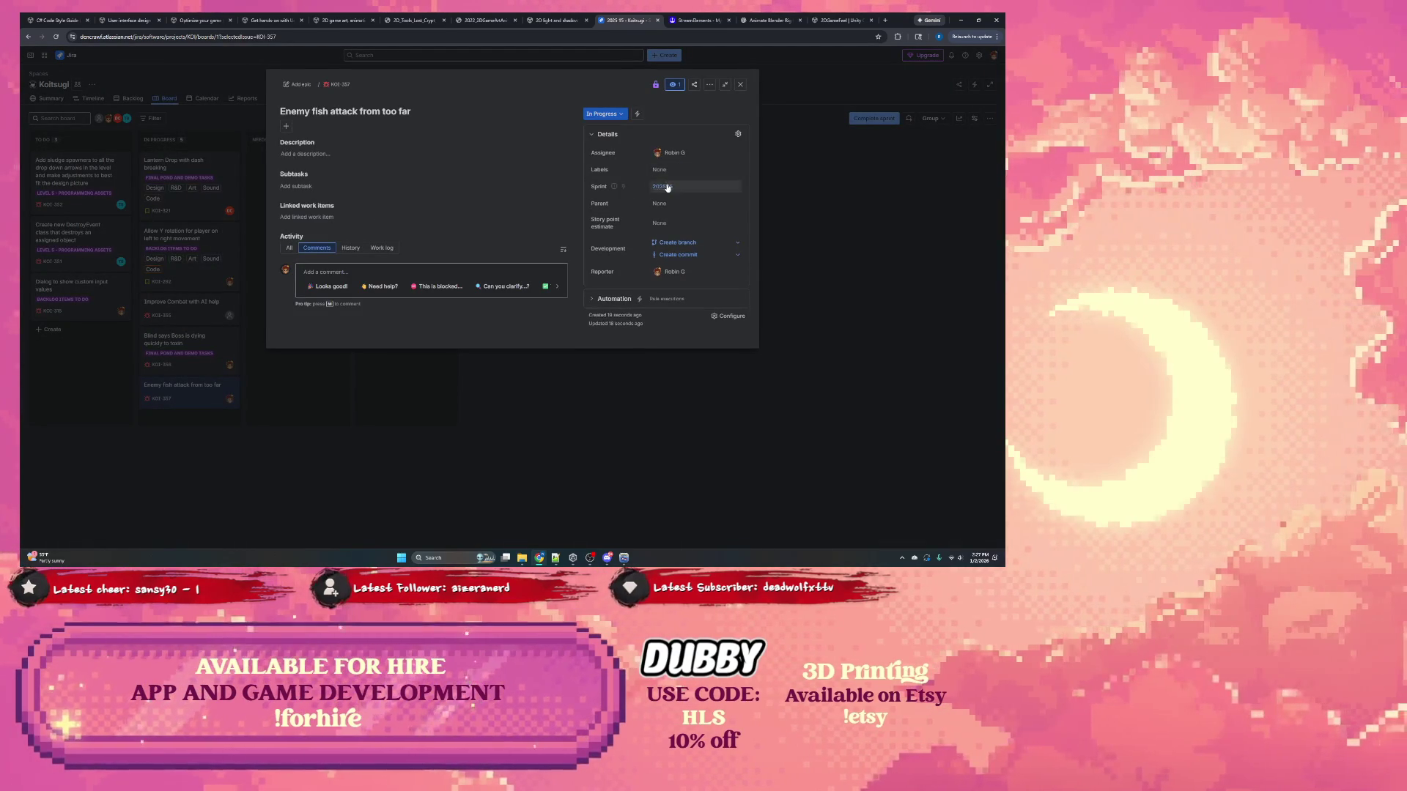
left_click(670, 172)
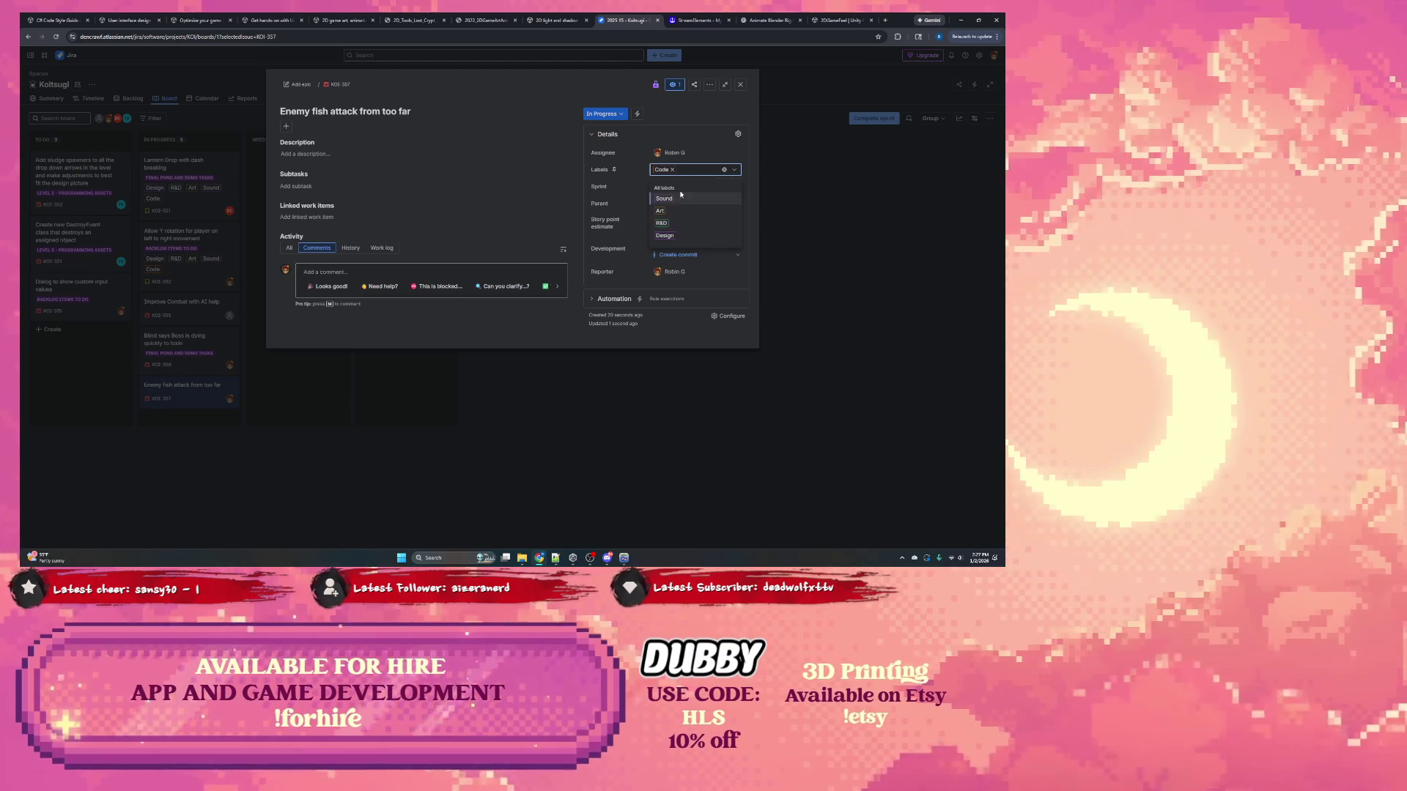
left_click(663, 224)
left_click(675, 203)
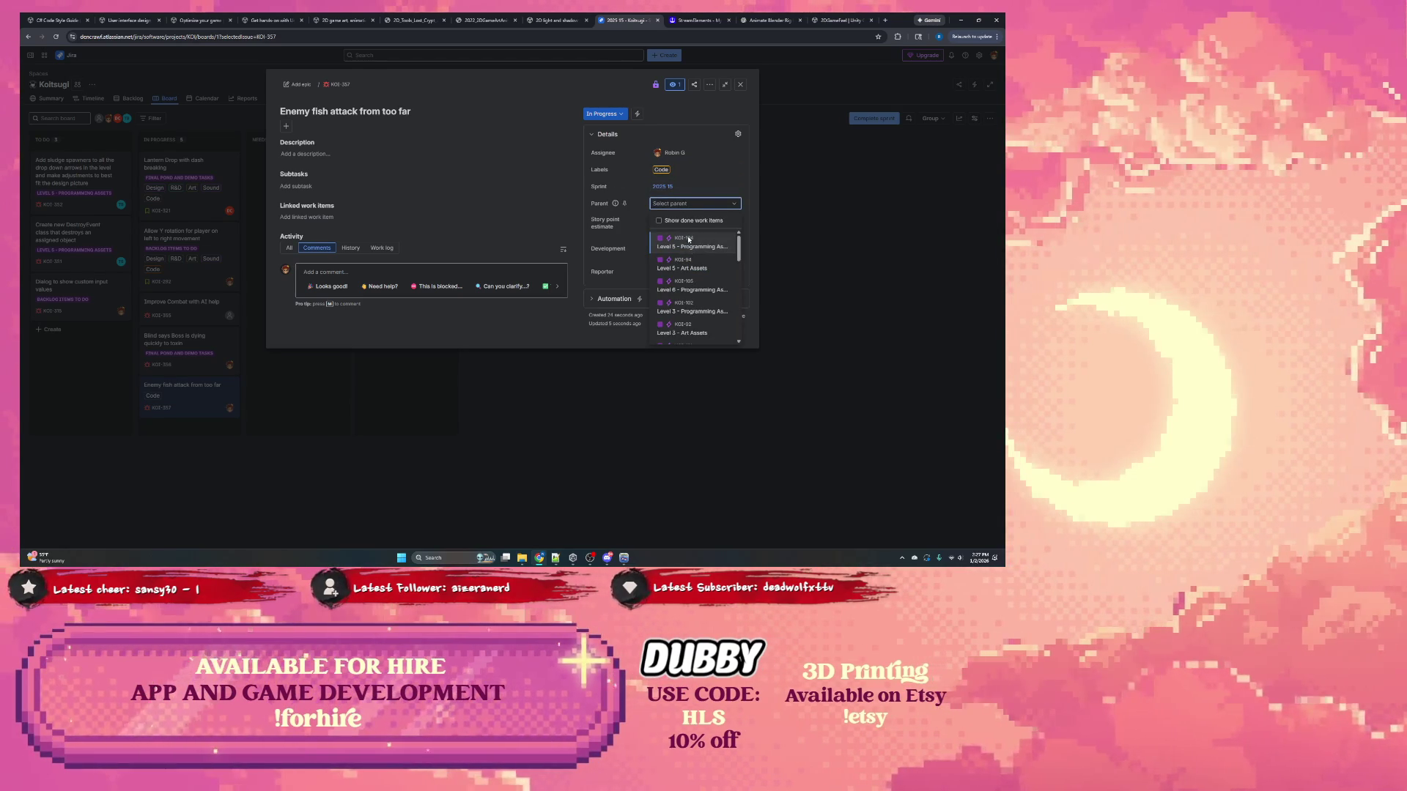
type("final")
left_click(689, 238)
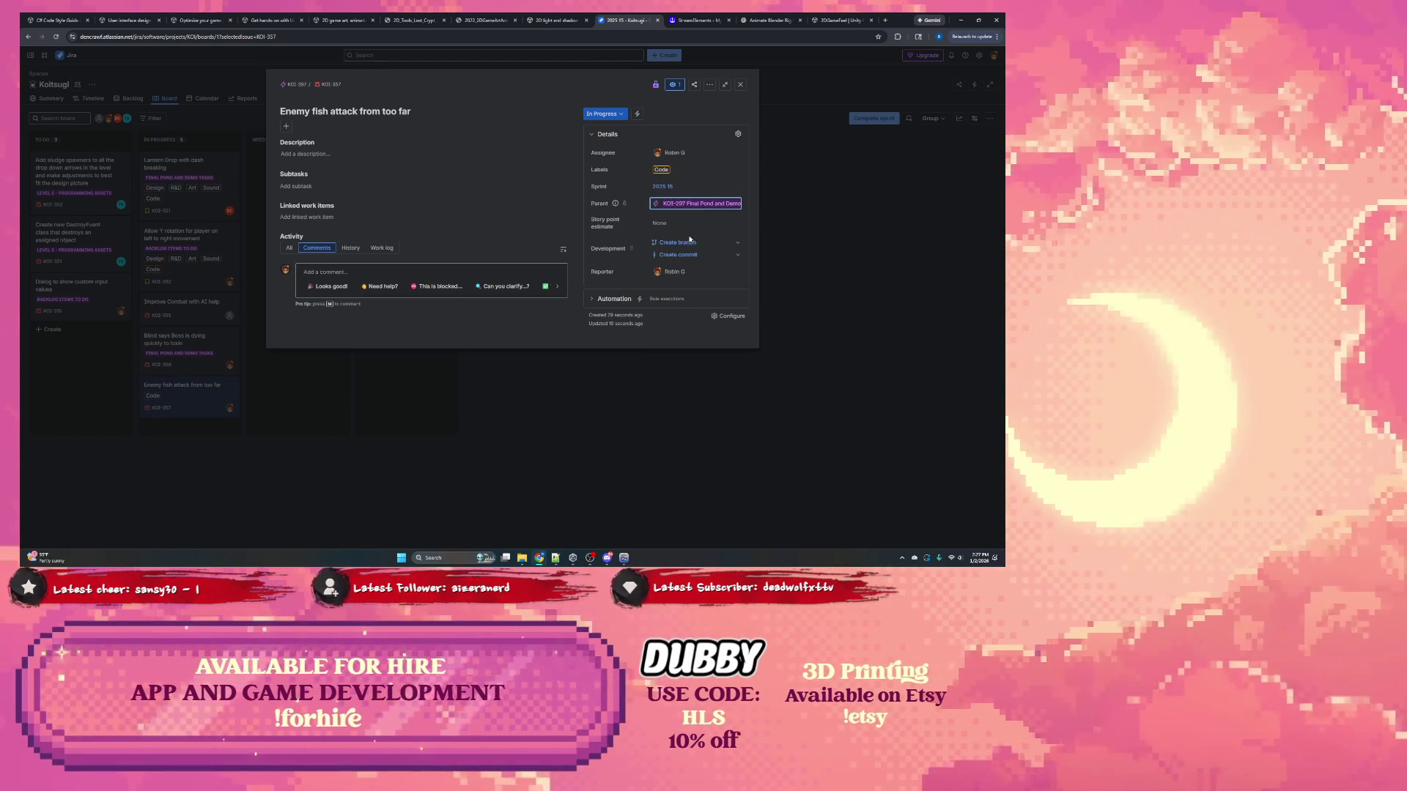
left_click(787, 228)
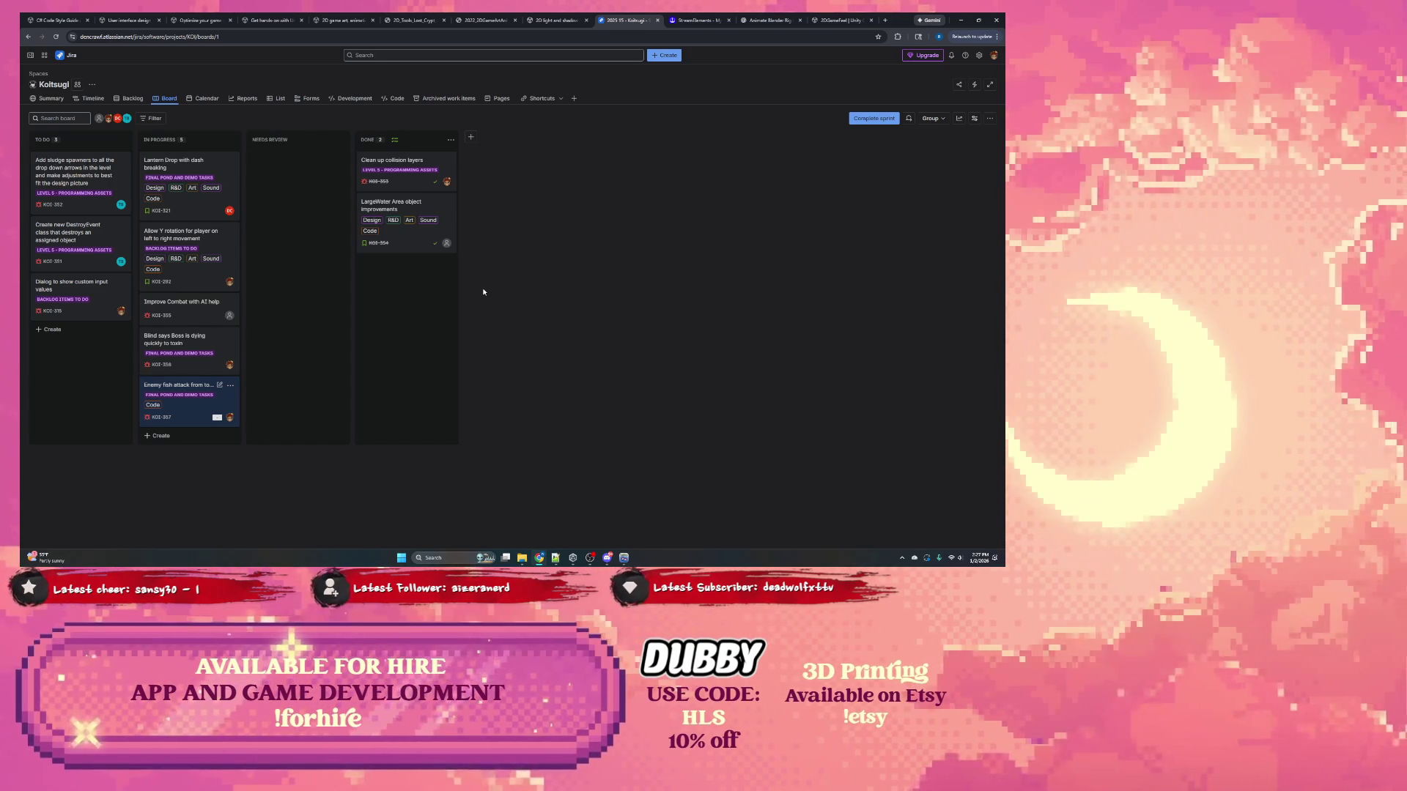
left_click(959, 20)
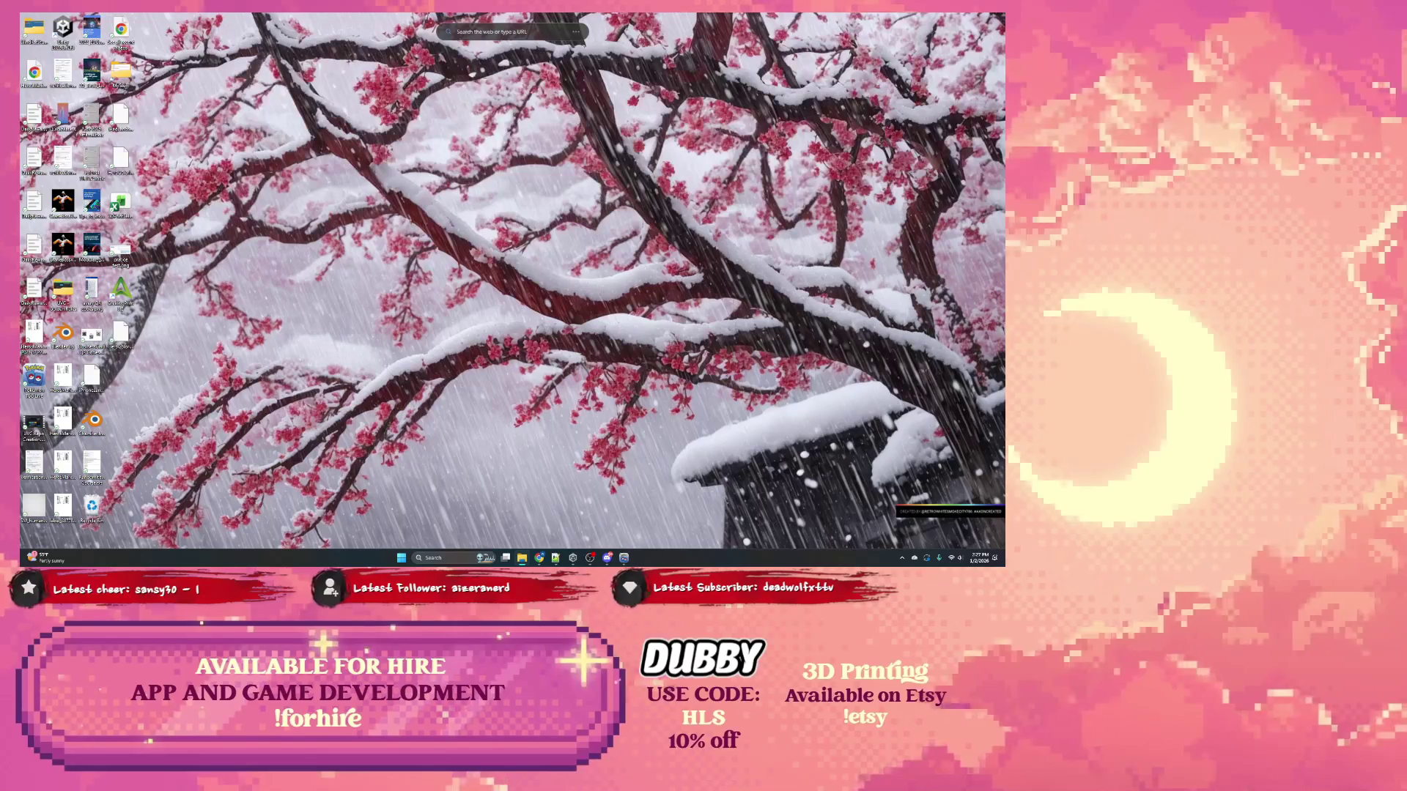
Step: Restore the BlindKatStudio folder window, shift it left, and bring up Unity Hub's Projects list
left_click(522, 558)
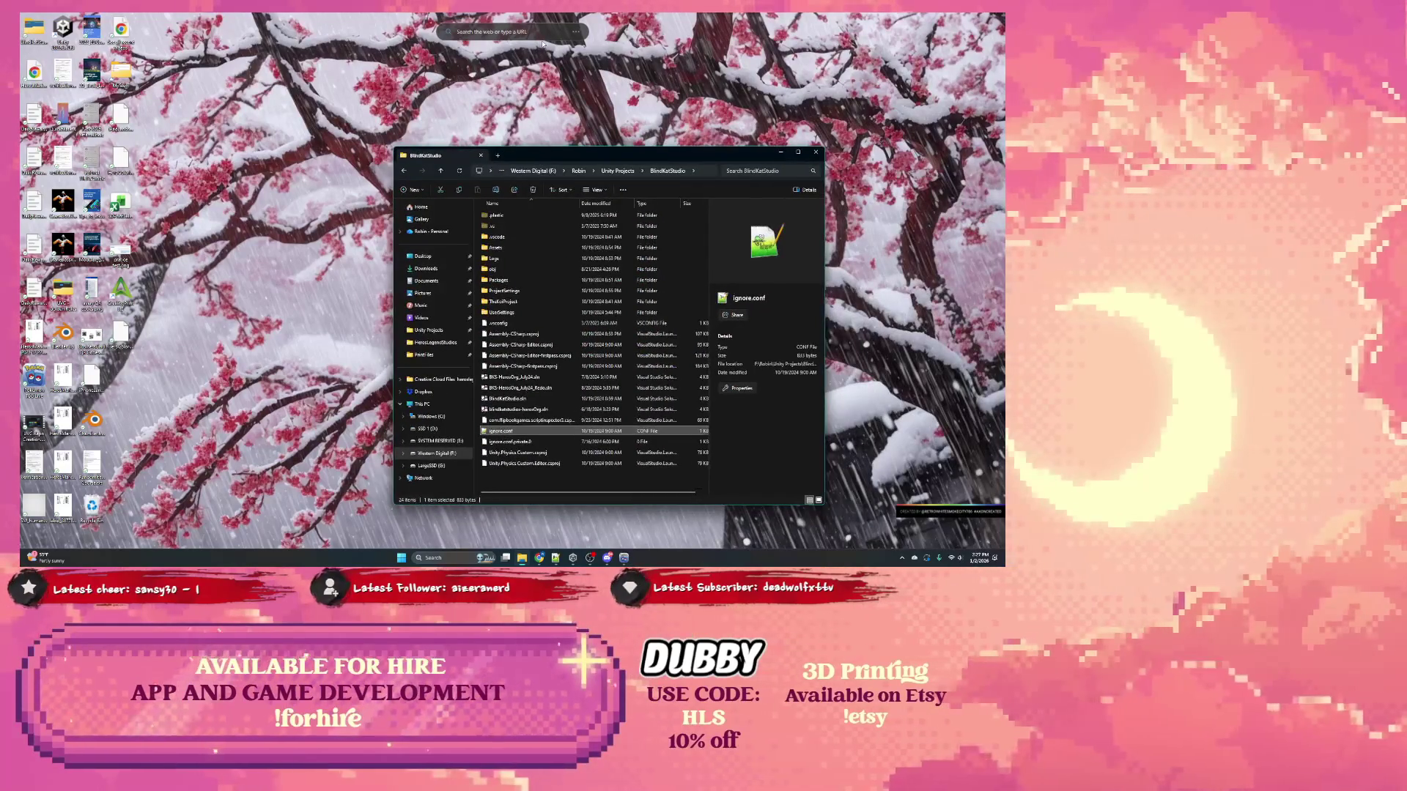
left_click(529, 32)
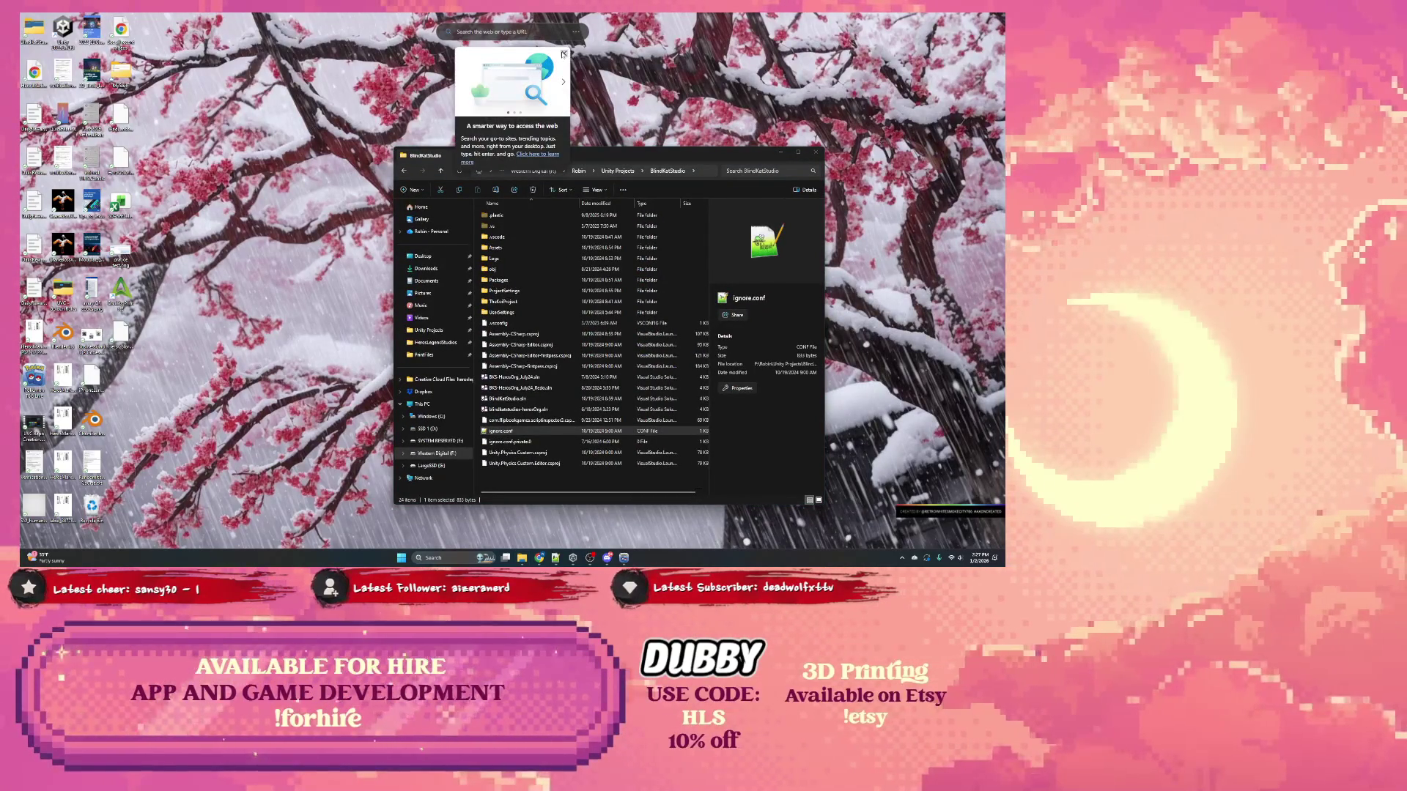
left_click_drag(637, 153, 547, 152)
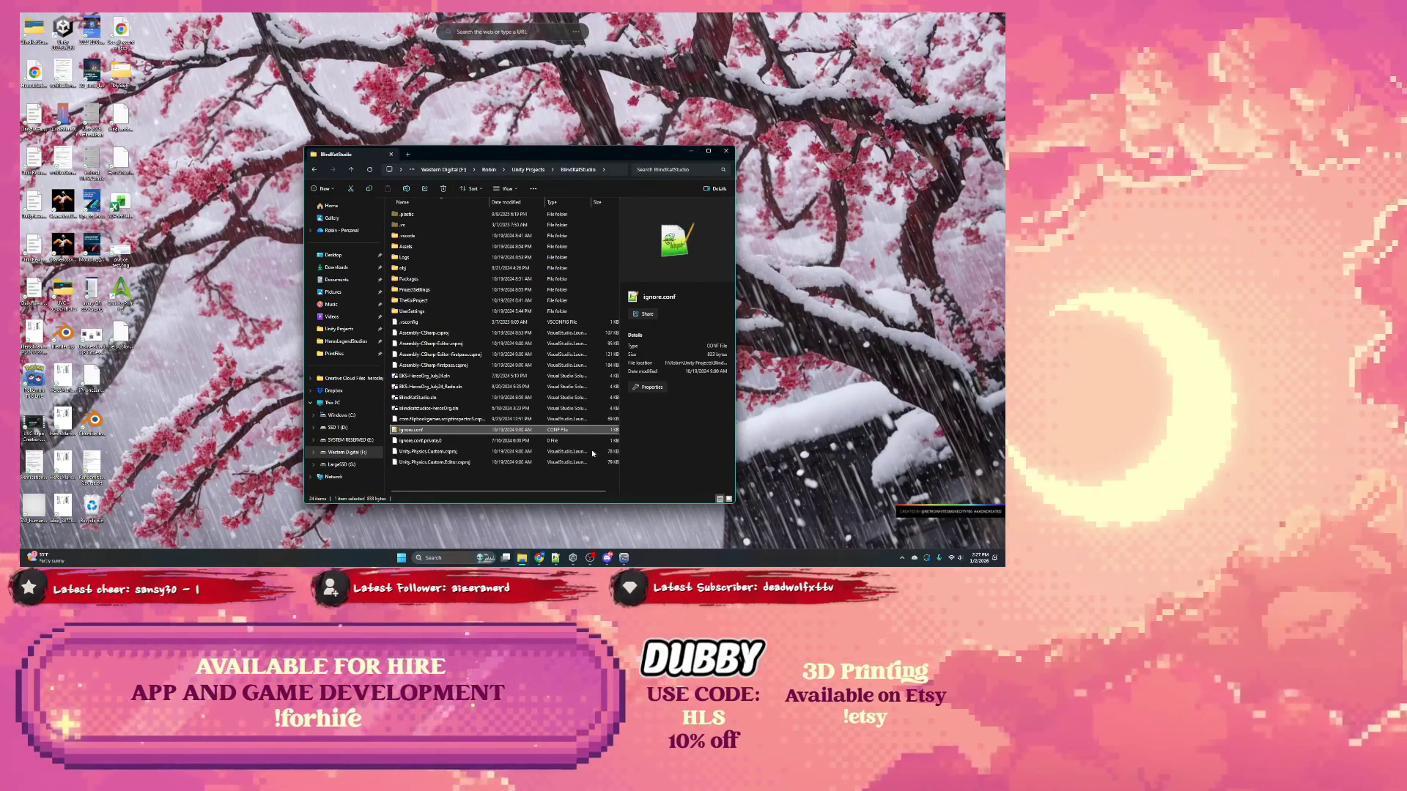
left_click(573, 559)
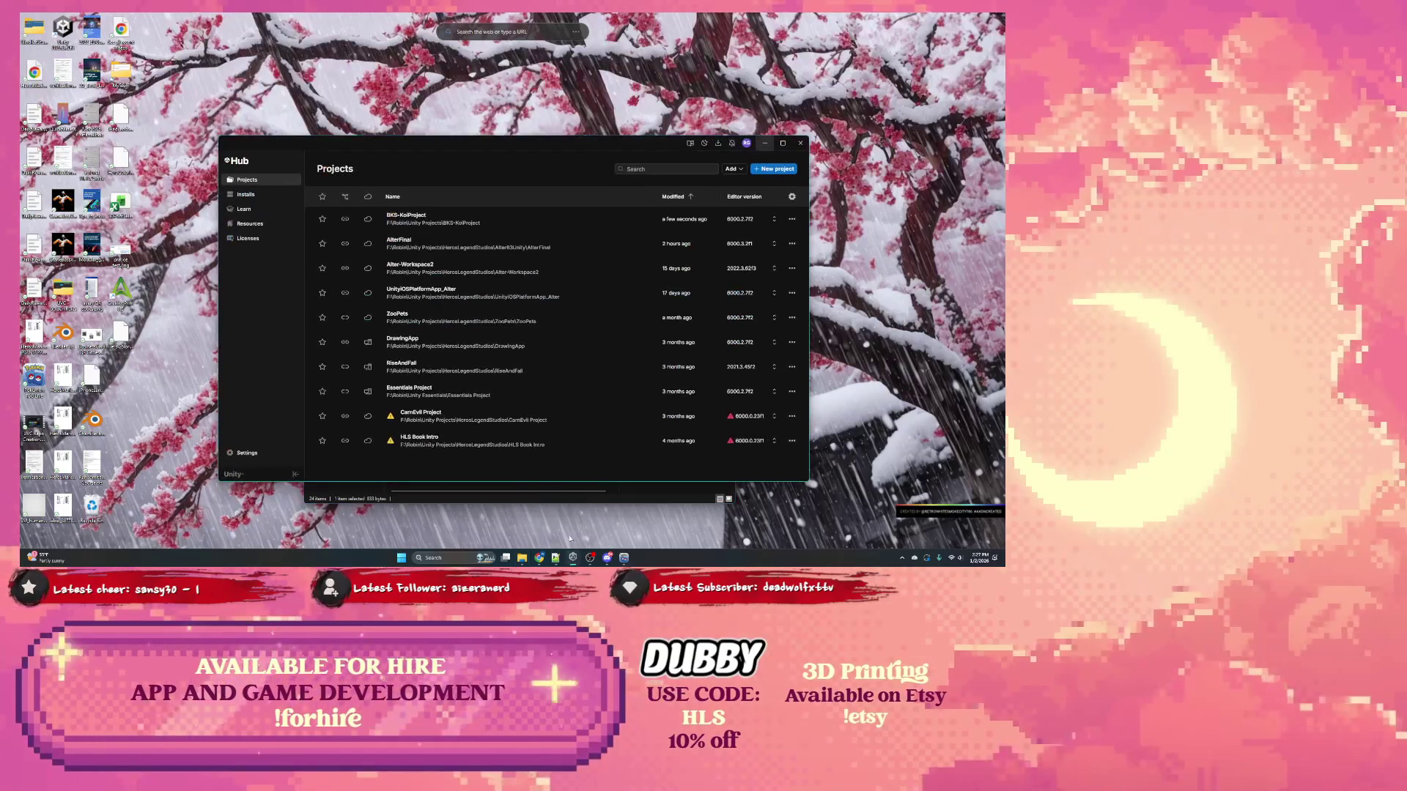
Step: Launch BKS-KoiProject from Unity Hub, then minimize the Hub and project folder windows
left_click(485, 225)
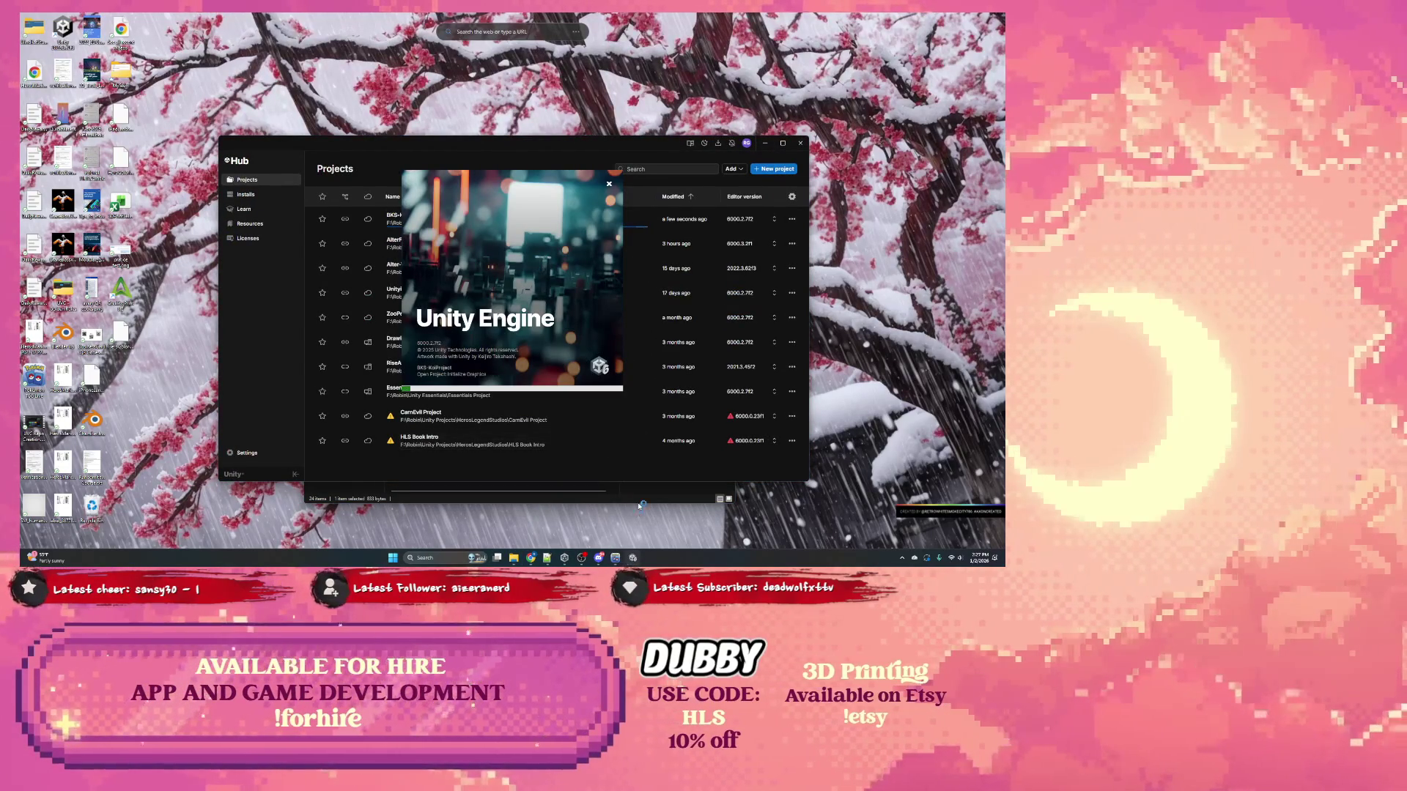
left_click(765, 143)
left_click(688, 152)
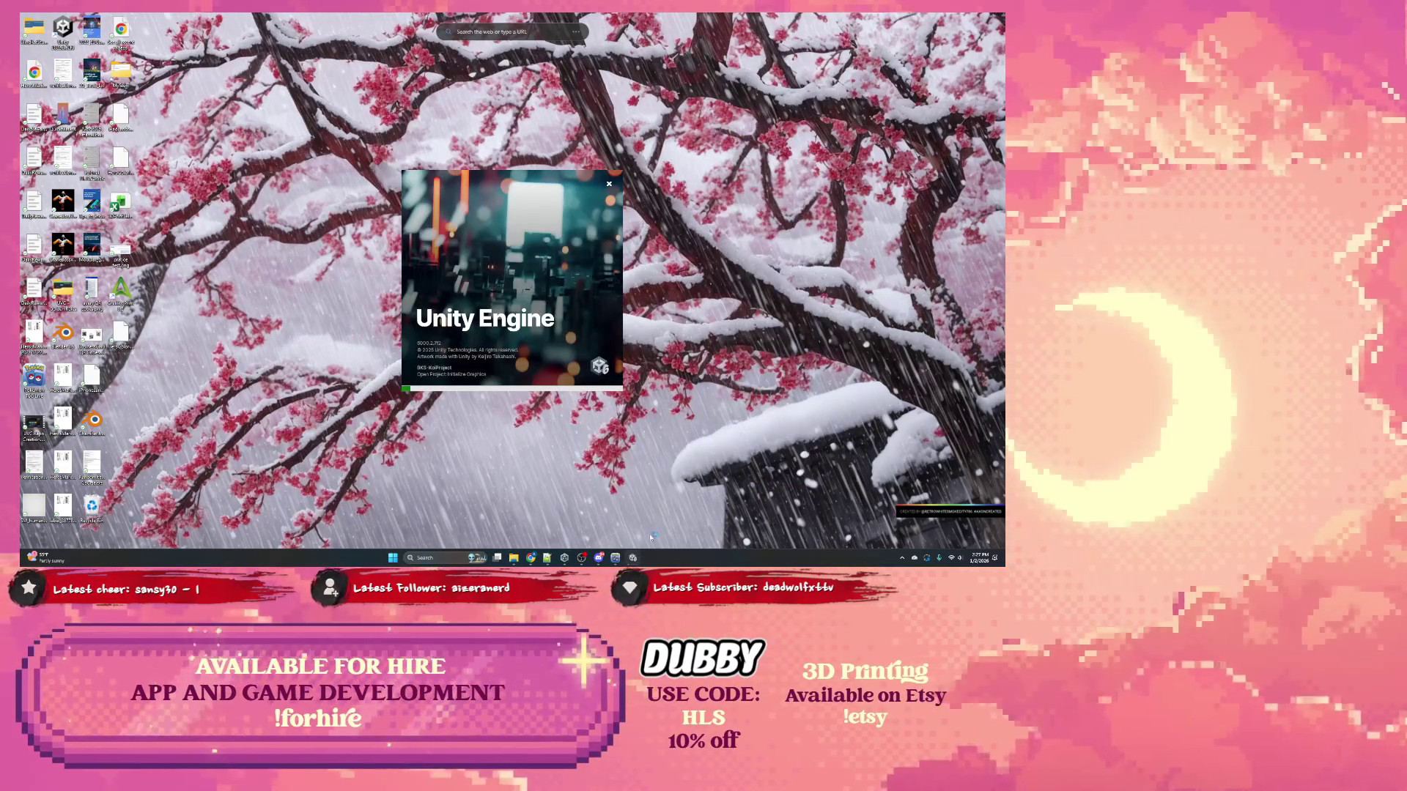
left_click(615, 557)
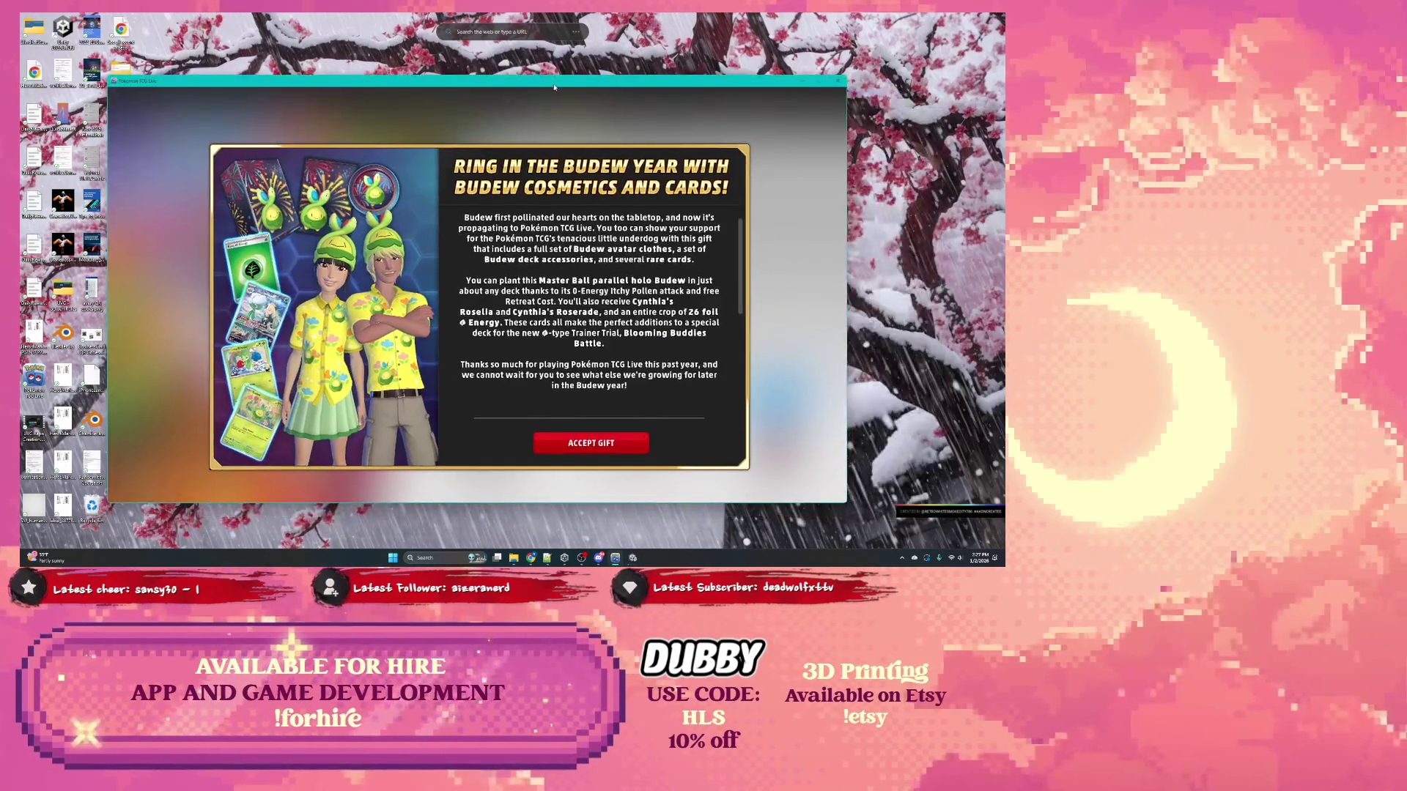
Step: Collect the Budew New Year rewards in Pokémon TCG Live and close the Budew news popup
left_click(590, 442)
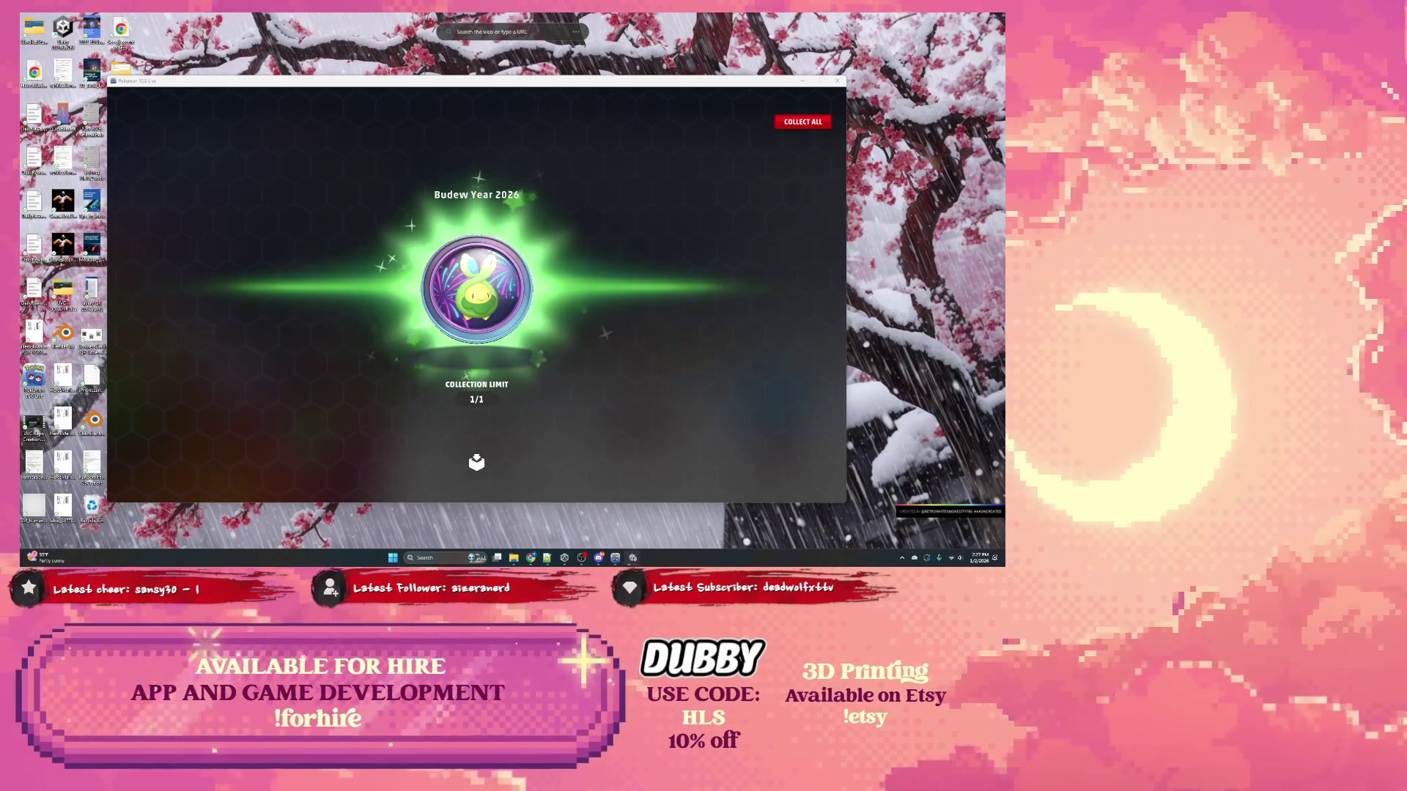
left_click(799, 122)
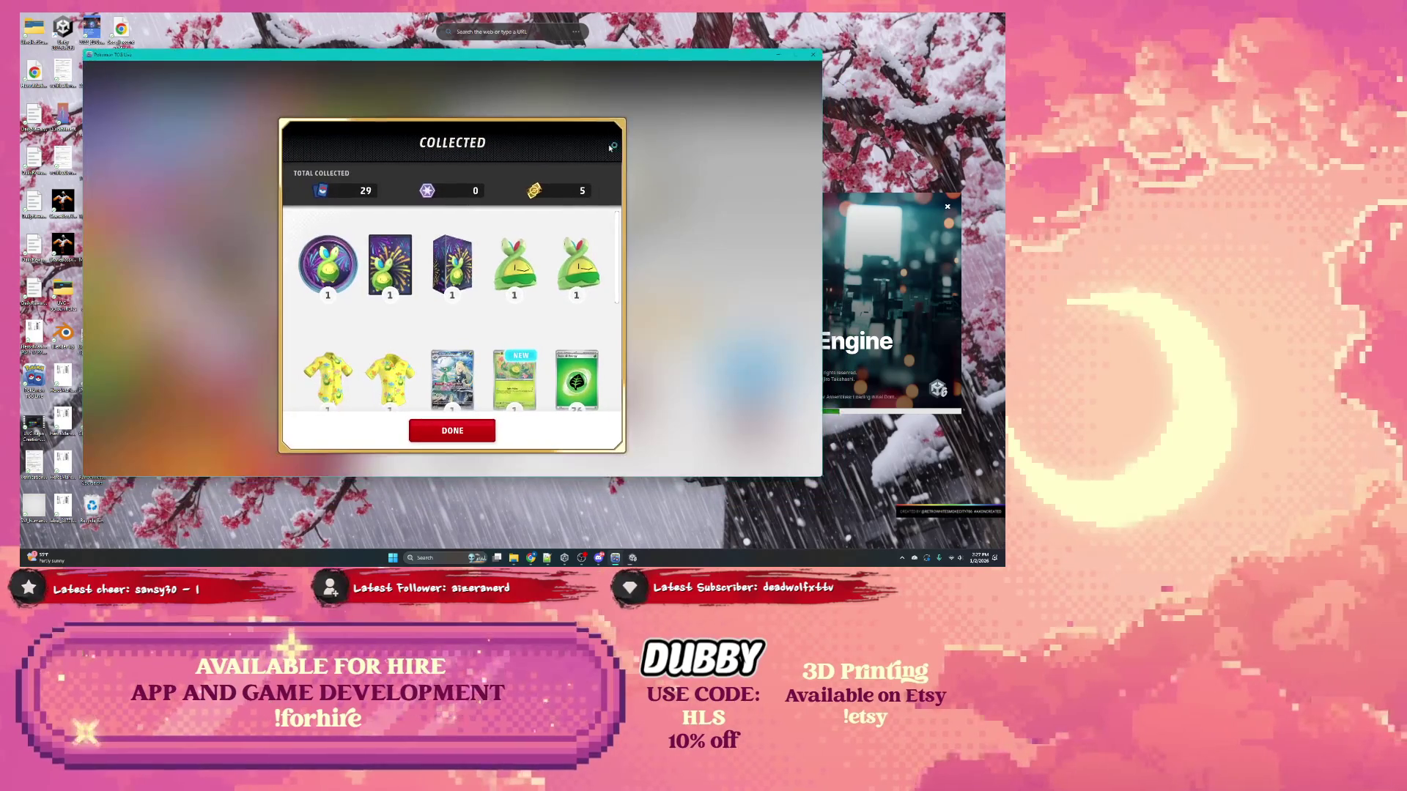
scroll(498, 251, "down", 5)
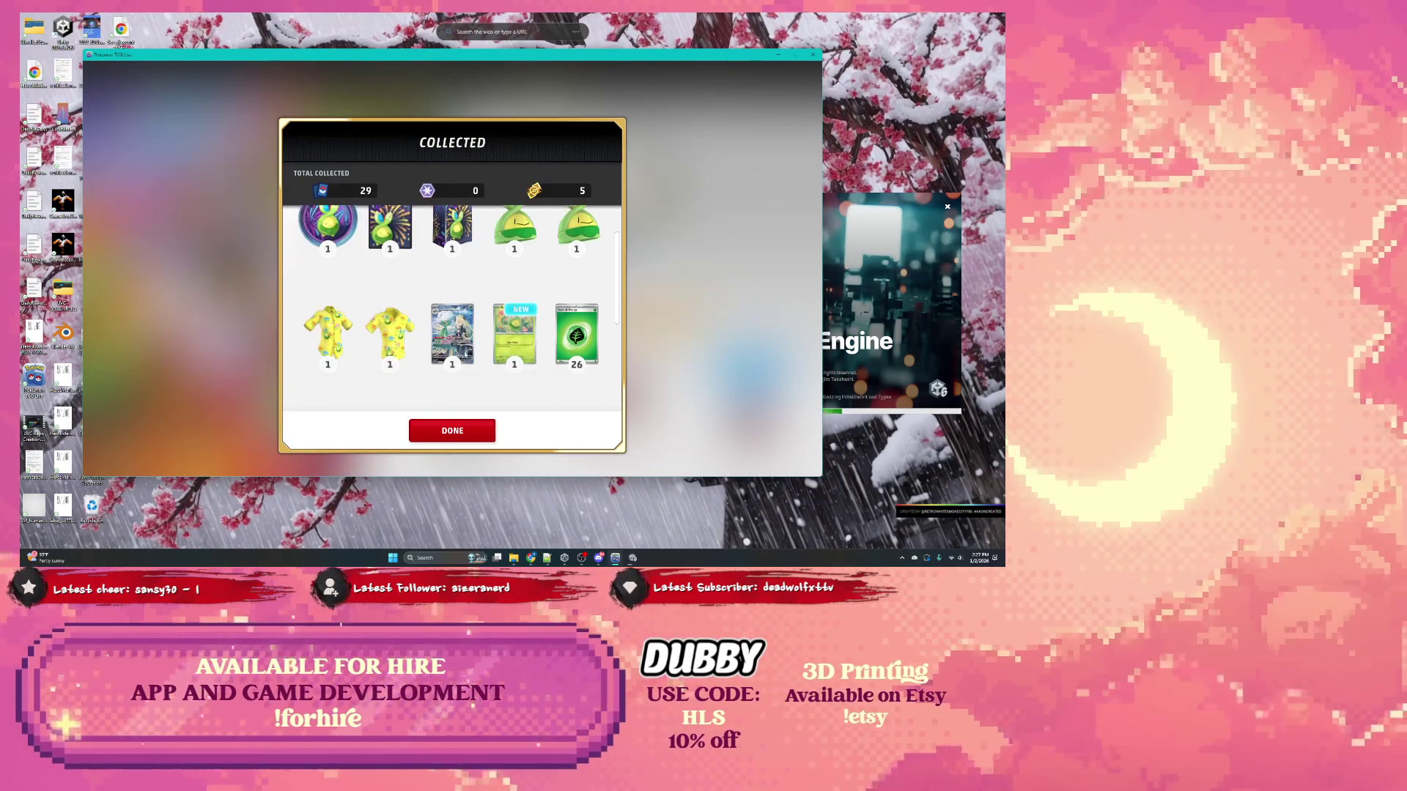
left_click(463, 428)
scroll(564, 330, "down", 3)
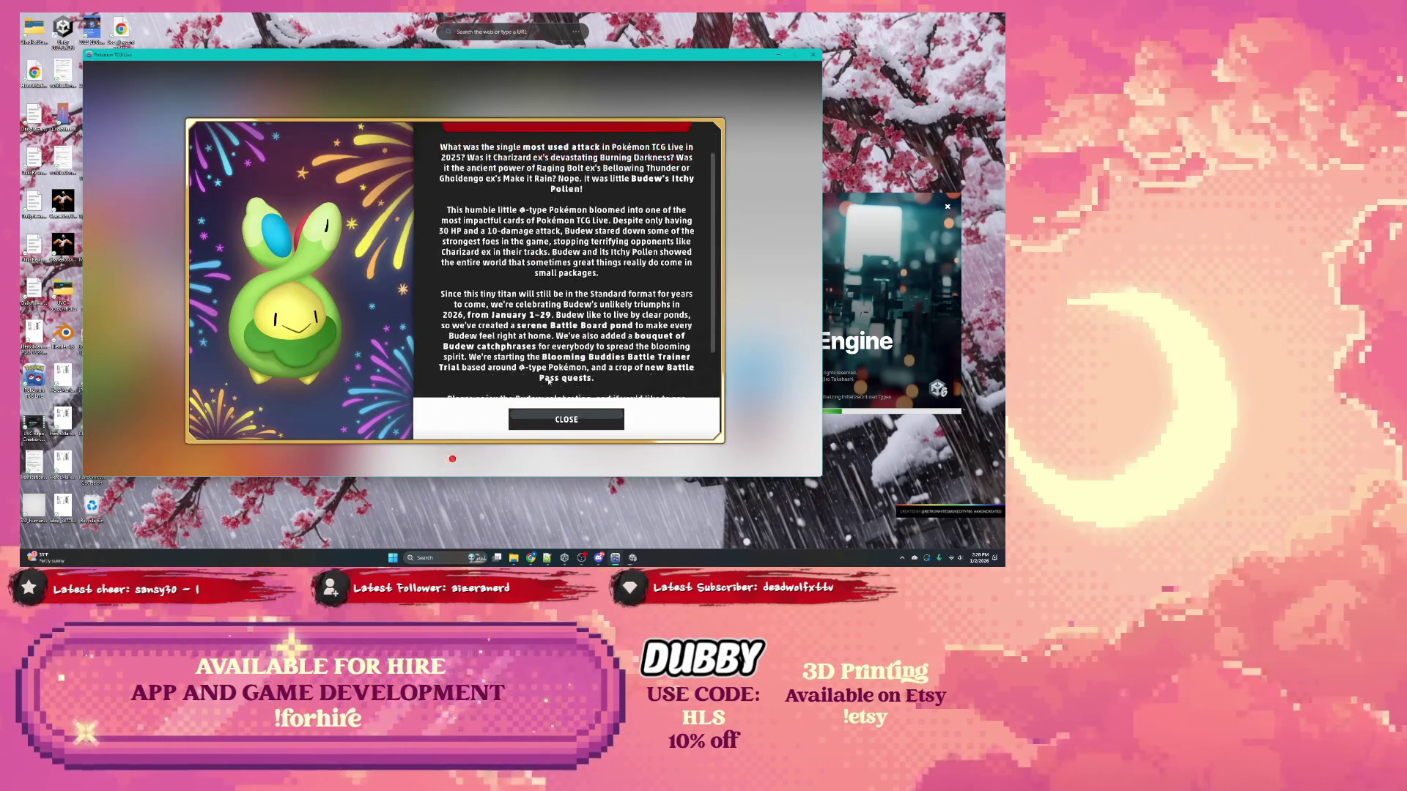
left_click(566, 420)
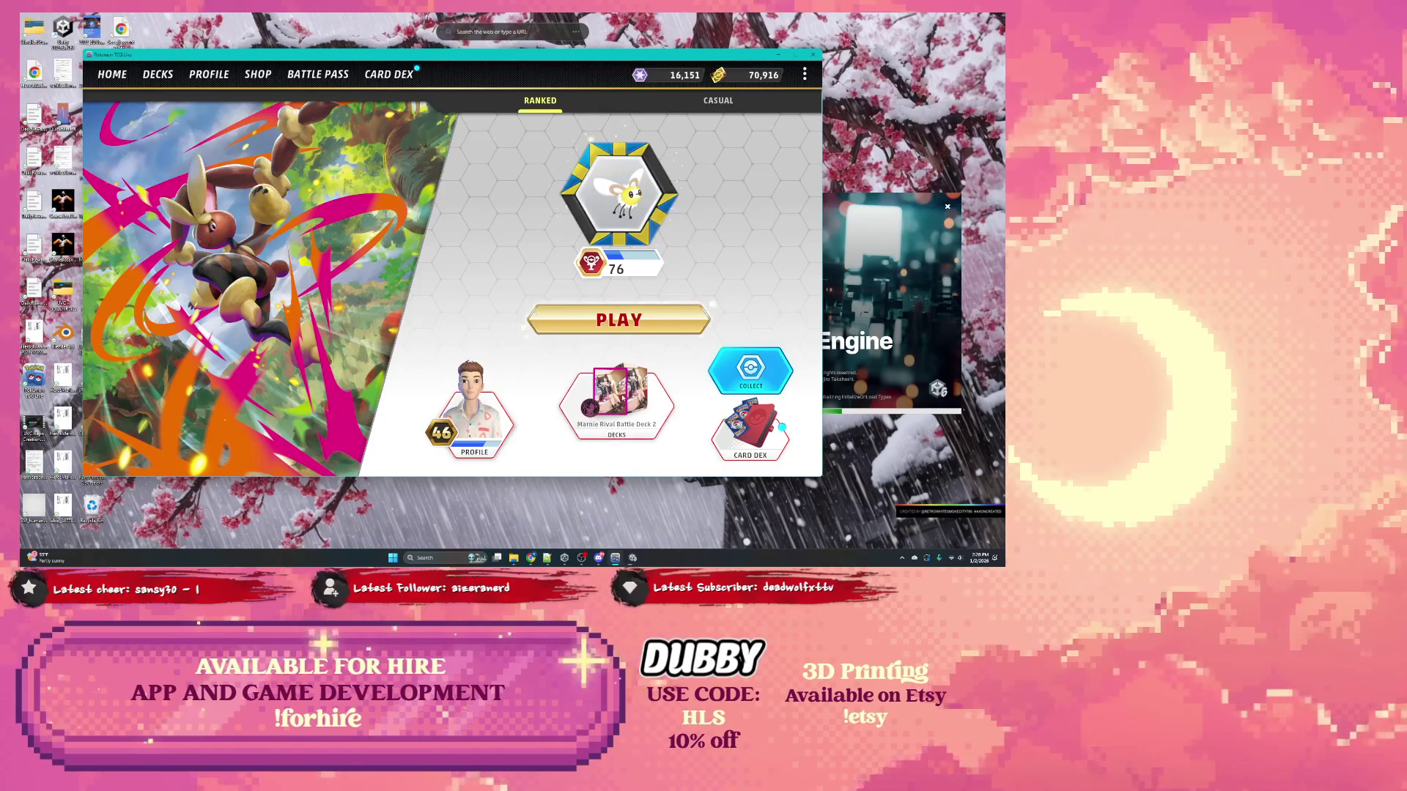
left_click(545, 331)
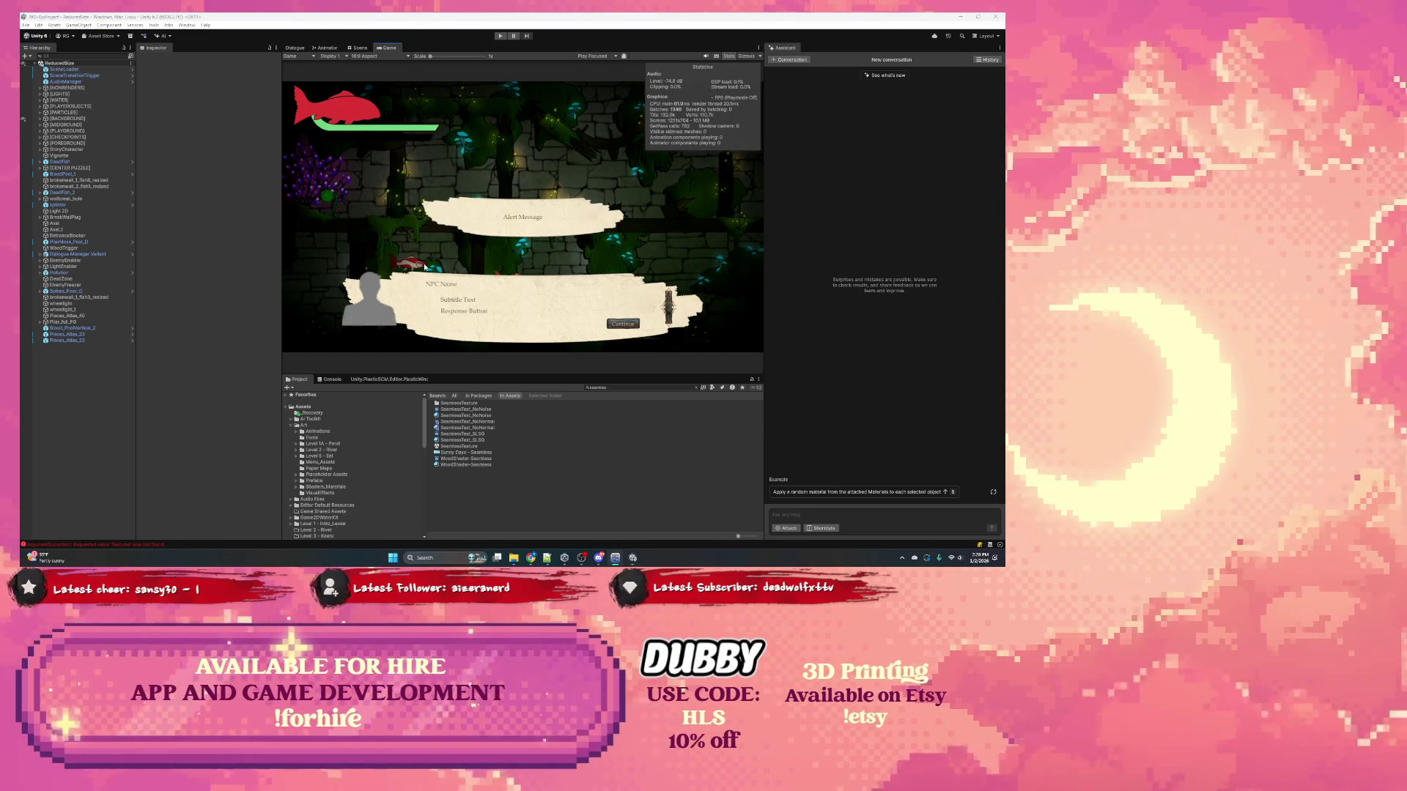
Step: Play and stop the level once, then unfold the [PARTICLES] and [PLAYEROBJECTS] hierarchy groups
left_click(501, 36)
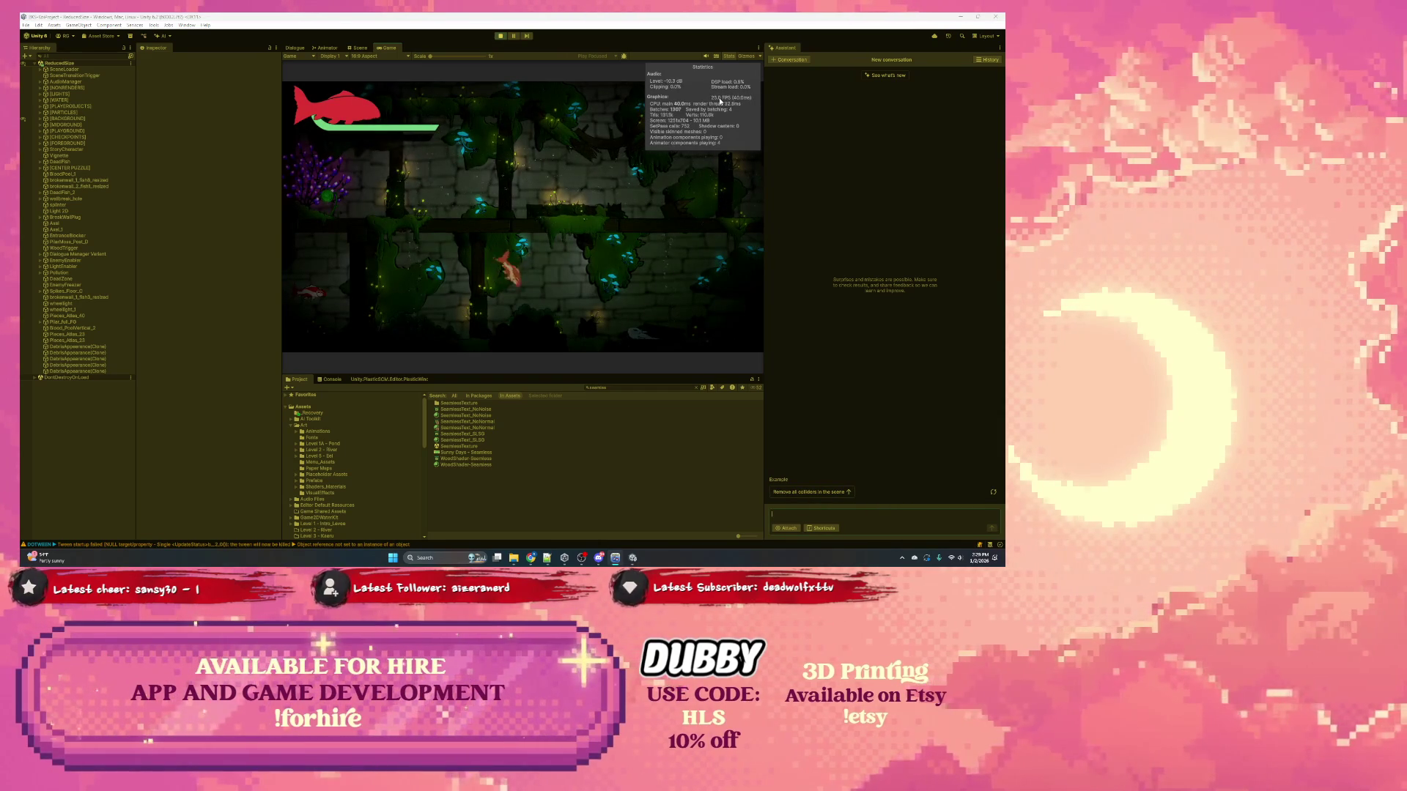
left_click(500, 37)
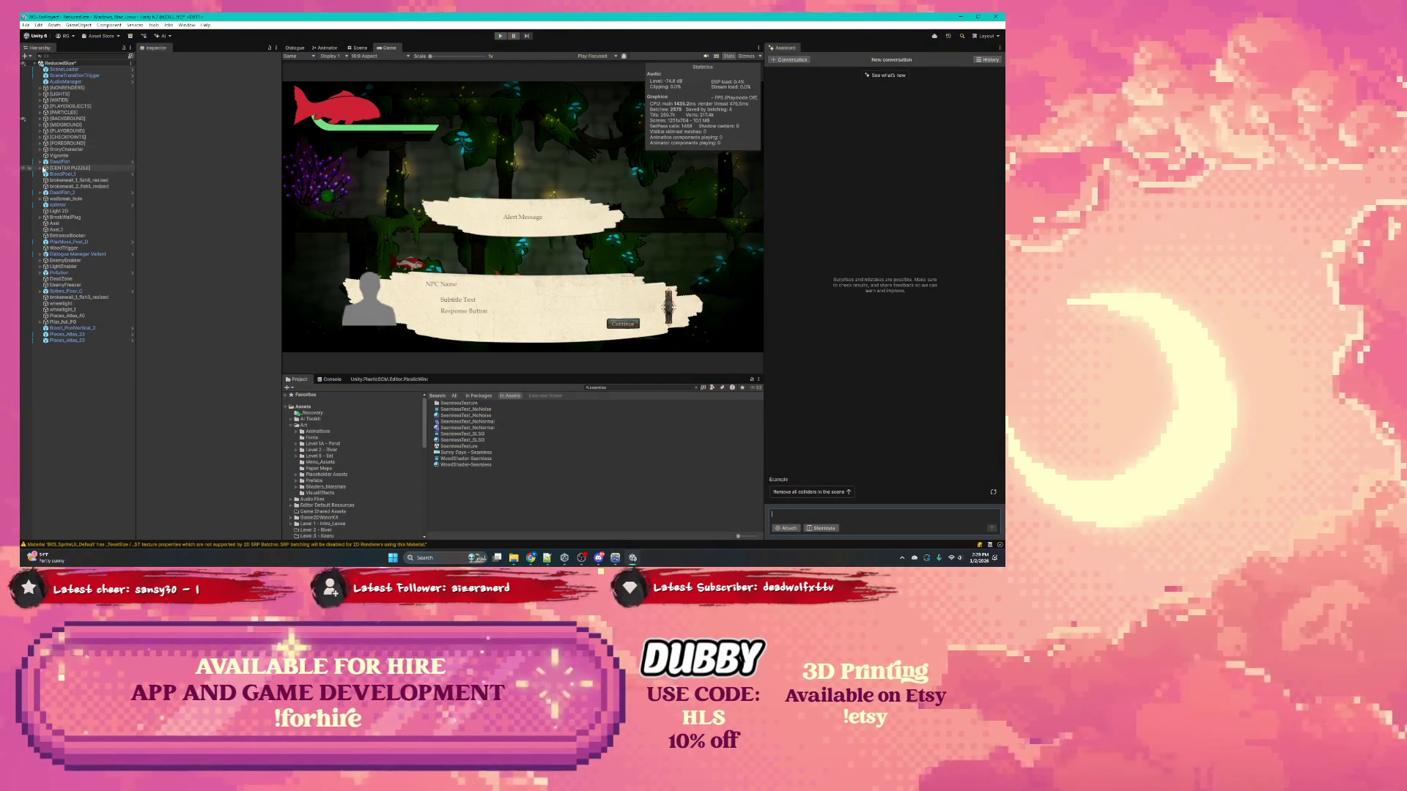
left_click(43, 100)
left_click(40, 112)
left_click(40, 107)
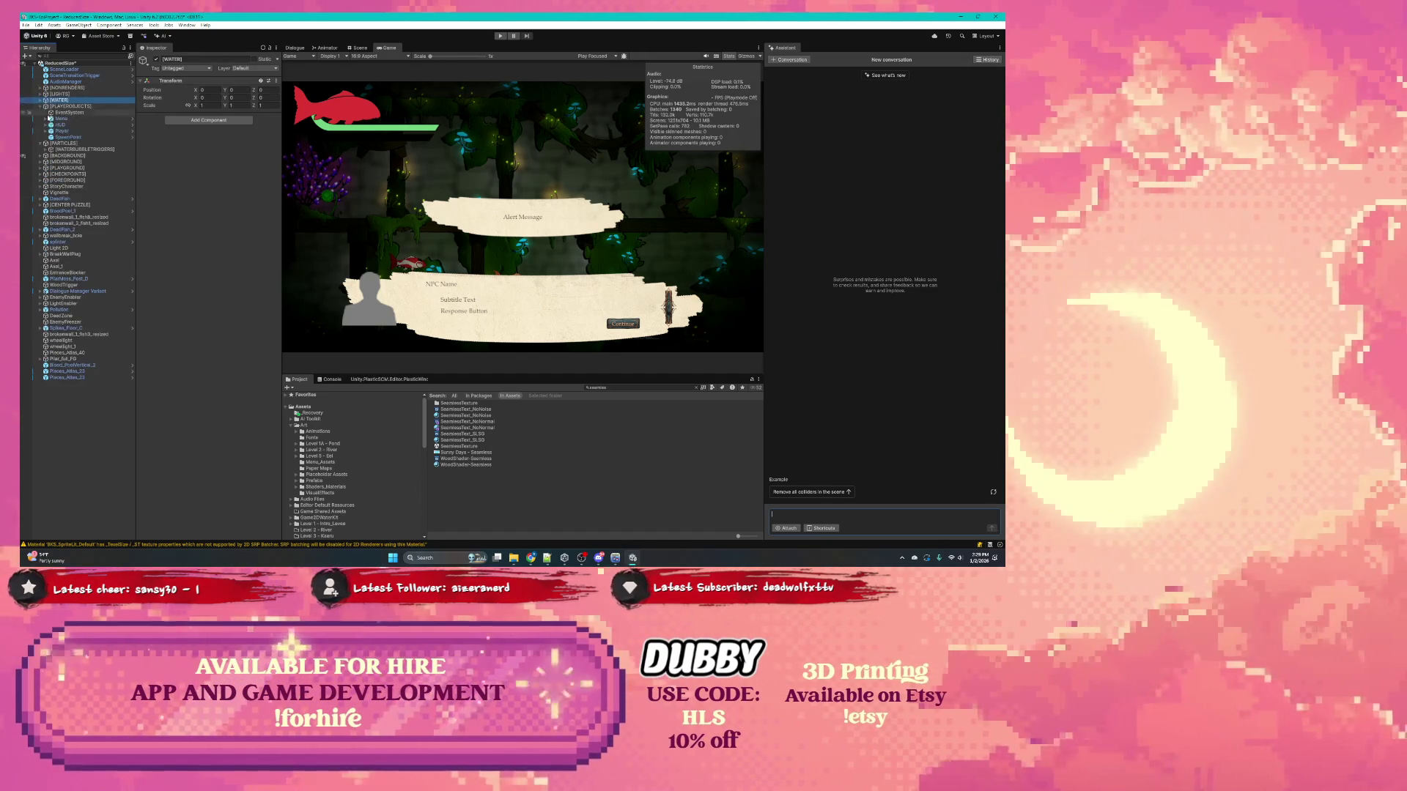
Step: Frame SpawnPoint in the Scene view and drag it to the upper right, near 25.15, 1.54
left_click(63, 137)
left_click(359, 48)
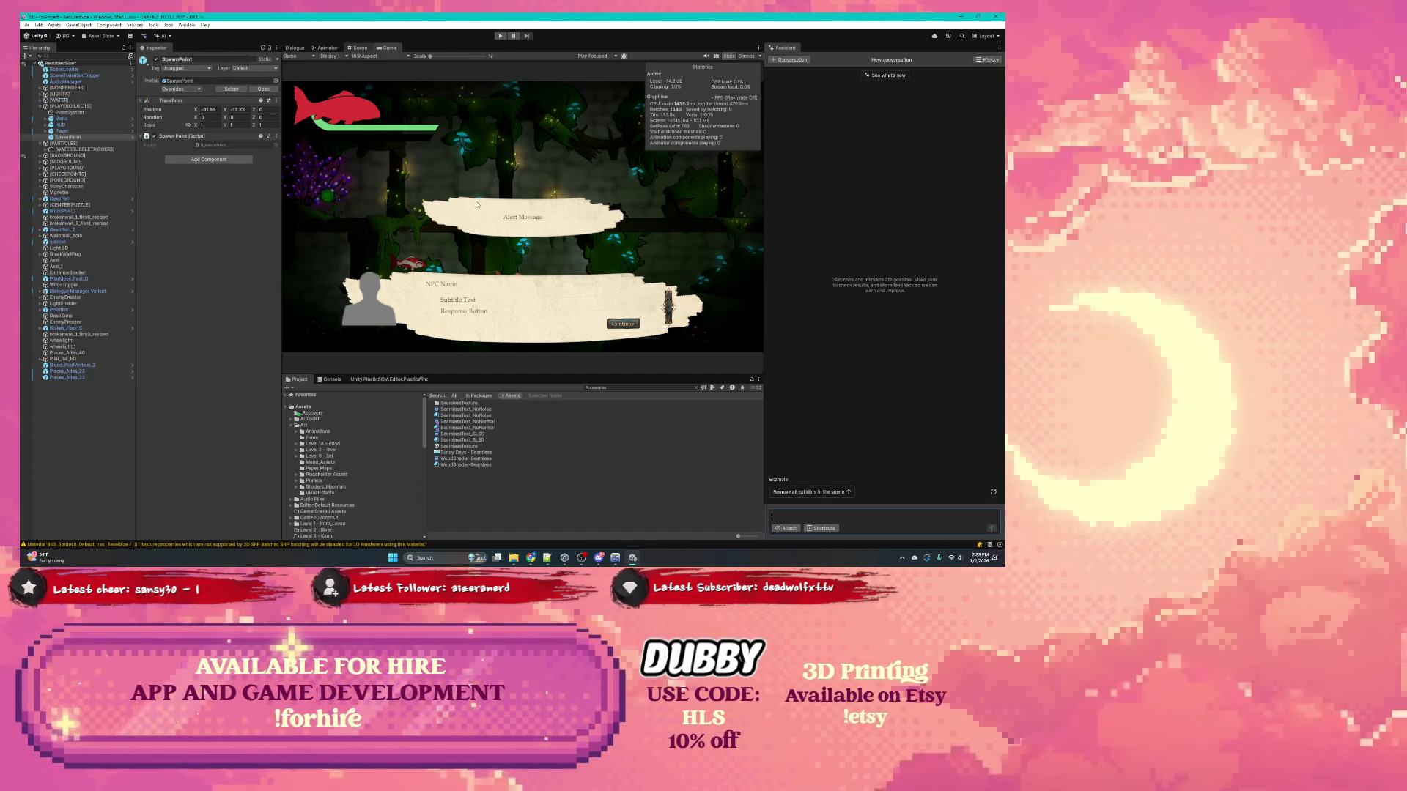
scroll(434, 154, "down", 5)
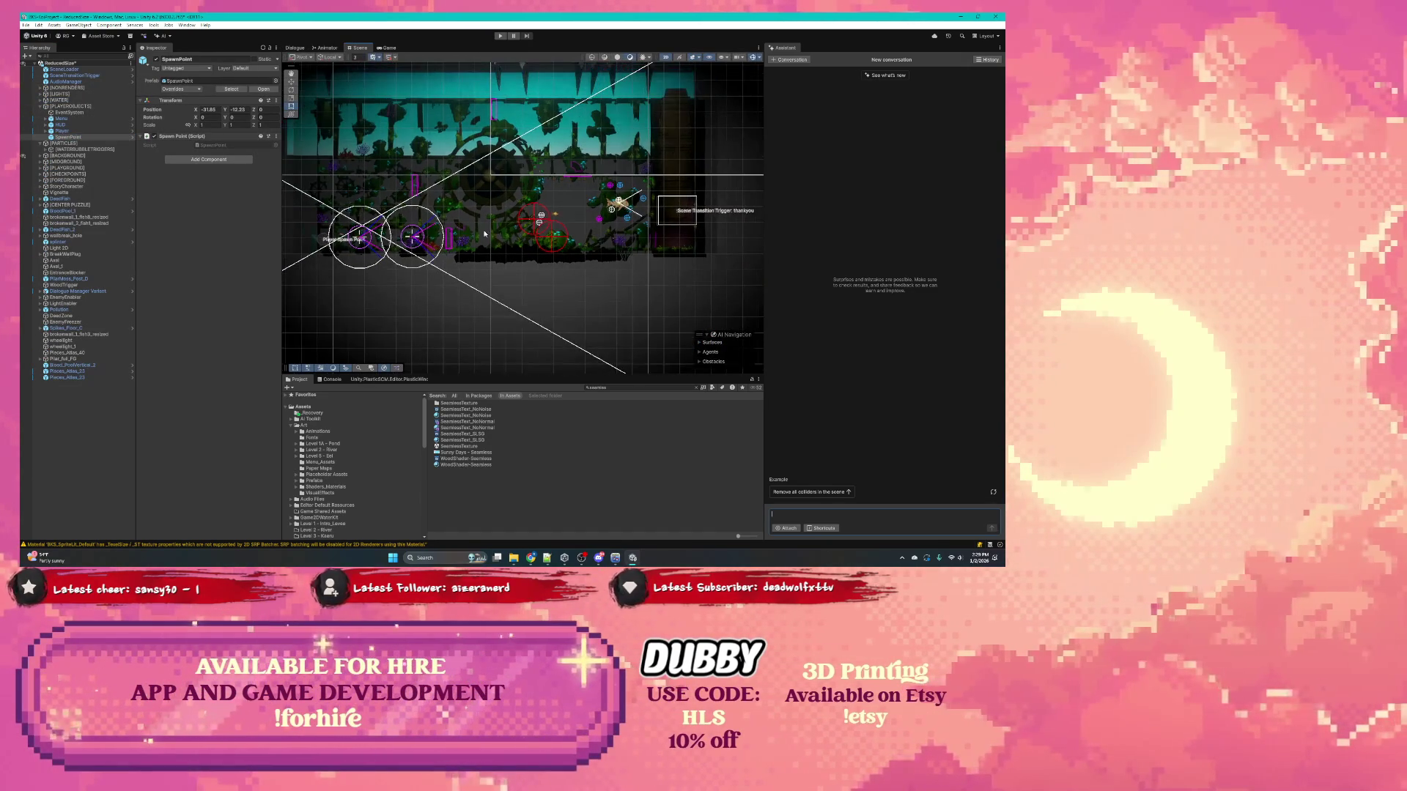
key("f")
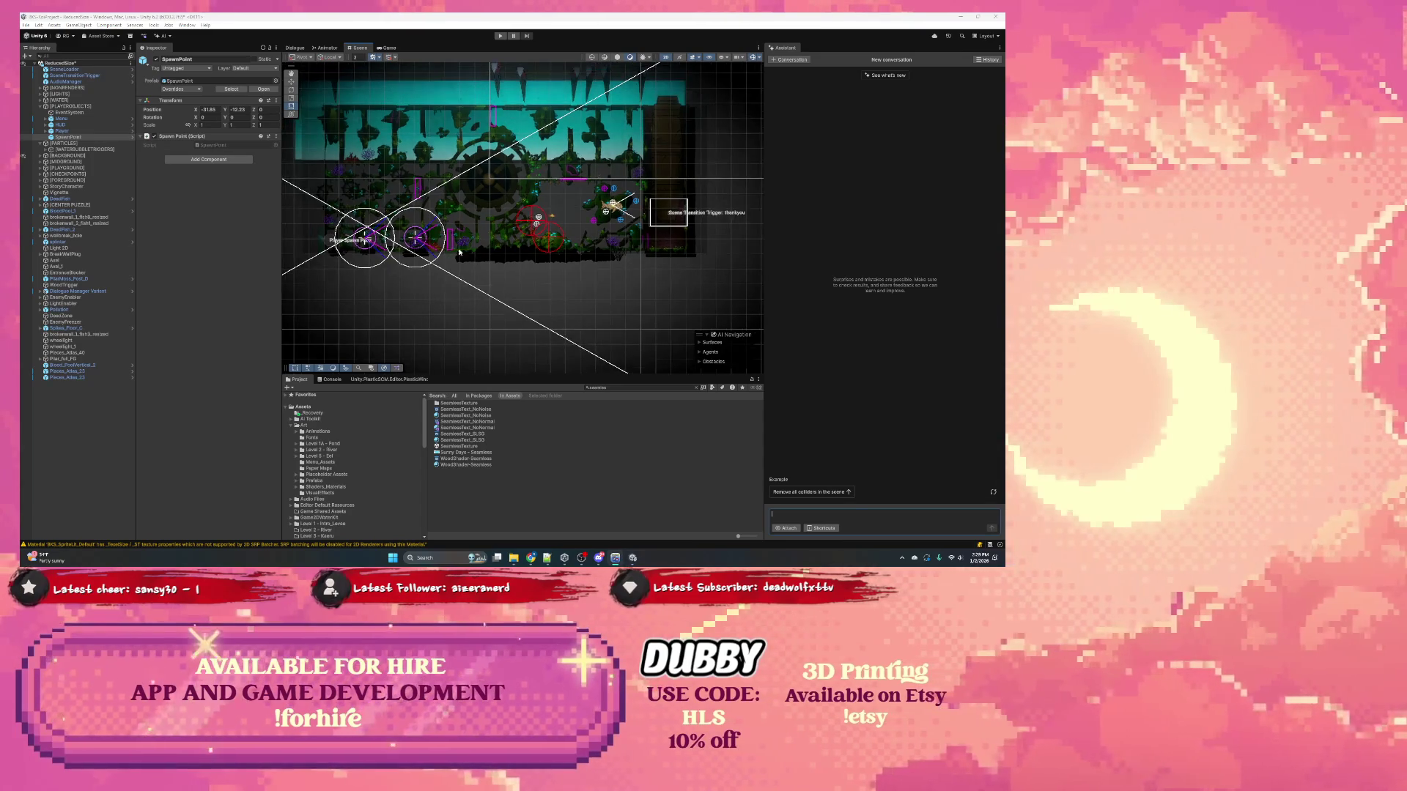
mouse_move(404, 239)
left_mouse_down()
mouse_move(604, 215)
mouse_move(677, 178)
left_mouse_up()
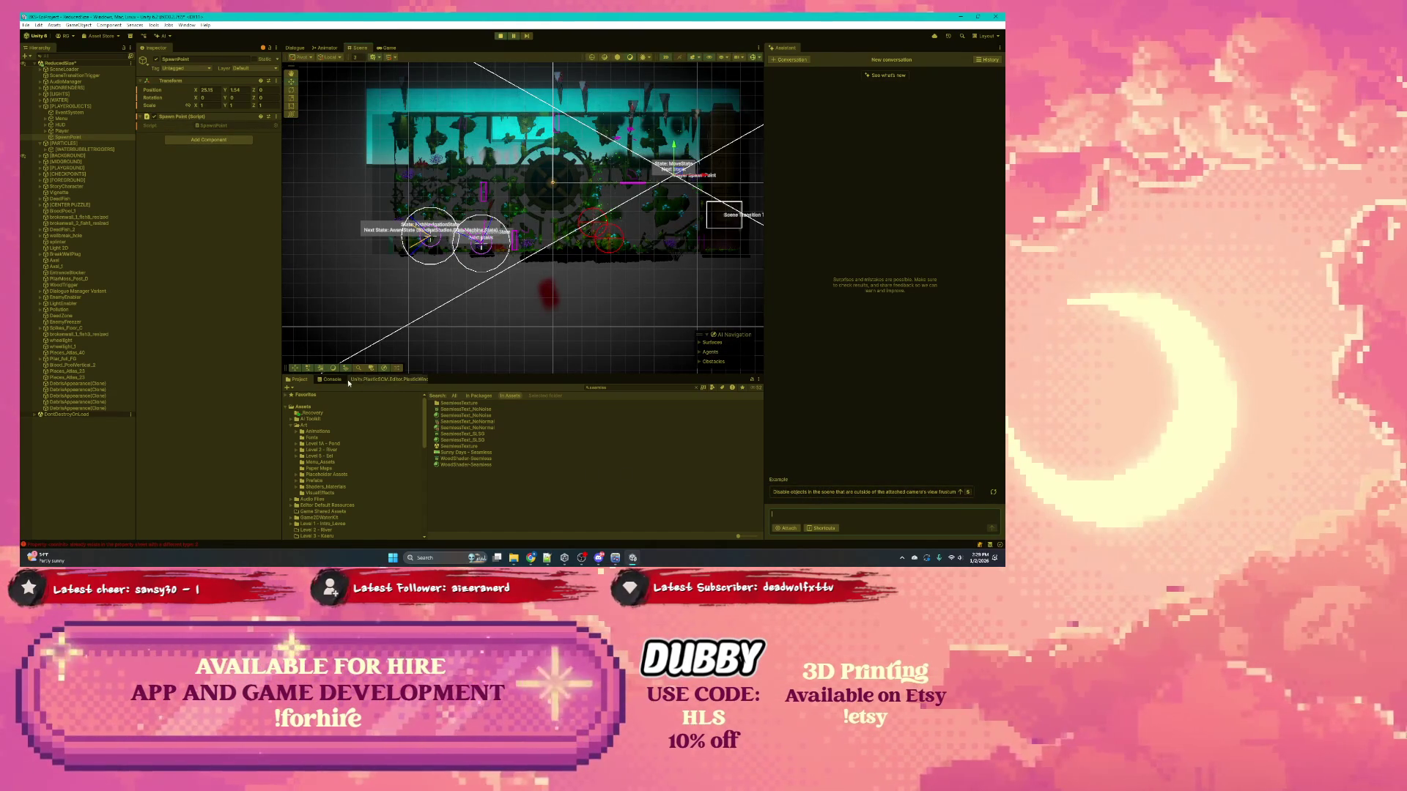
Step: Select the full text of the console's property-sheet type error with the longer stack trace
left_click(341, 381)
left_click(459, 430)
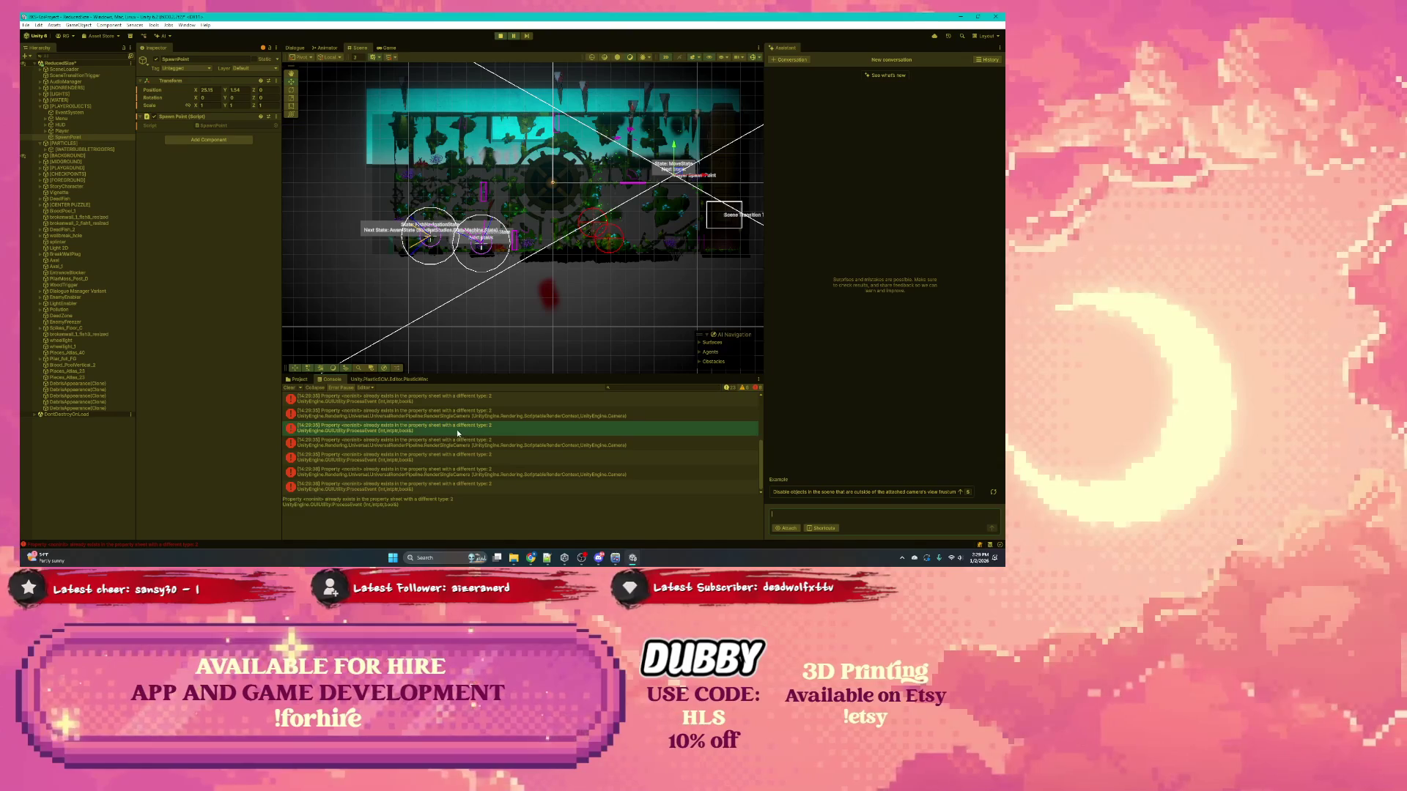
left_click(473, 419)
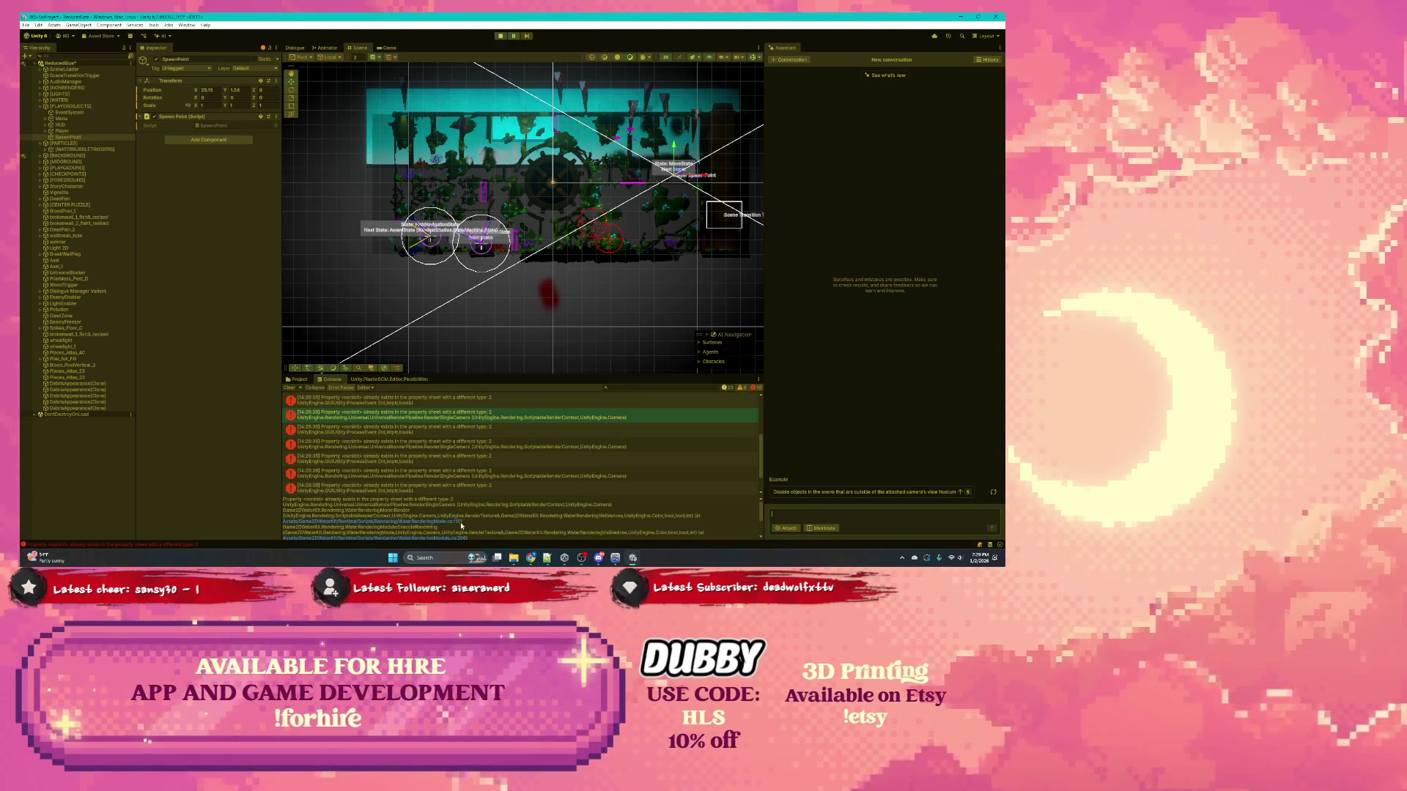
scroll(461, 523, "down", 3)
left_click_drag(431, 530, 259, 494)
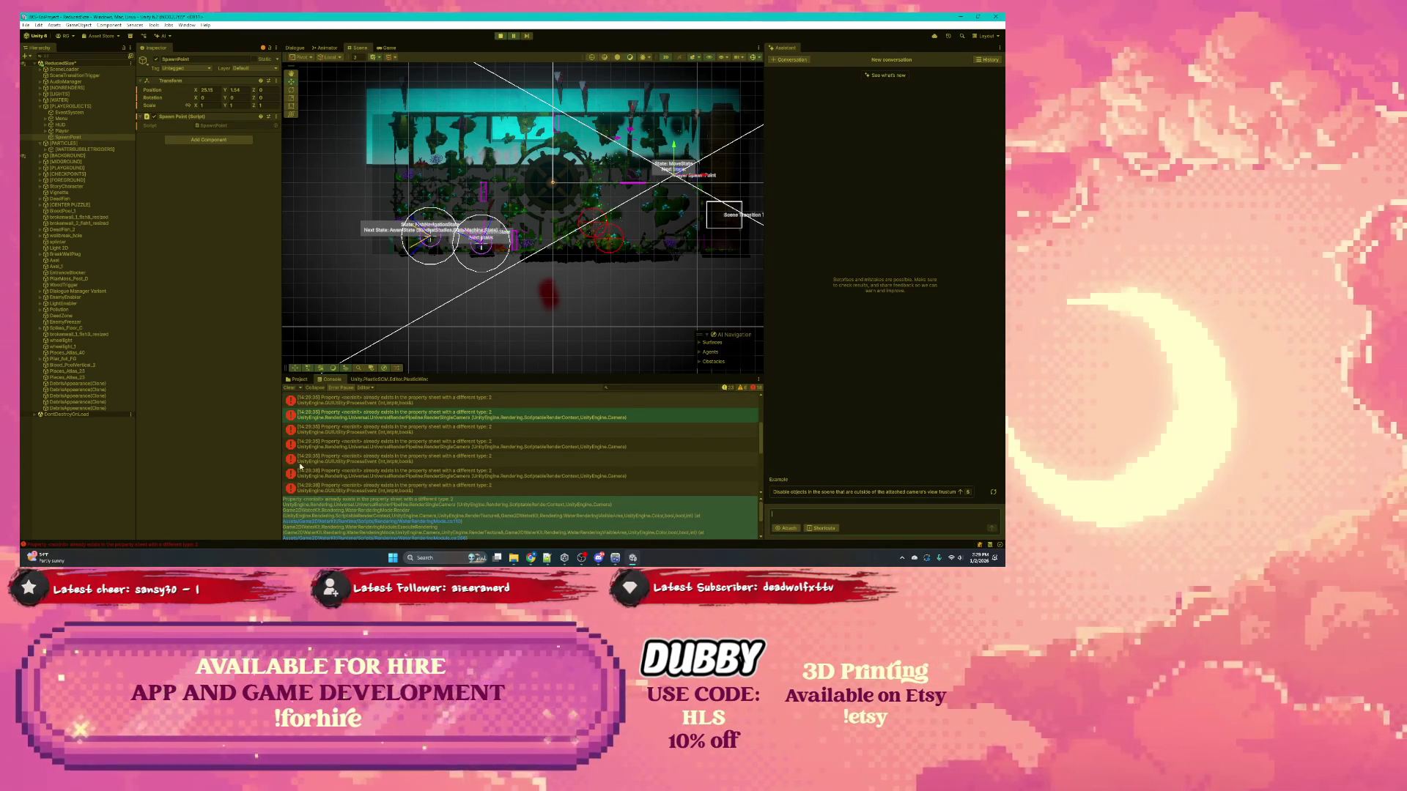
Step: Stop Play mode and ask the AI Assistant 'what is the error here?'
left_click(499, 36)
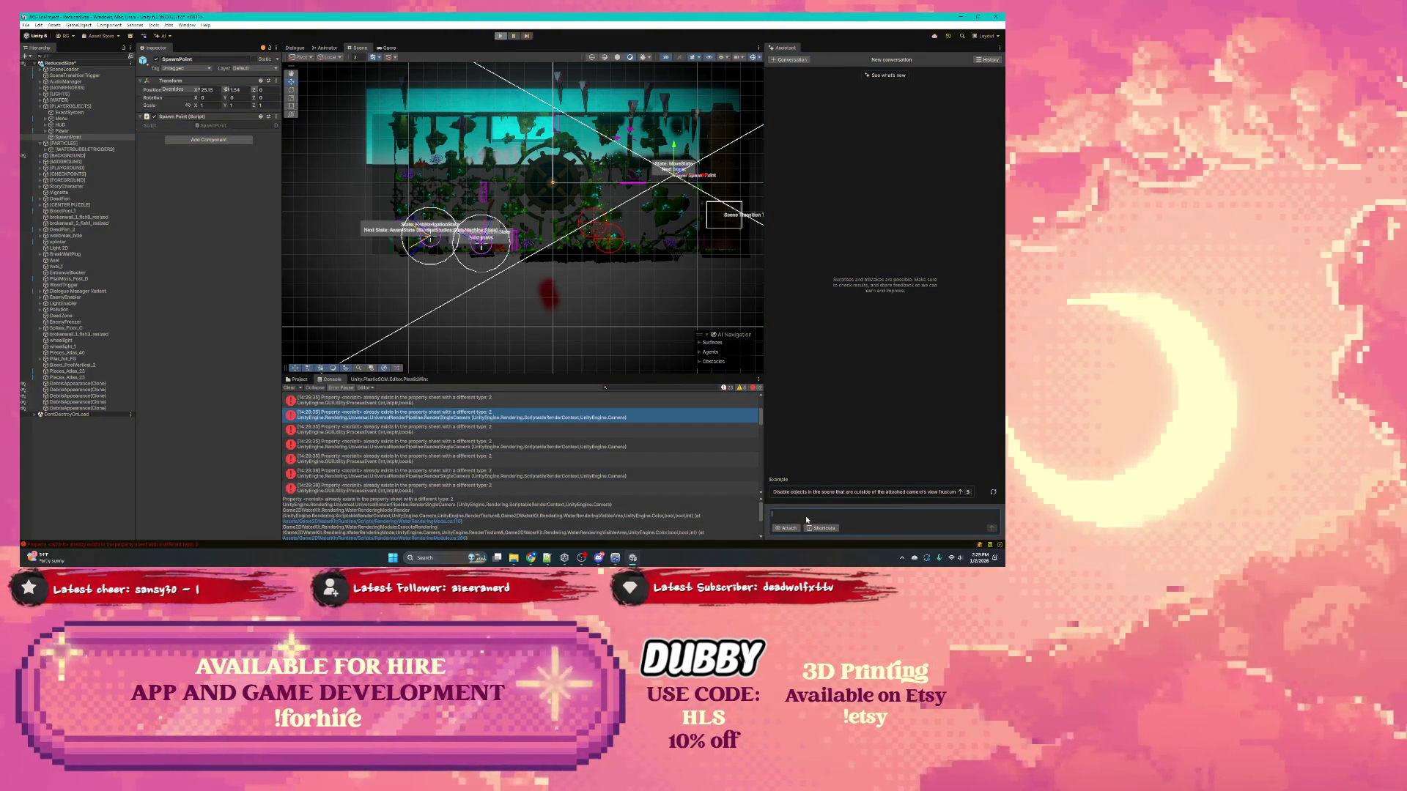
type("wha")
type("the alp")
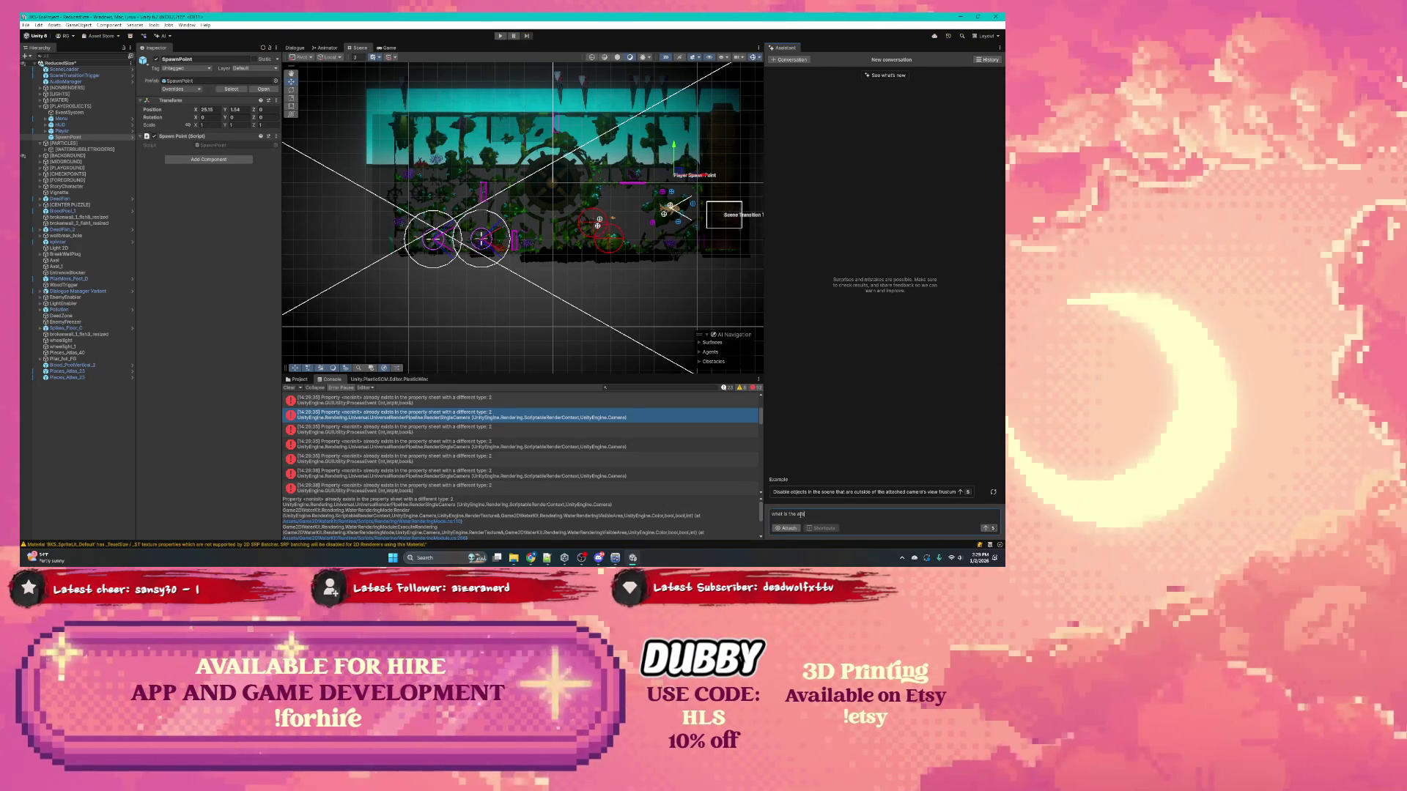
type("nror")
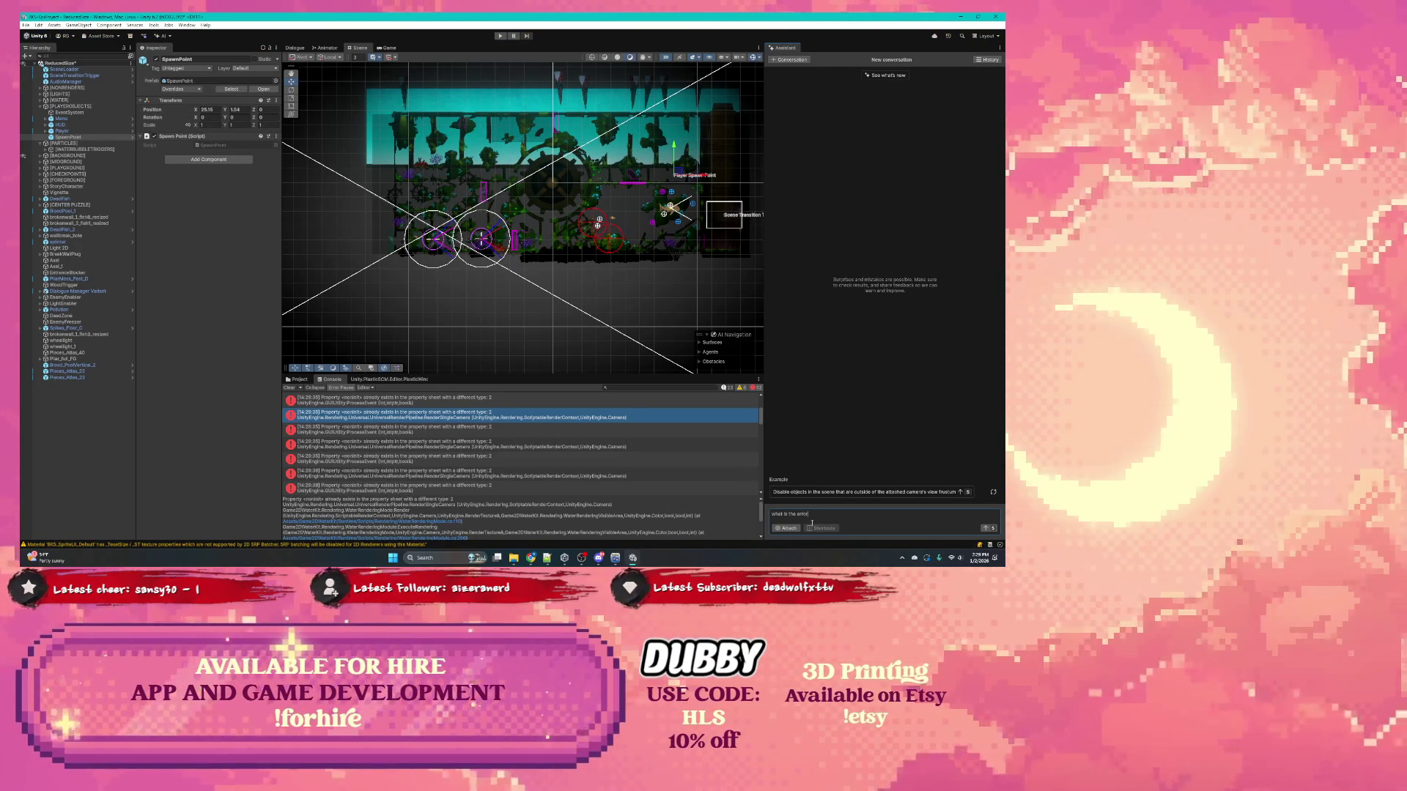
type("?")
key("Return")
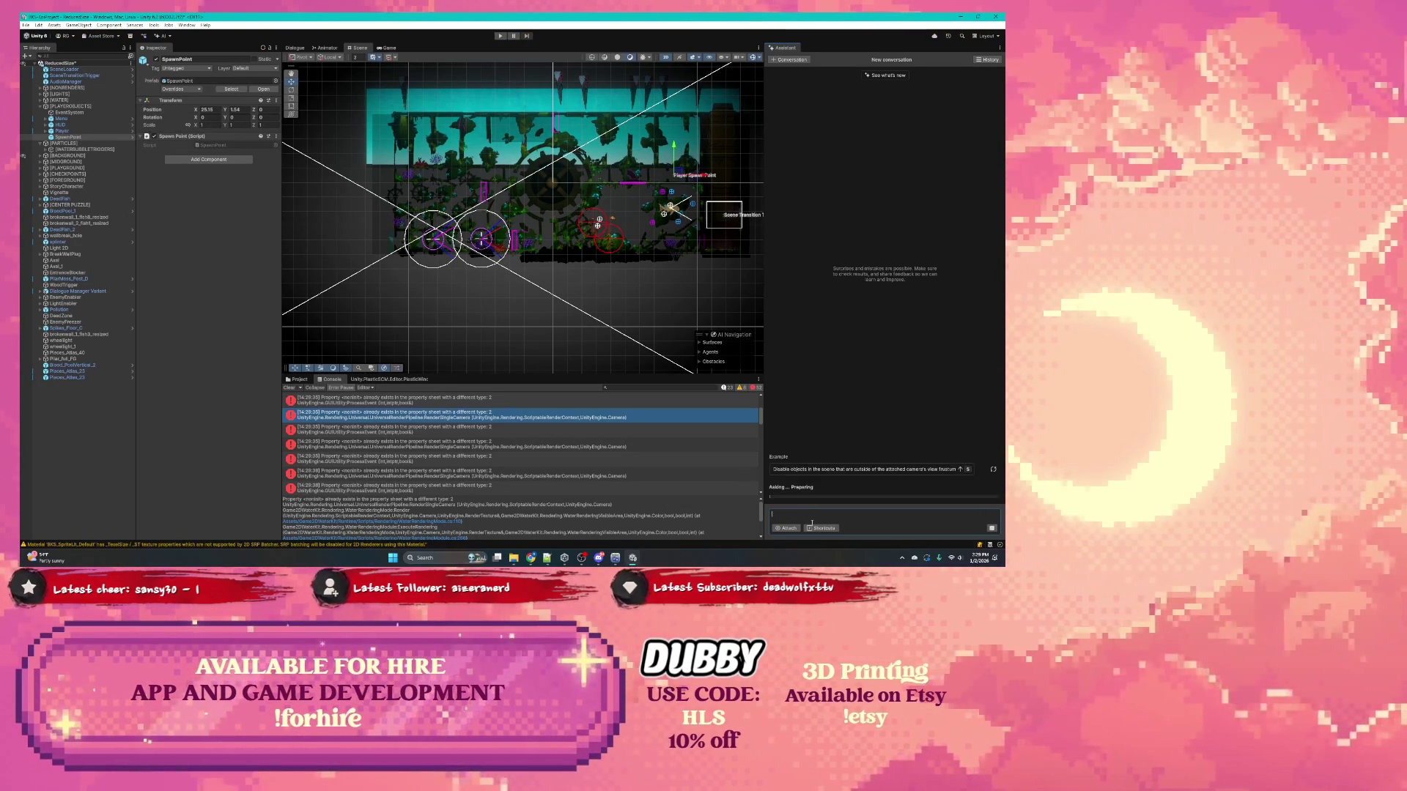
Step: Send the pasted error stack trace to the Assistant and review its reply on RenderSingleCamera and WaterRenderingMode.Render
key("ctrl+v")
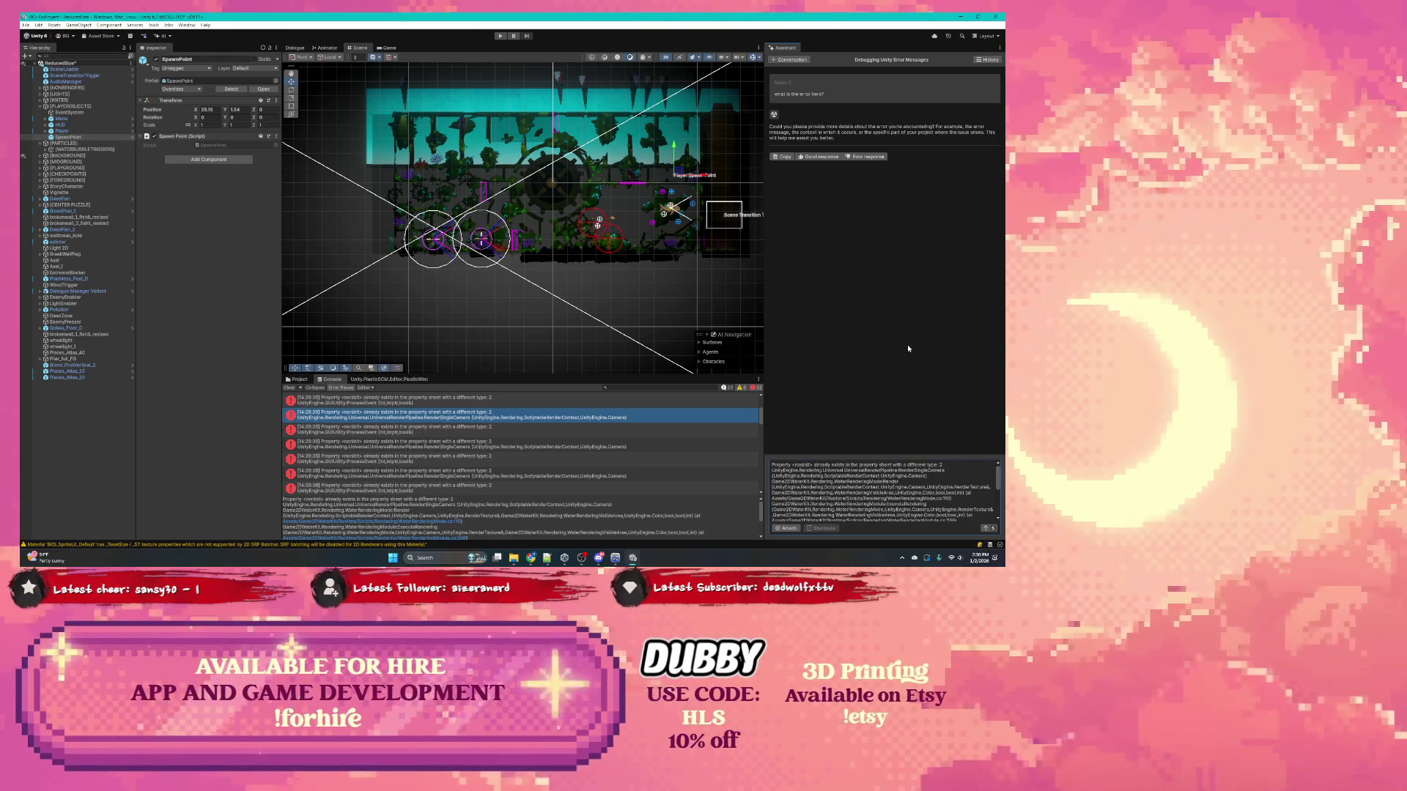
scroll(943, 504, "down", 5)
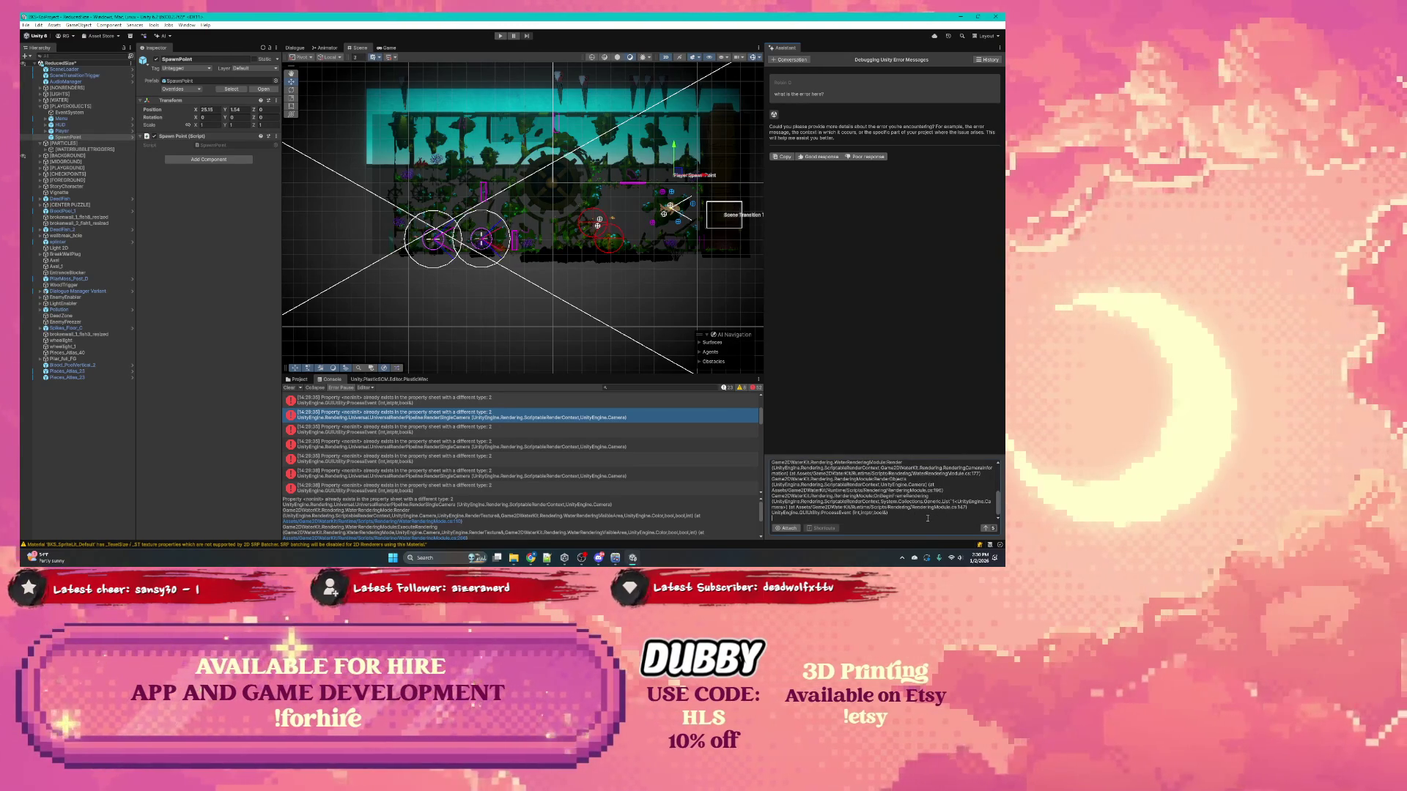
key("Return")
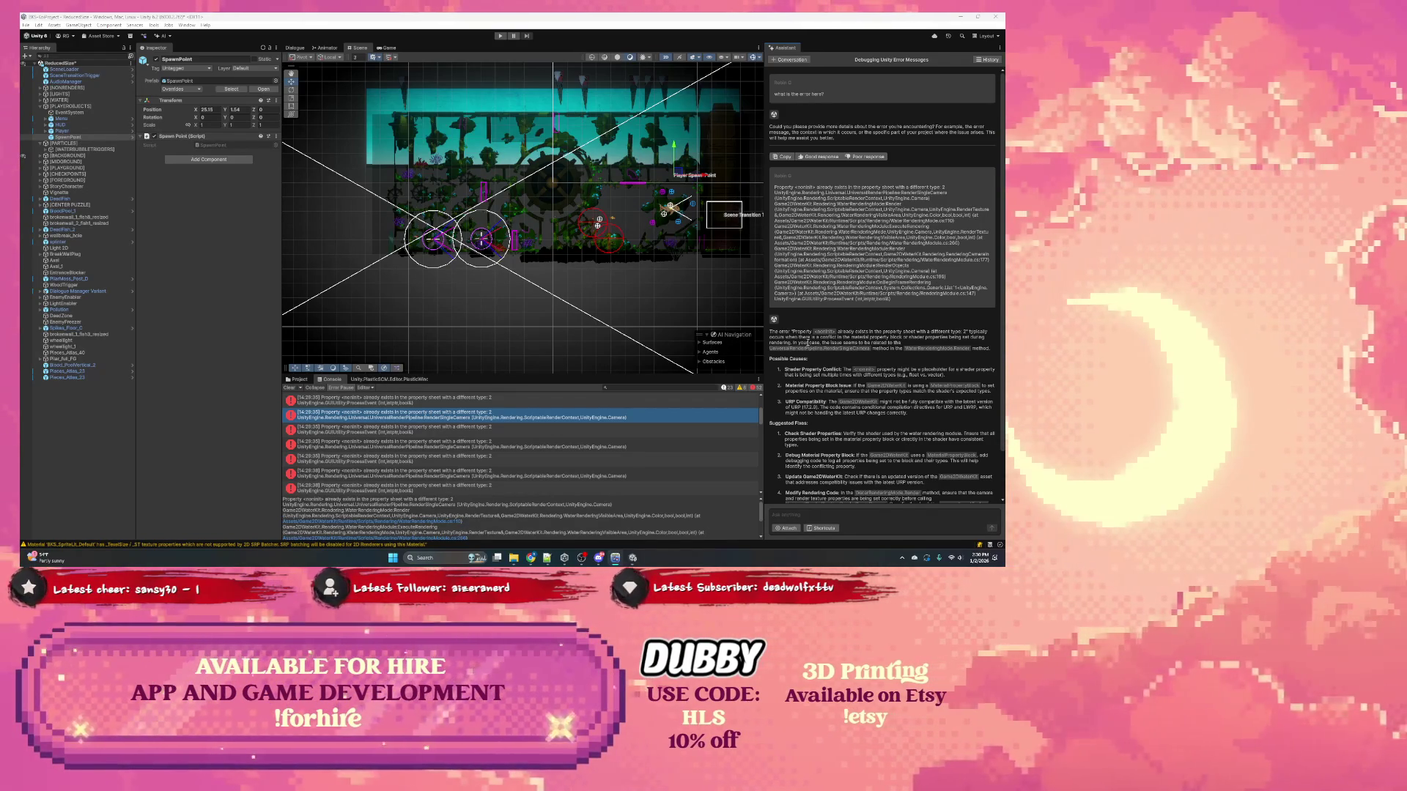
scroll(889, 323, "down", 1)
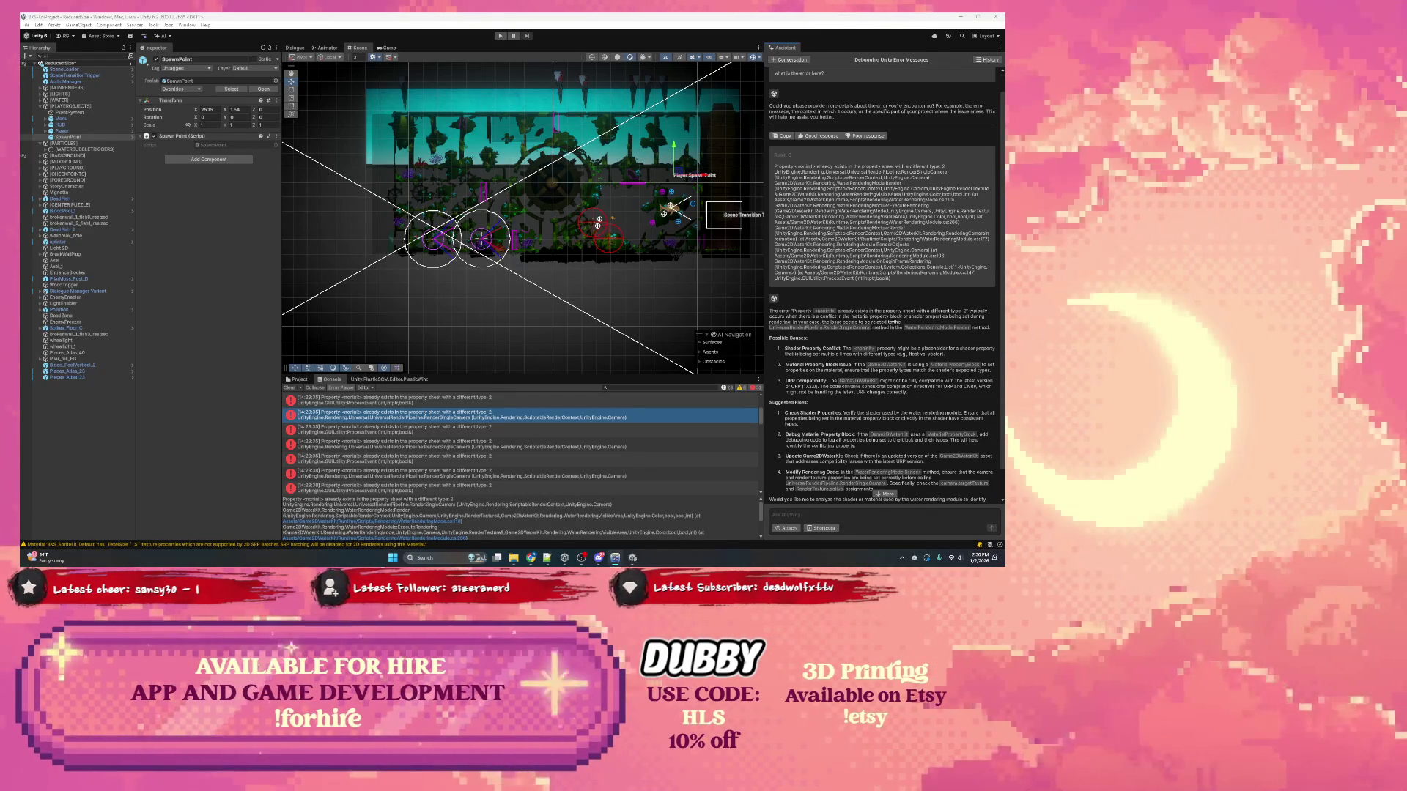
double_click(836, 328)
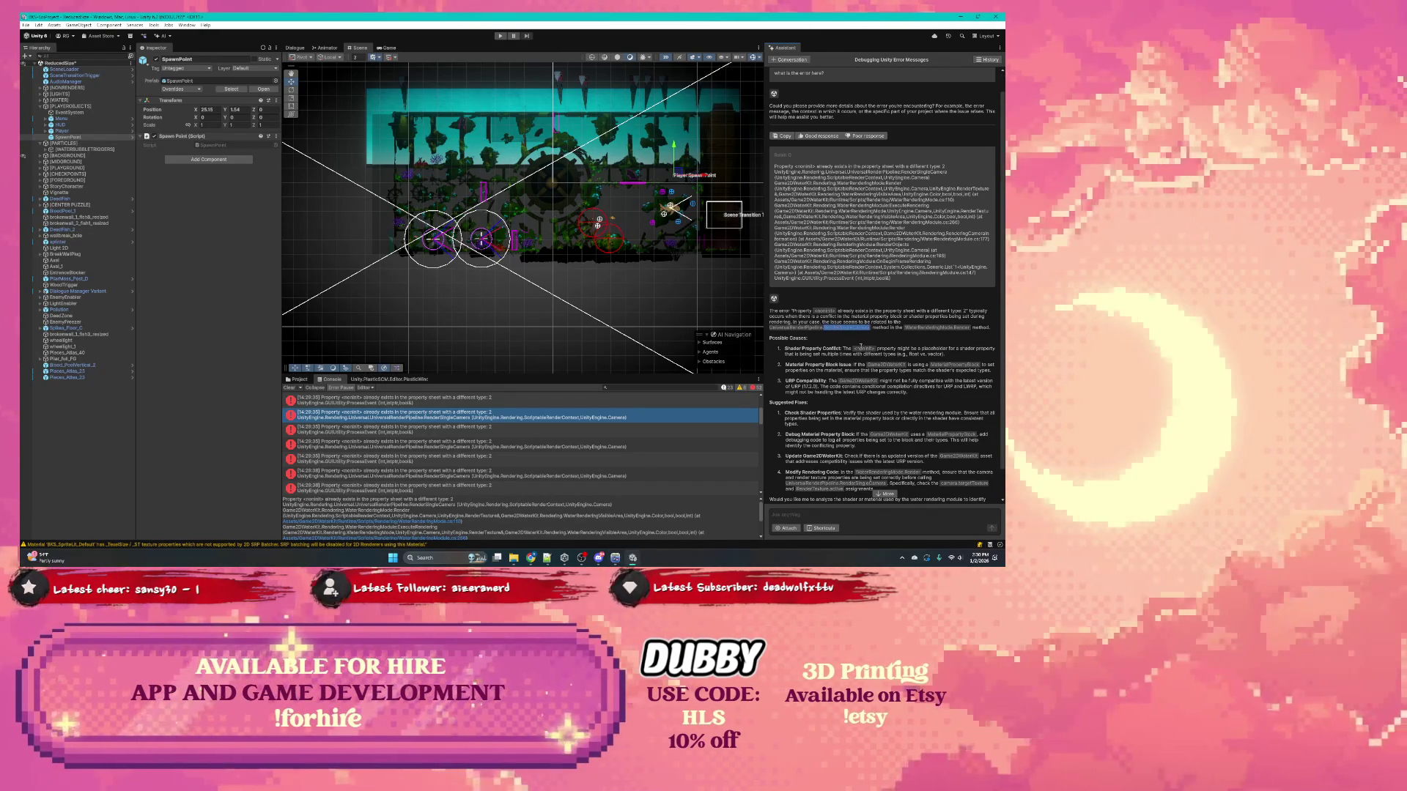
double_click(927, 328)
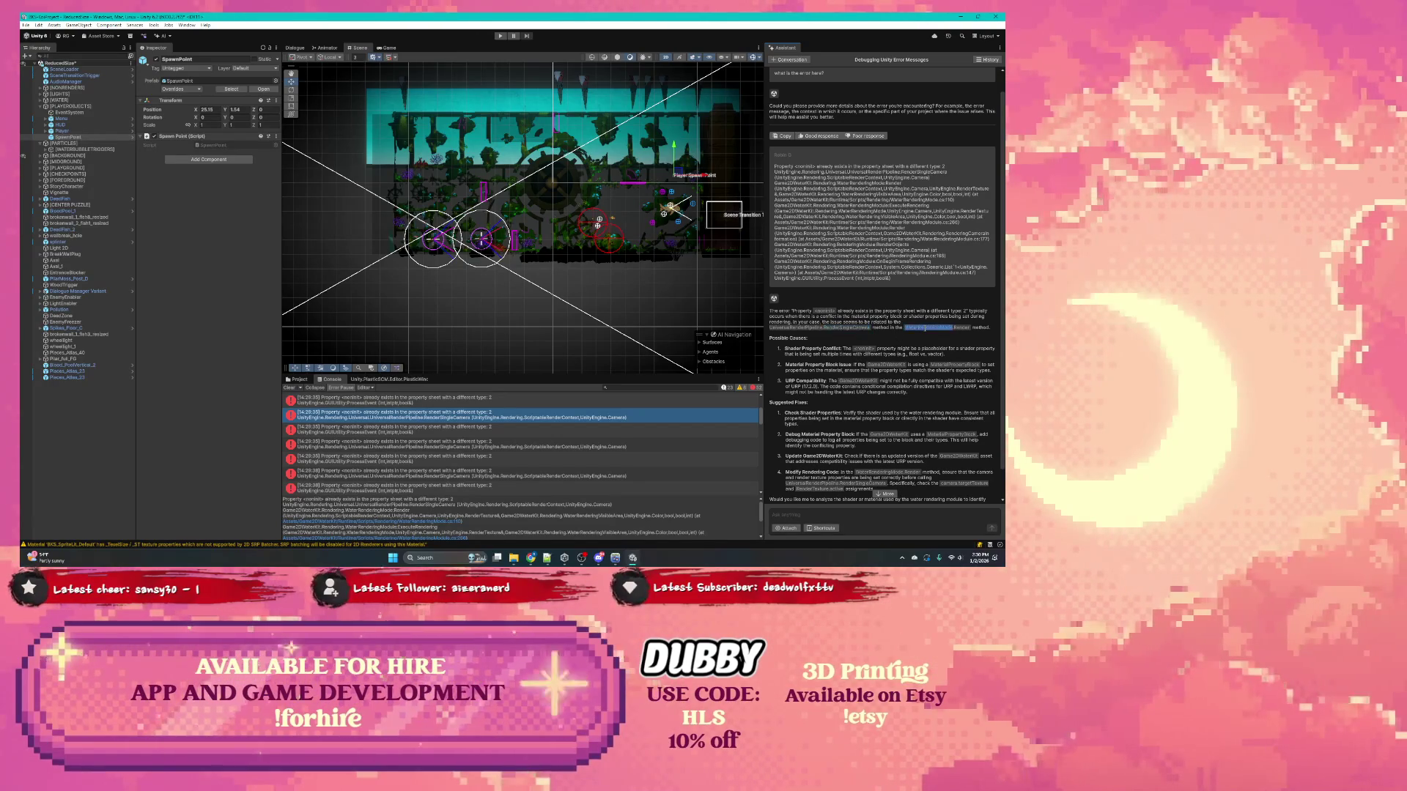
scroll(951, 338, "down", 1)
left_click(874, 327)
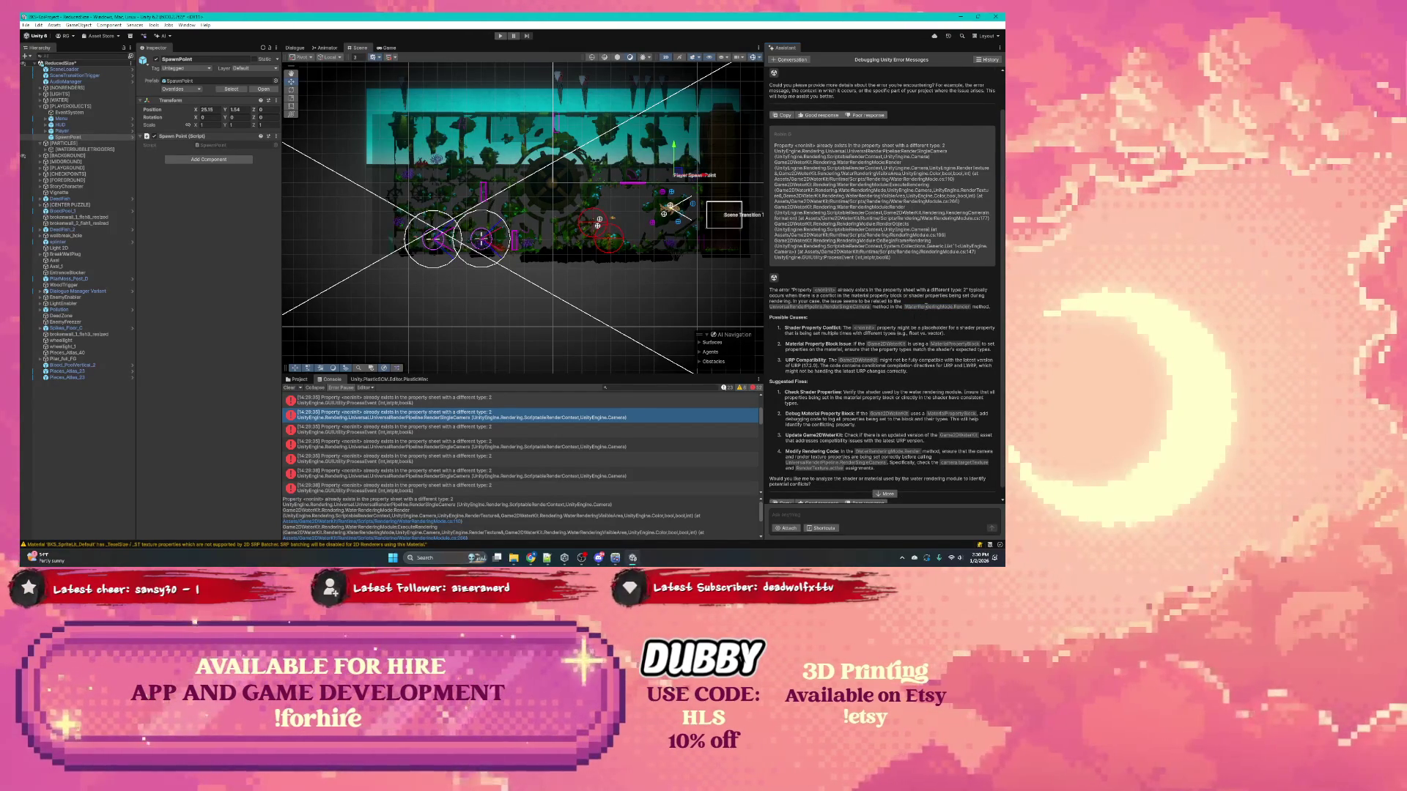
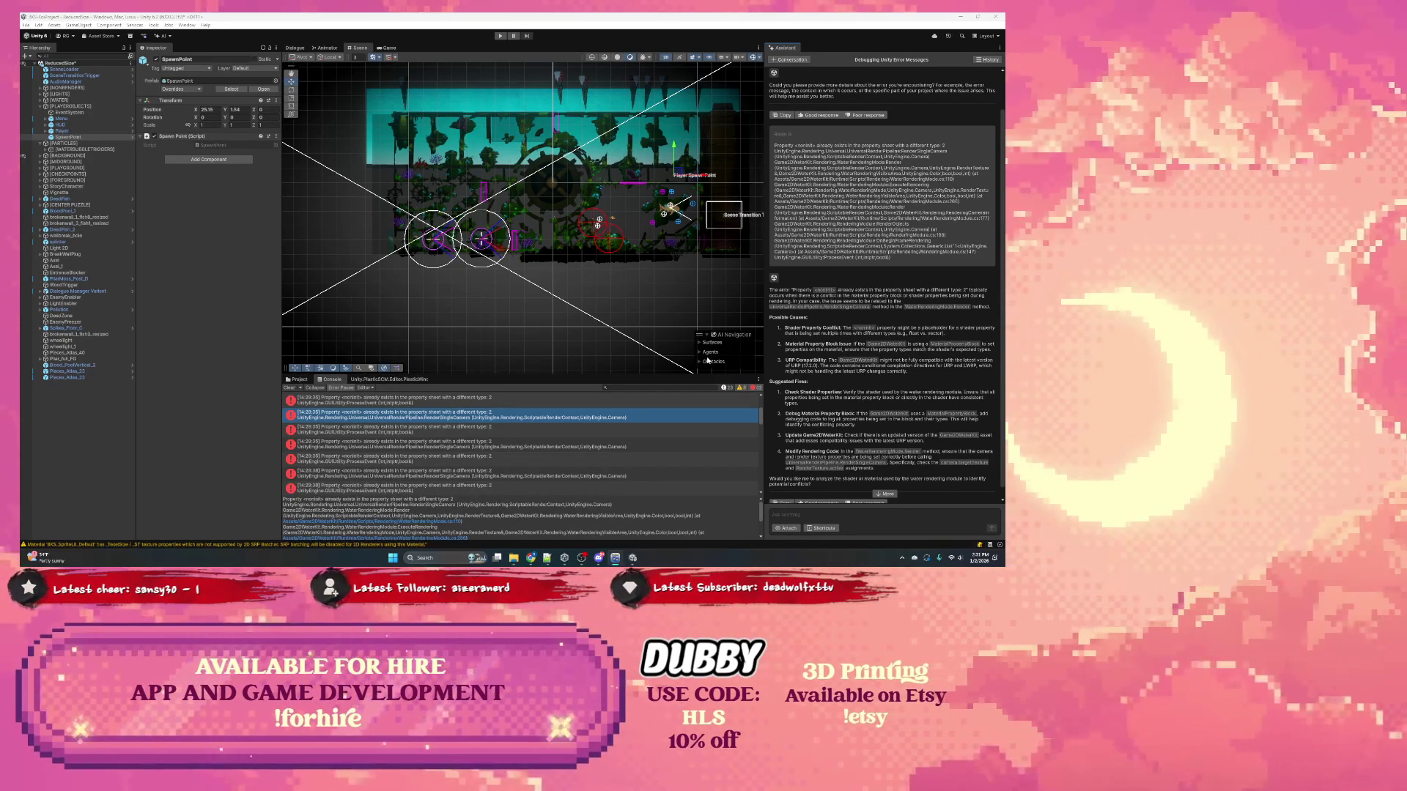
Step: Collapse PLAYEROBJECTS, expand the WATER group and select its MainWater object
left_click(40, 107)
left_click(55, 100)
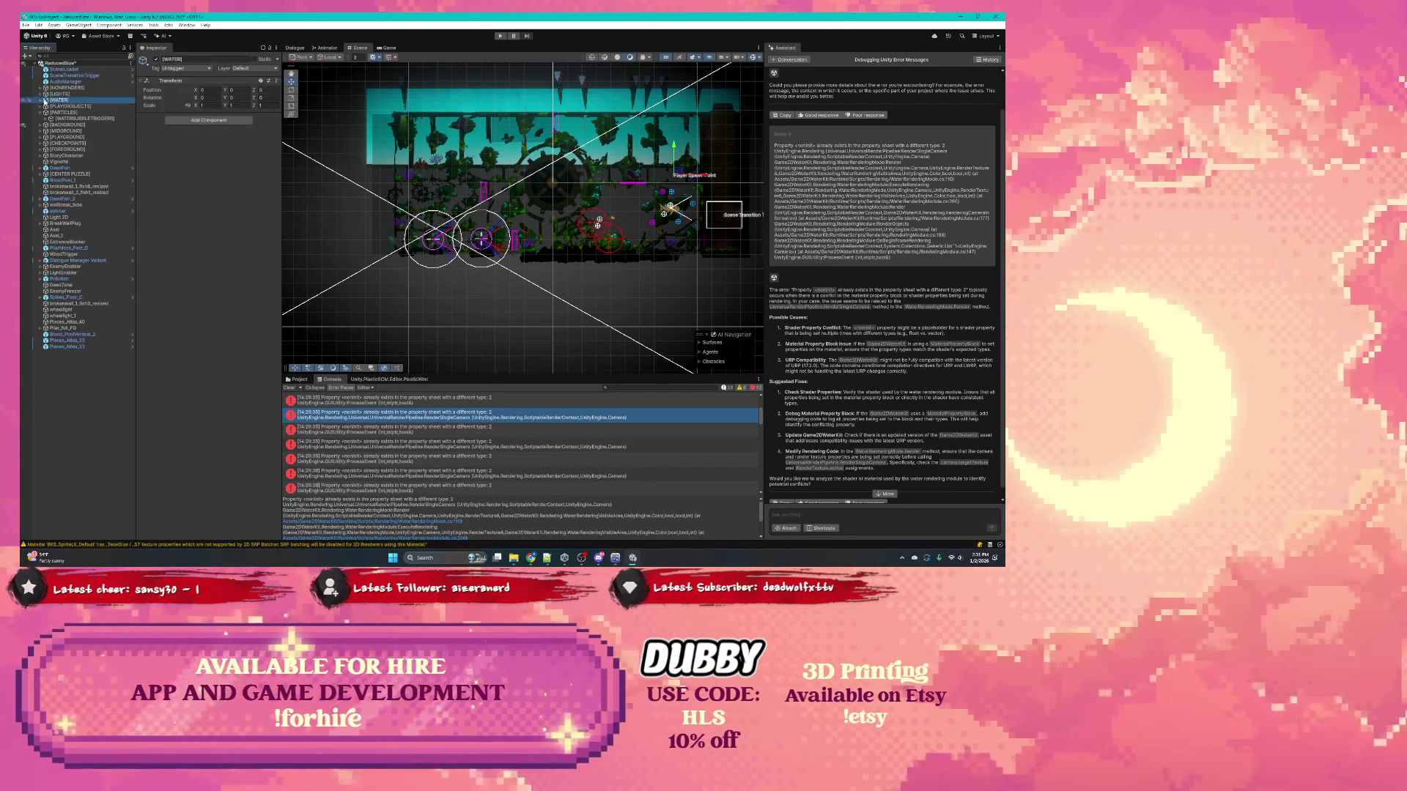
left_click(40, 100)
left_click(66, 106)
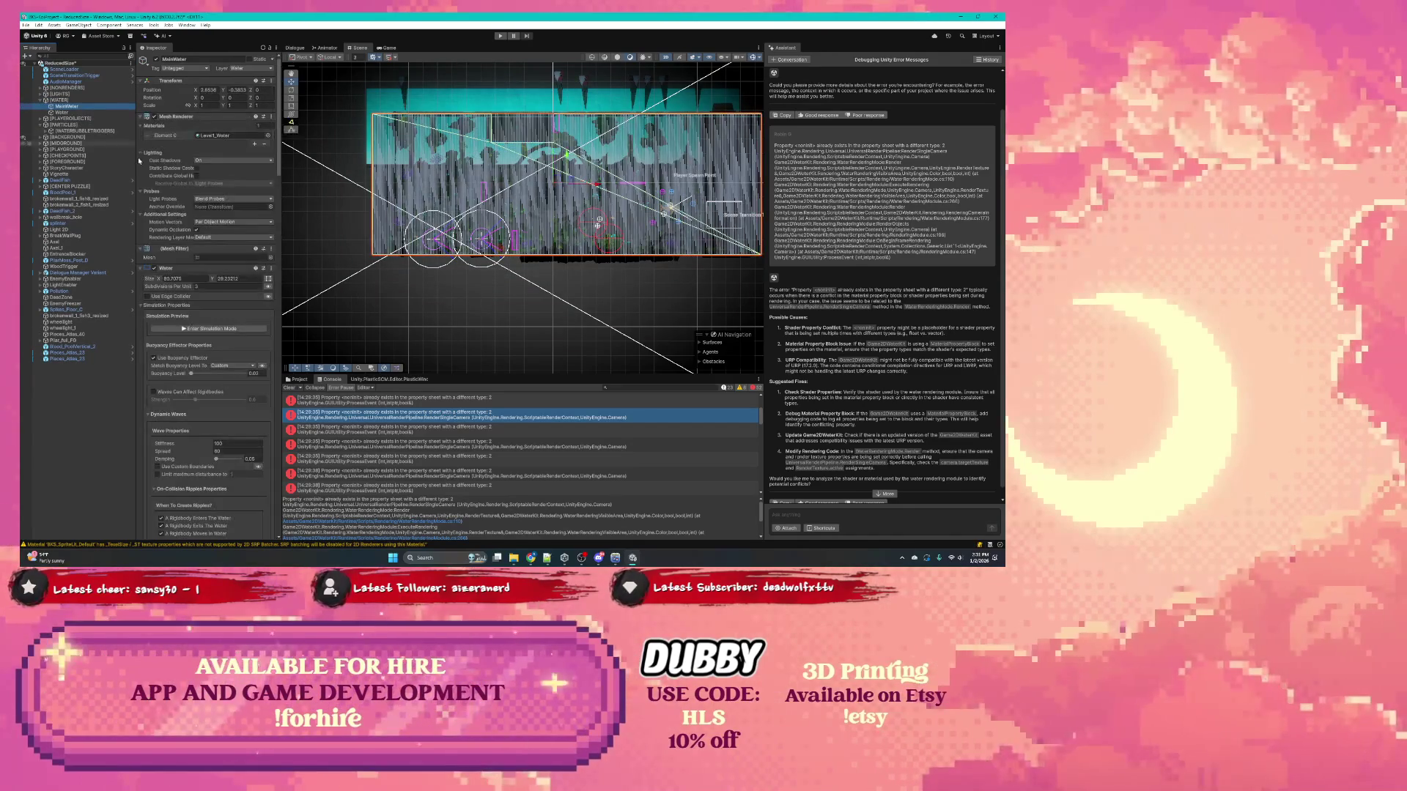
Step: Scroll MainWater's Inspector to Rendering Properties and locate its Level1_Water material
scroll(197, 157, "down", 10)
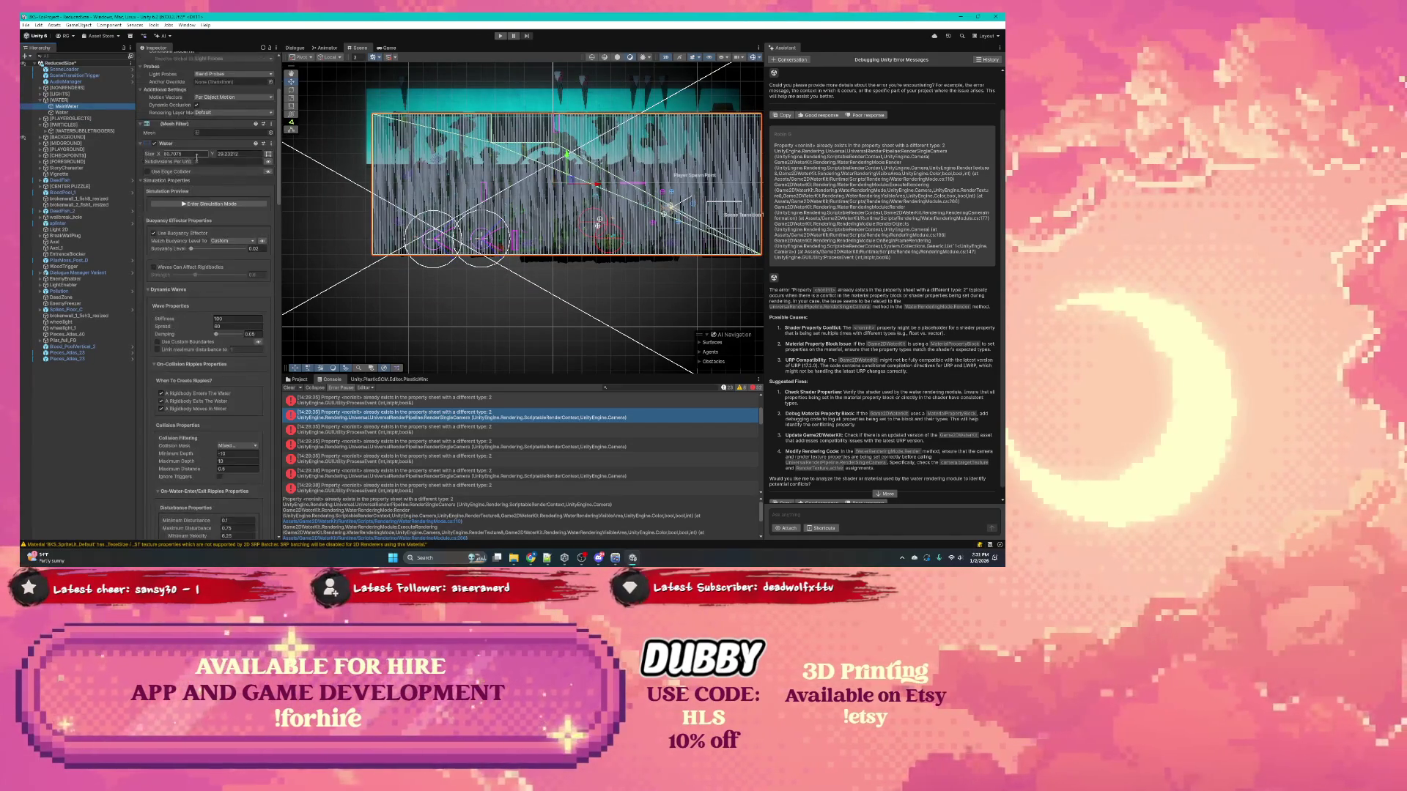
scroll(191, 153, "down", 15)
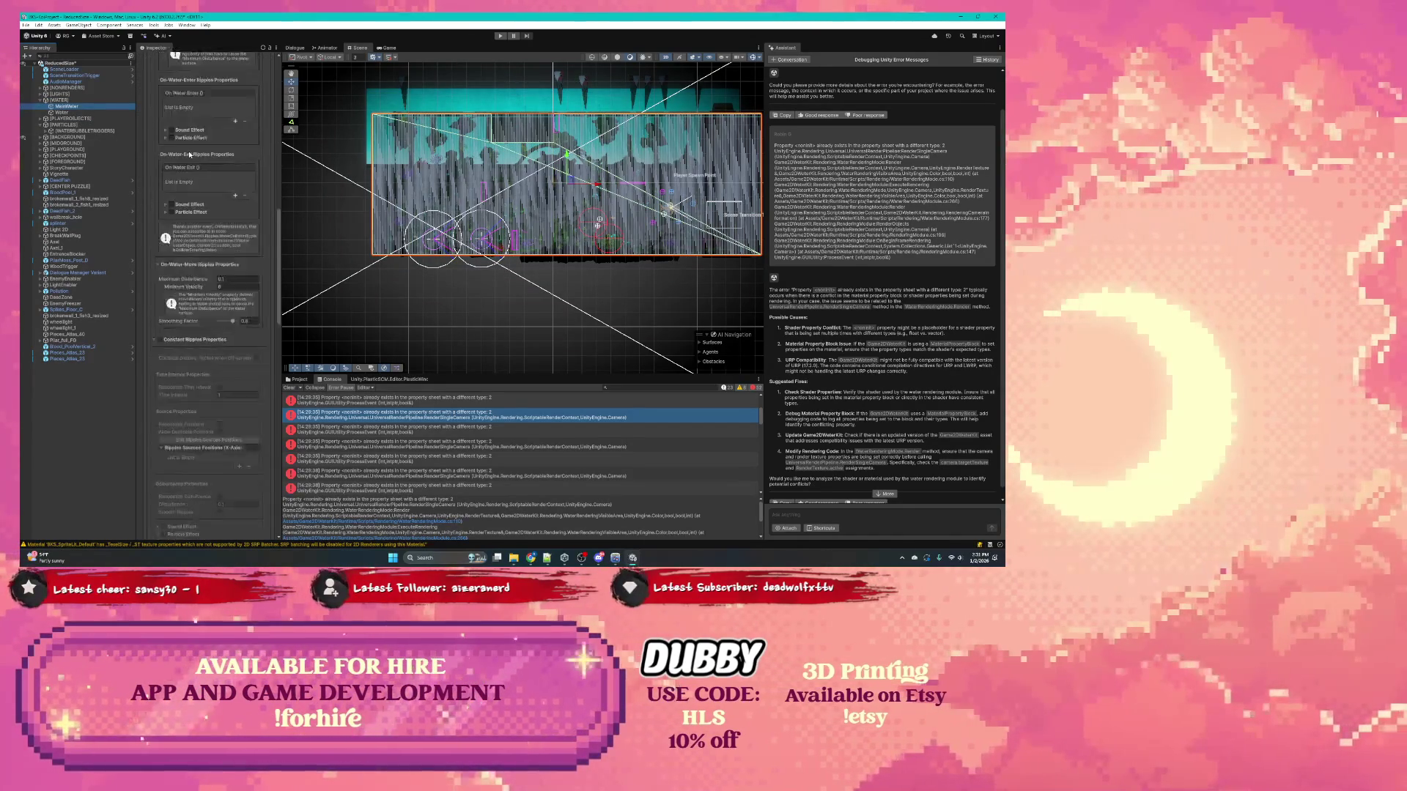
scroll(189, 153, "down", 11)
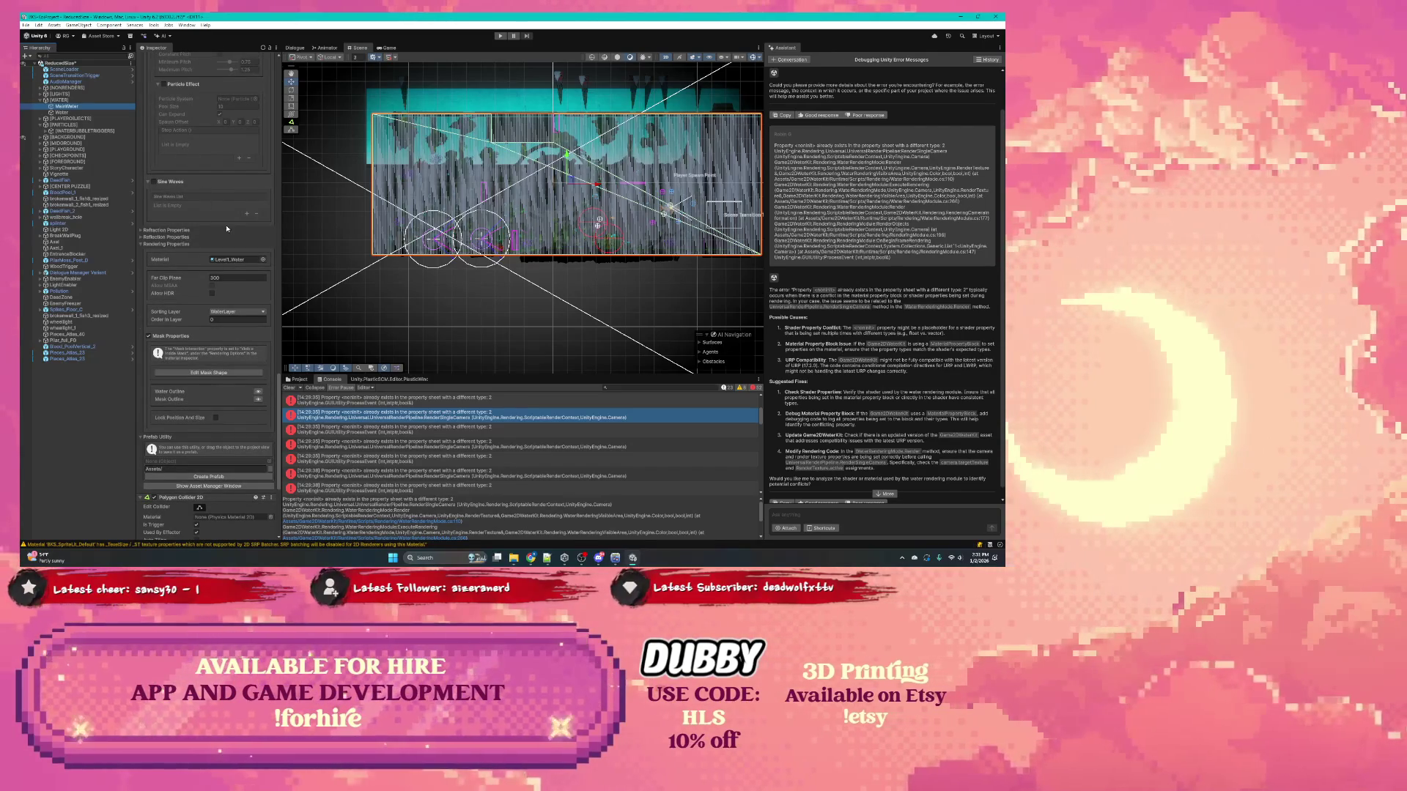
left_click(228, 260)
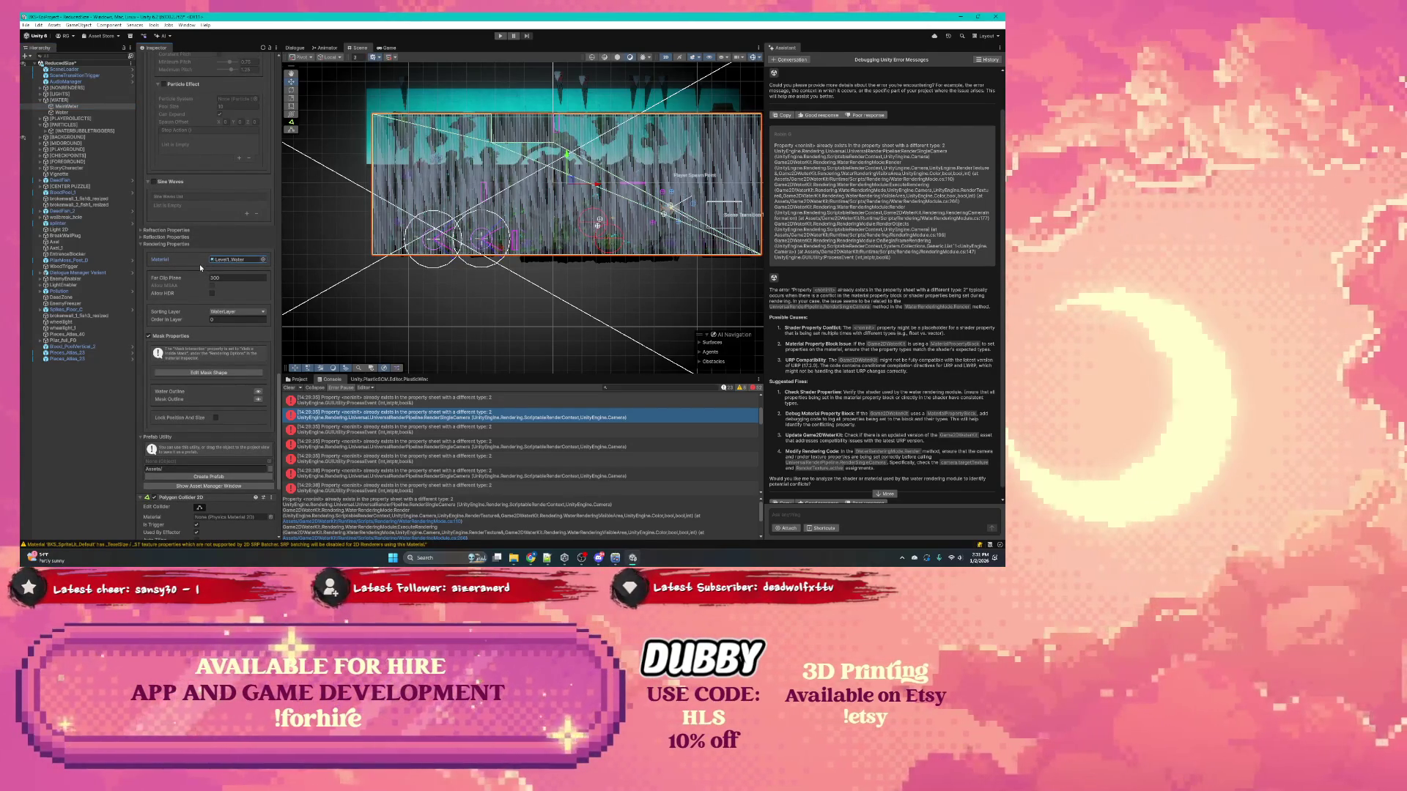
scroll(245, 326, "down", 3)
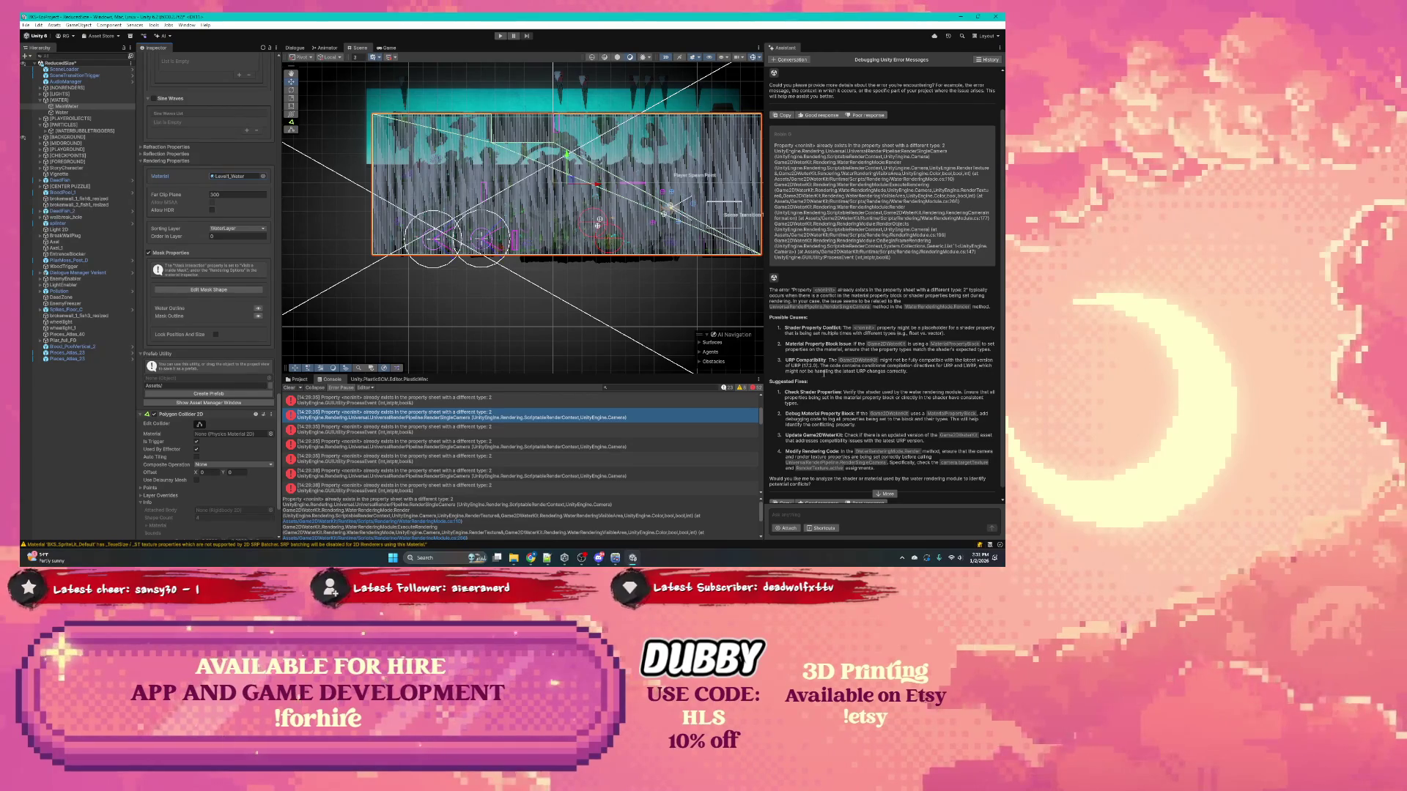
scroll(863, 371, "down", 1)
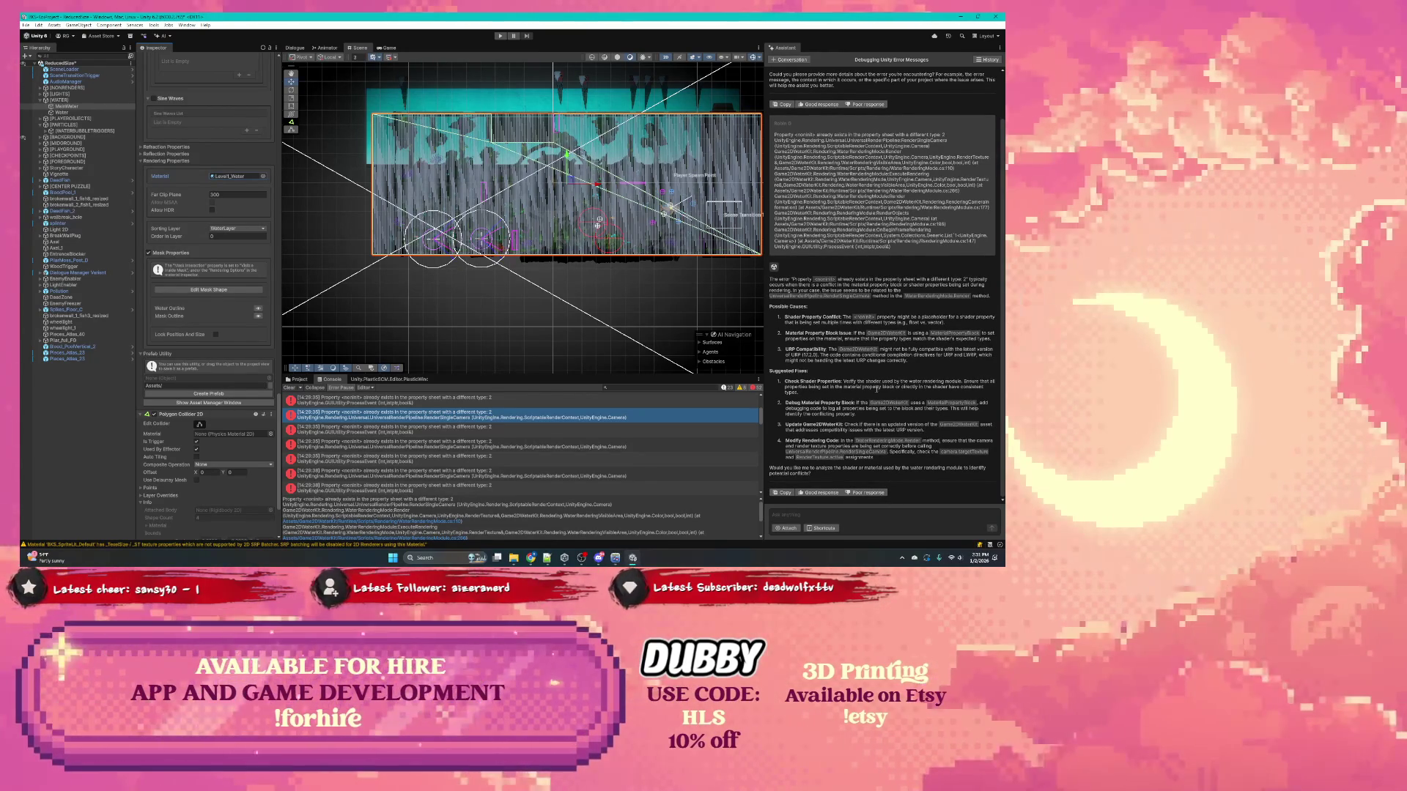
Step: Browse the Window menu's list of editor windows
left_click(187, 25)
left_click(187, 25)
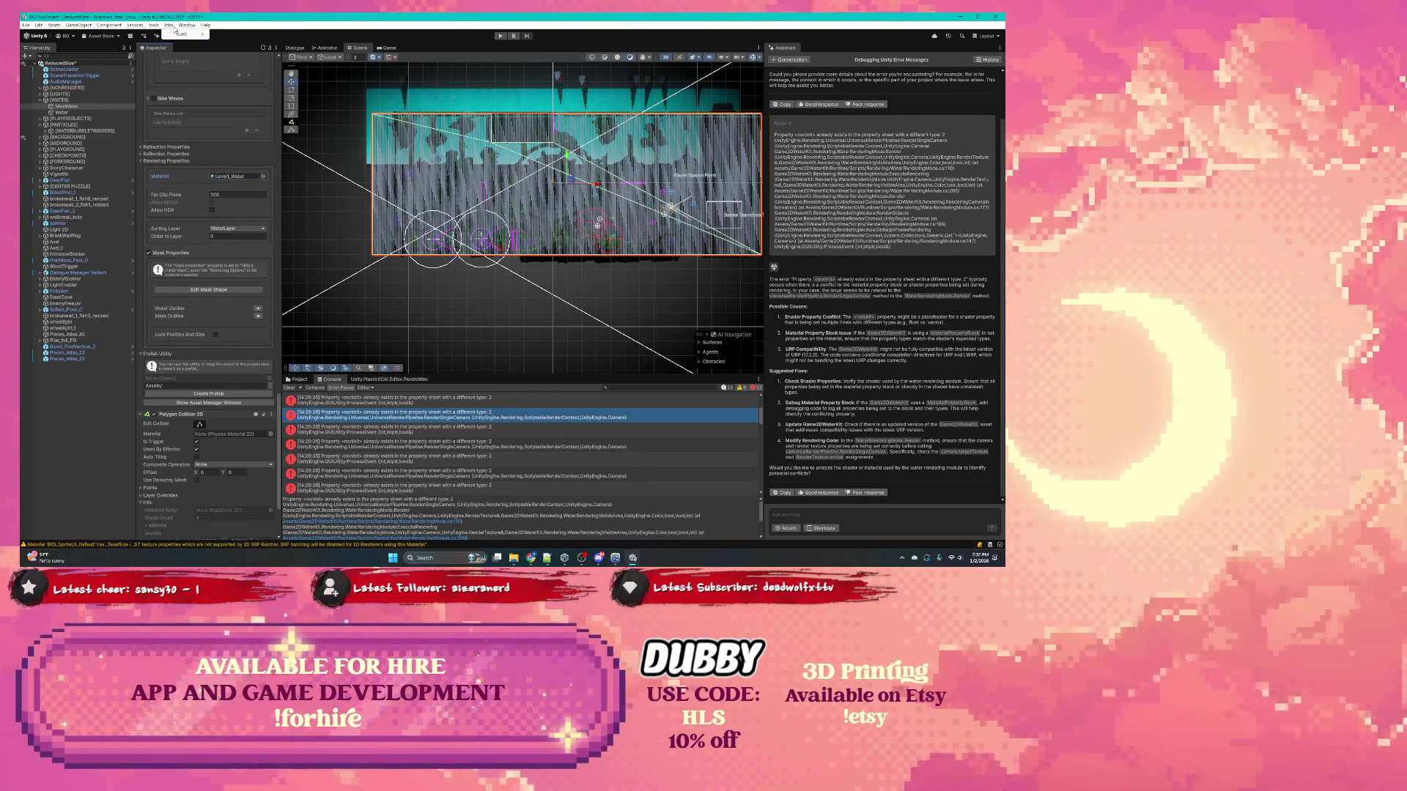
left_click(187, 24)
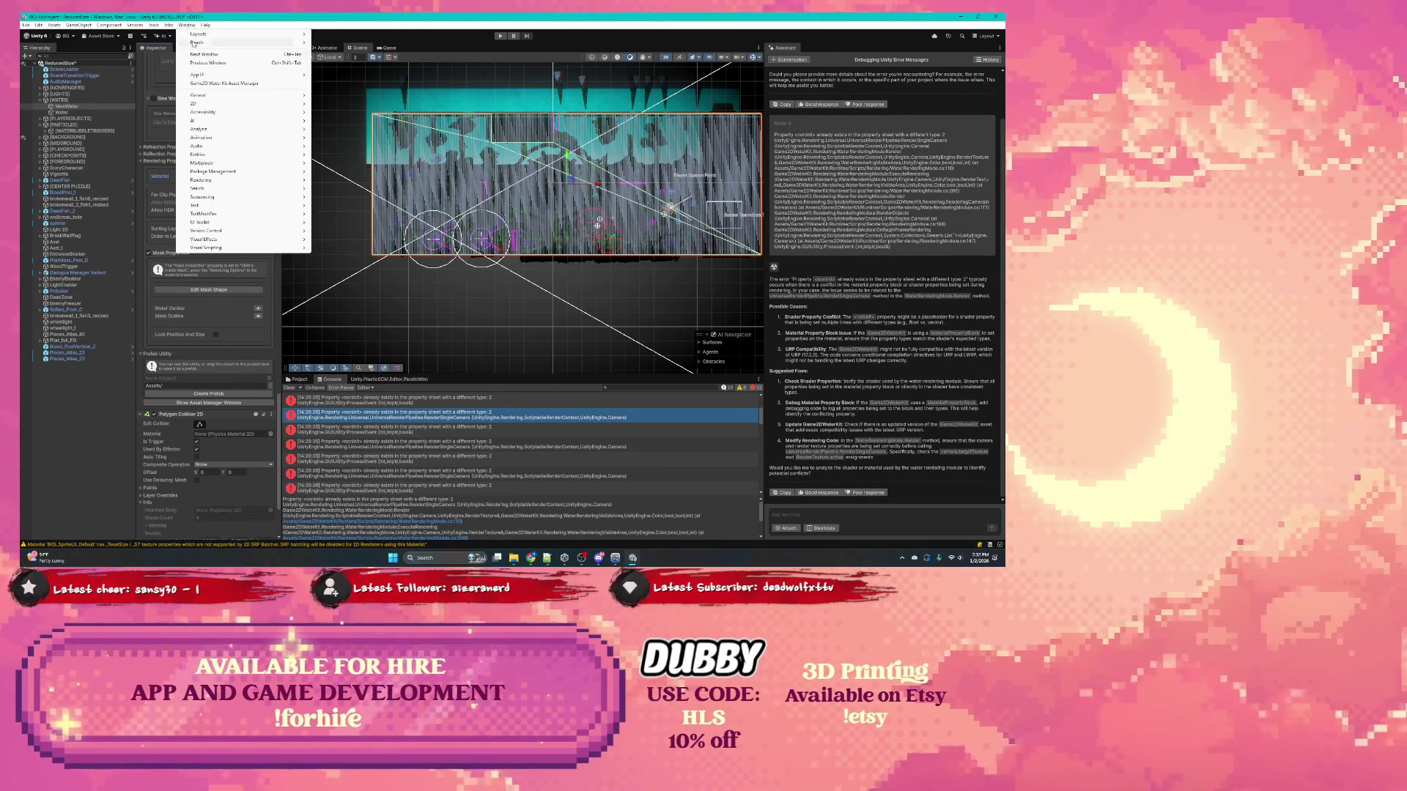
left_click(211, 85)
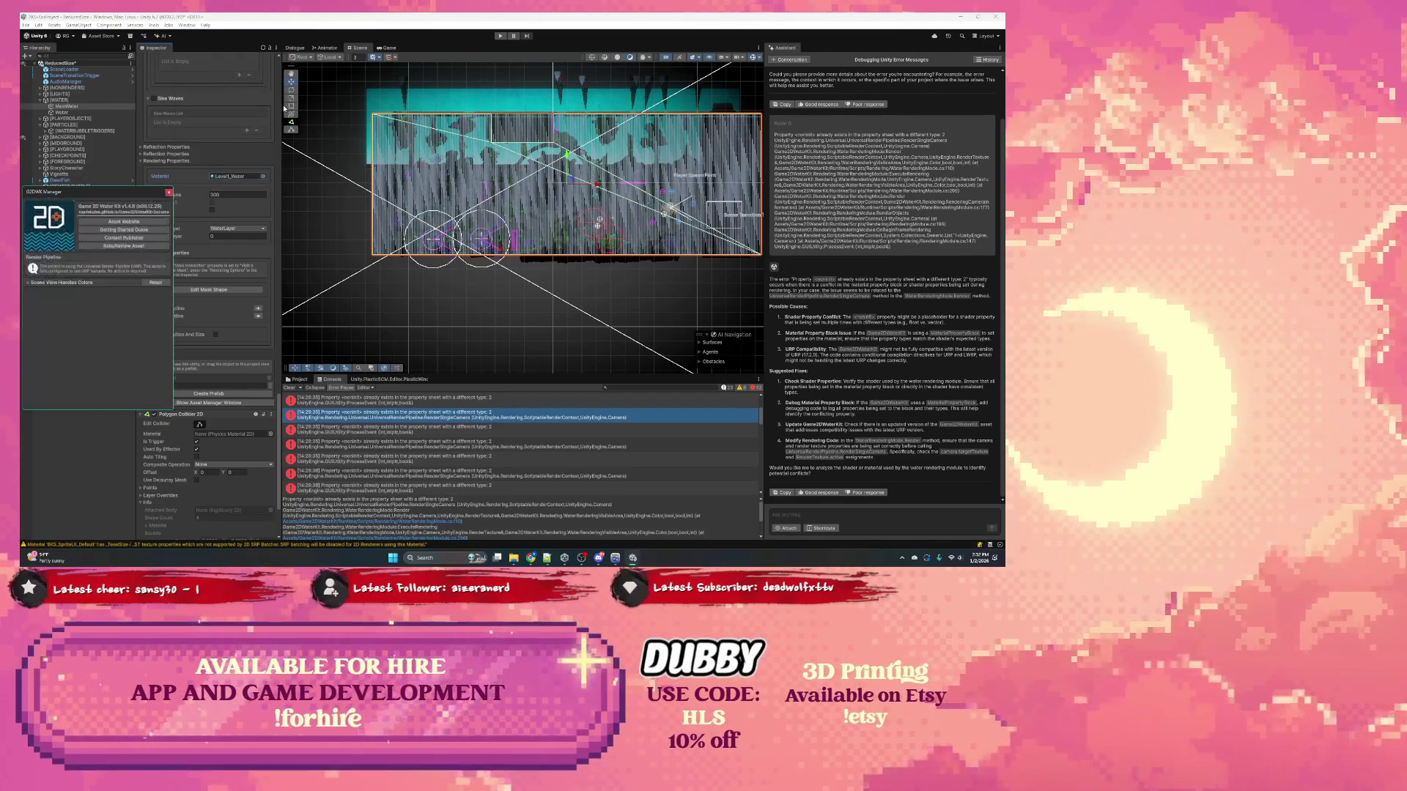
left_click_drag(105, 196, 475, 167)
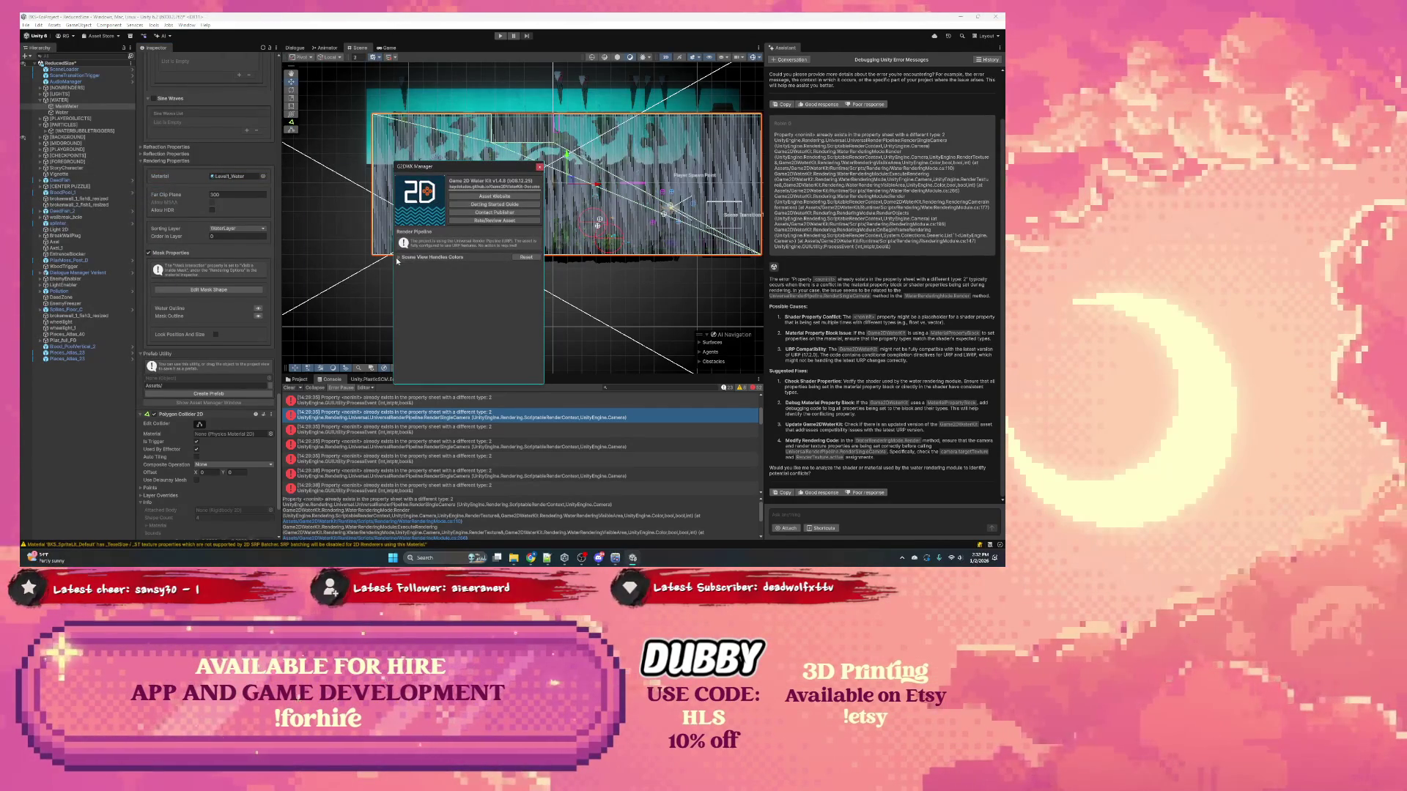
left_click(442, 257)
scroll(449, 266, "down", 3)
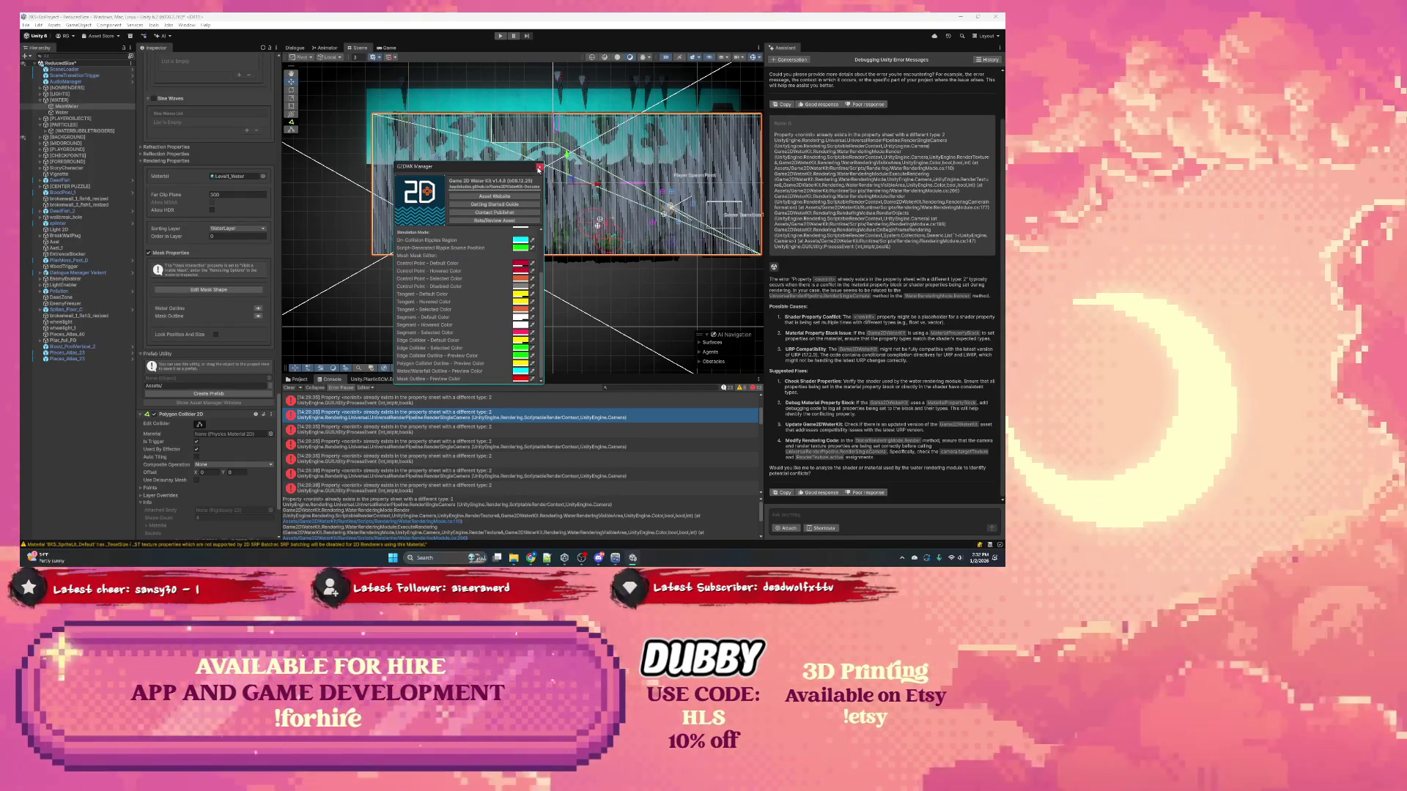
left_click(540, 167)
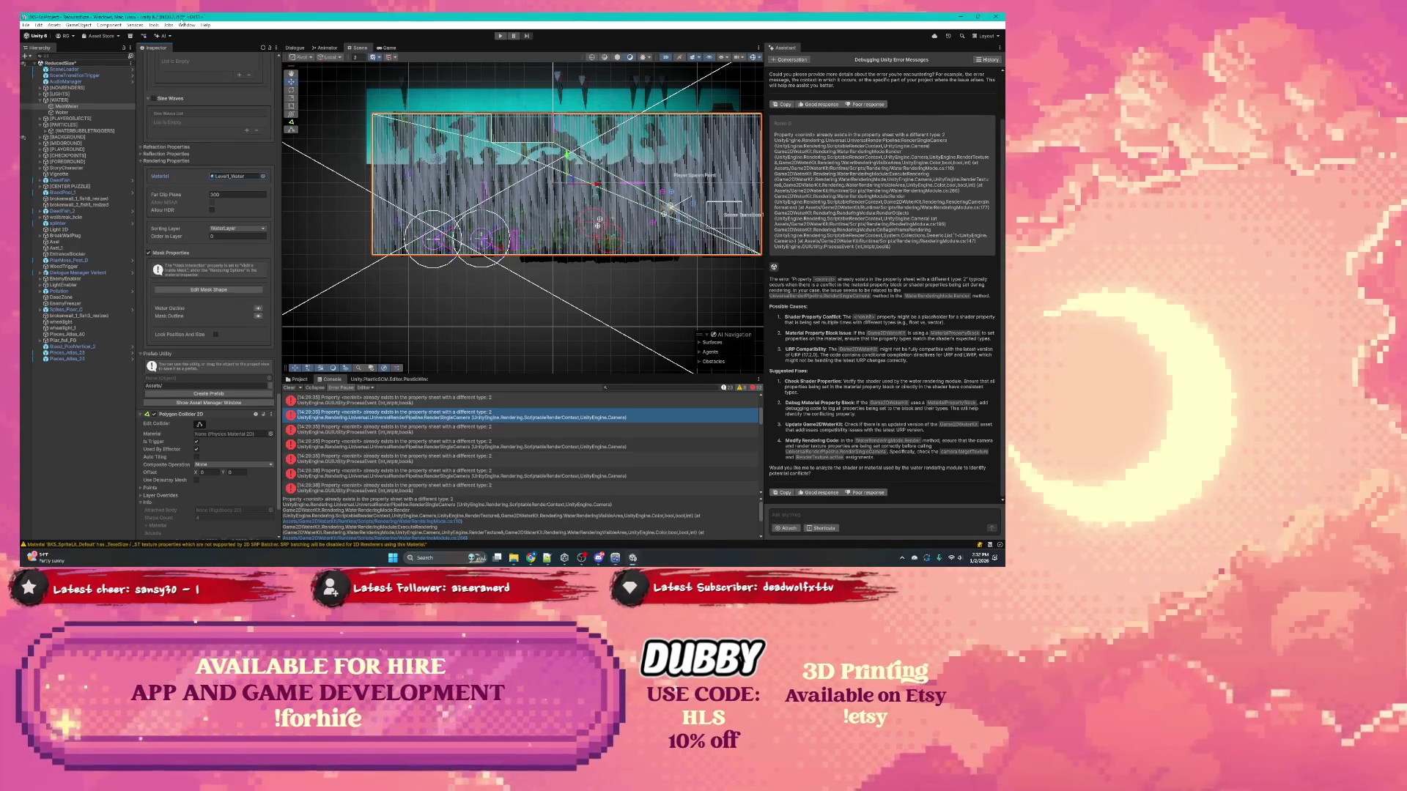
Step: Open the Package Manager via Window > Package Management and switch to My Assets
left_click(183, 26)
left_click(185, 25)
left_click(185, 26)
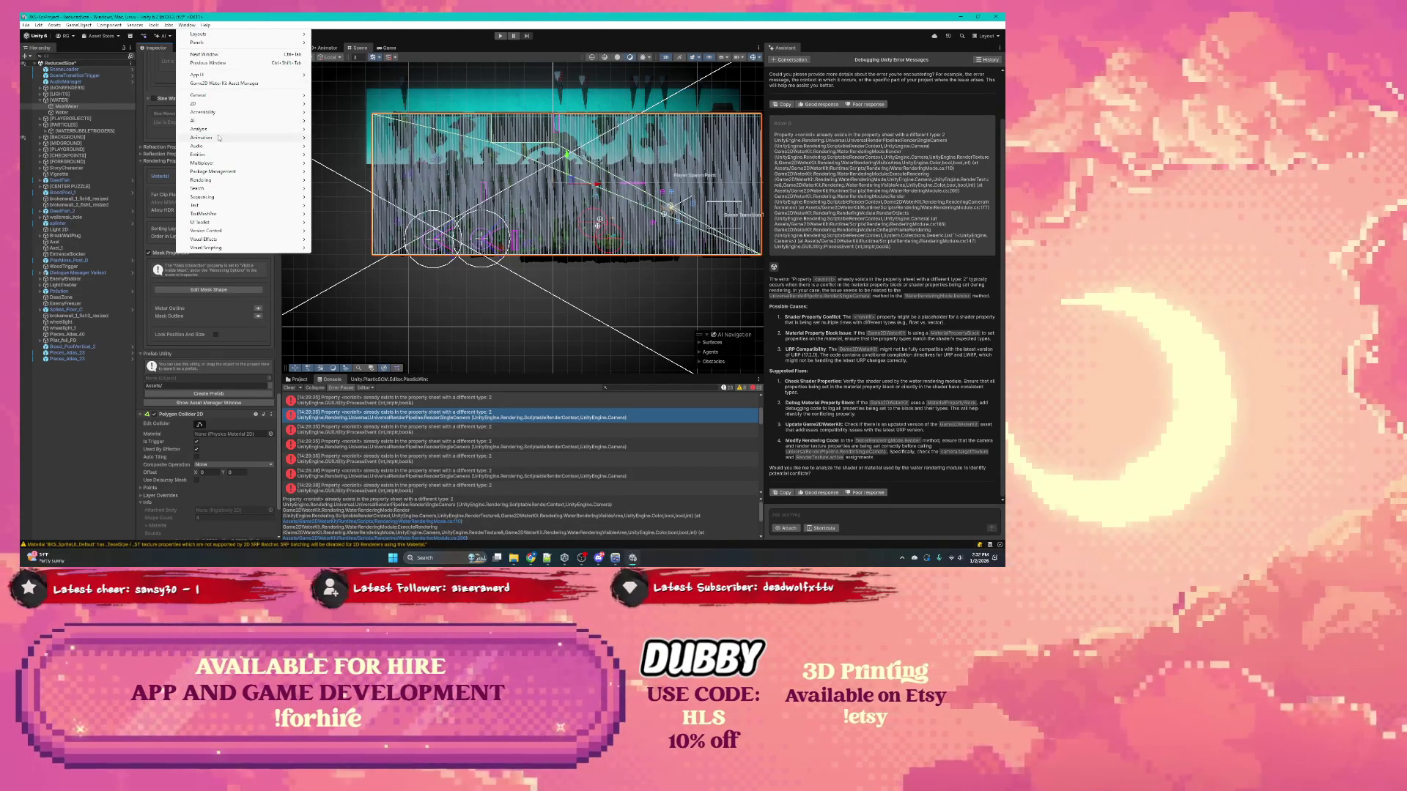
mouse_move(218, 138)
mouse_move(217, 176)
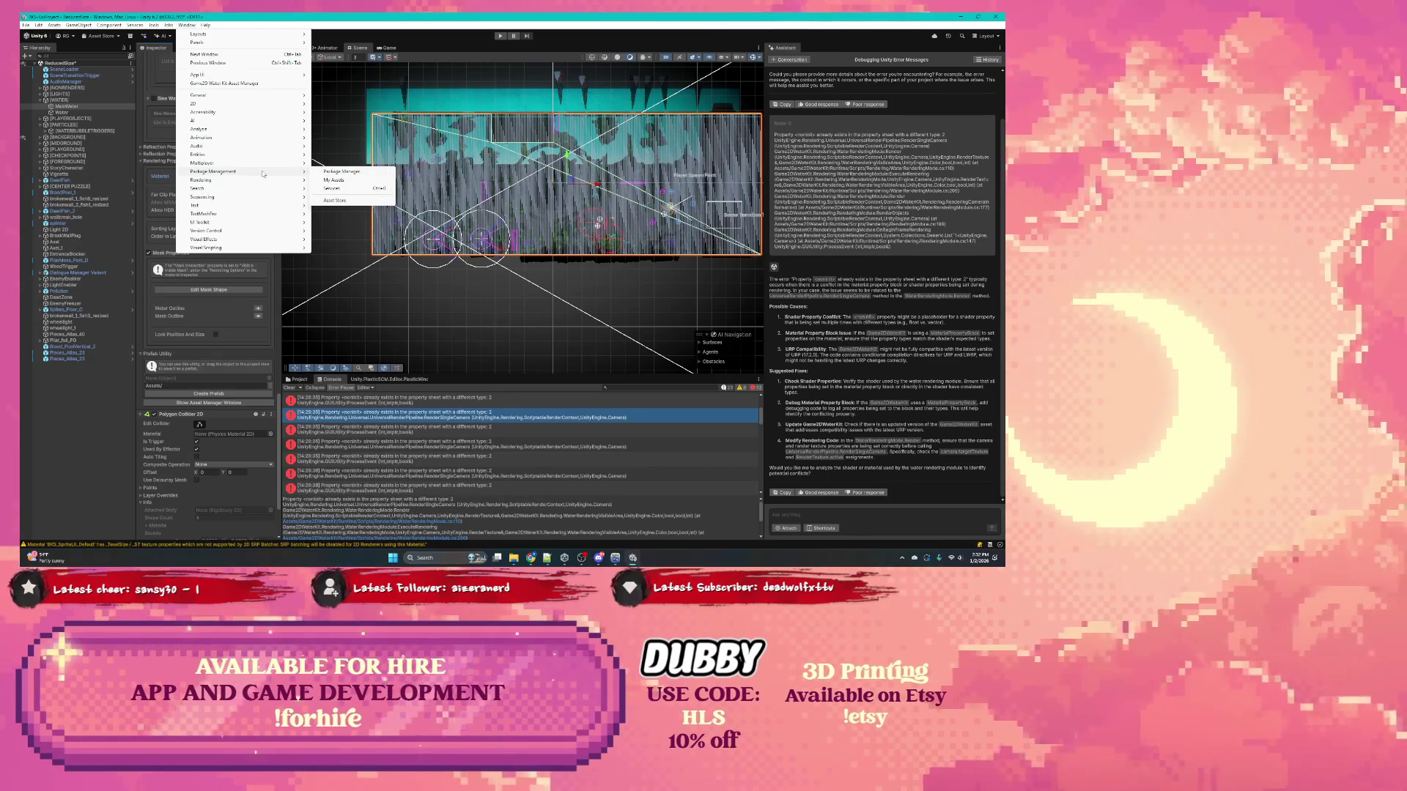
left_click(352, 179)
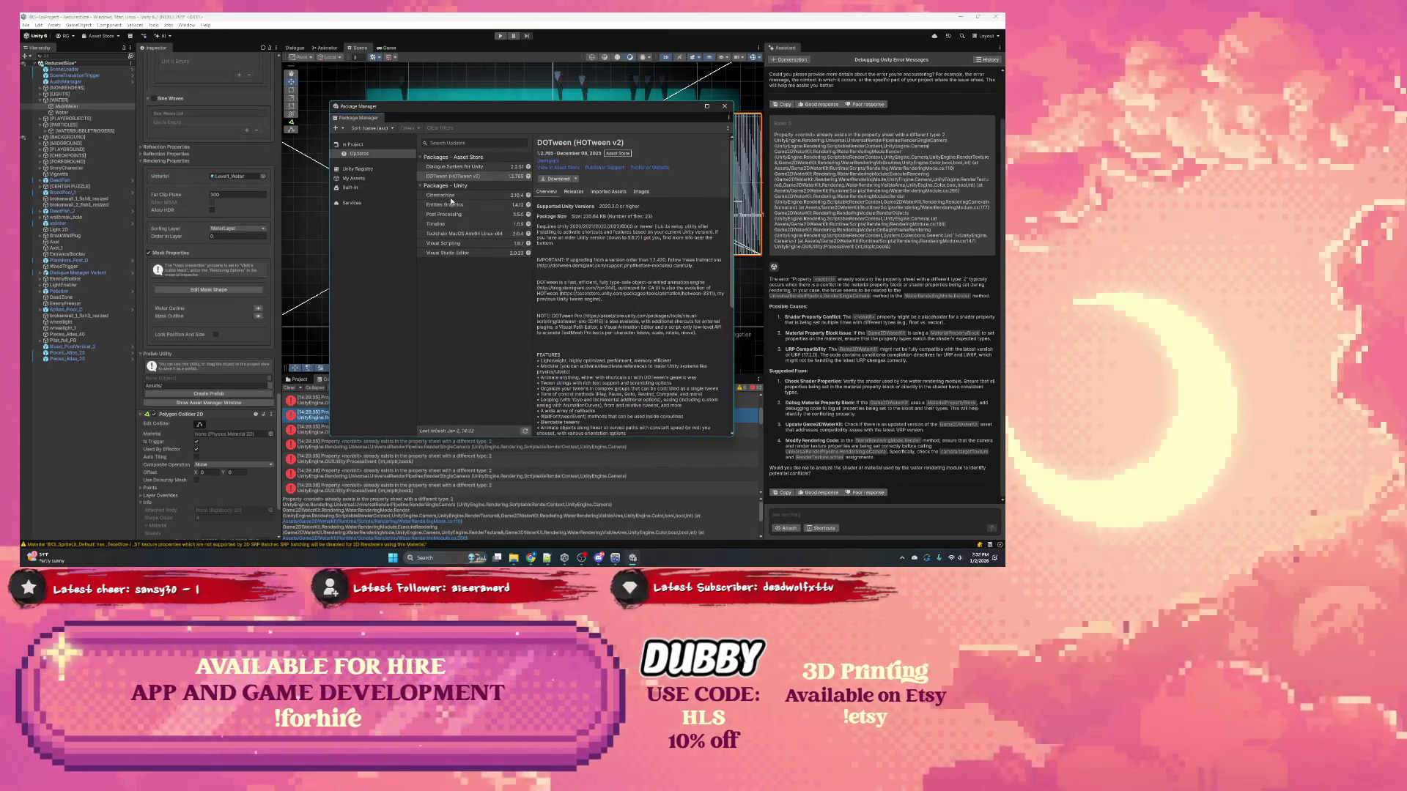
left_click(354, 178)
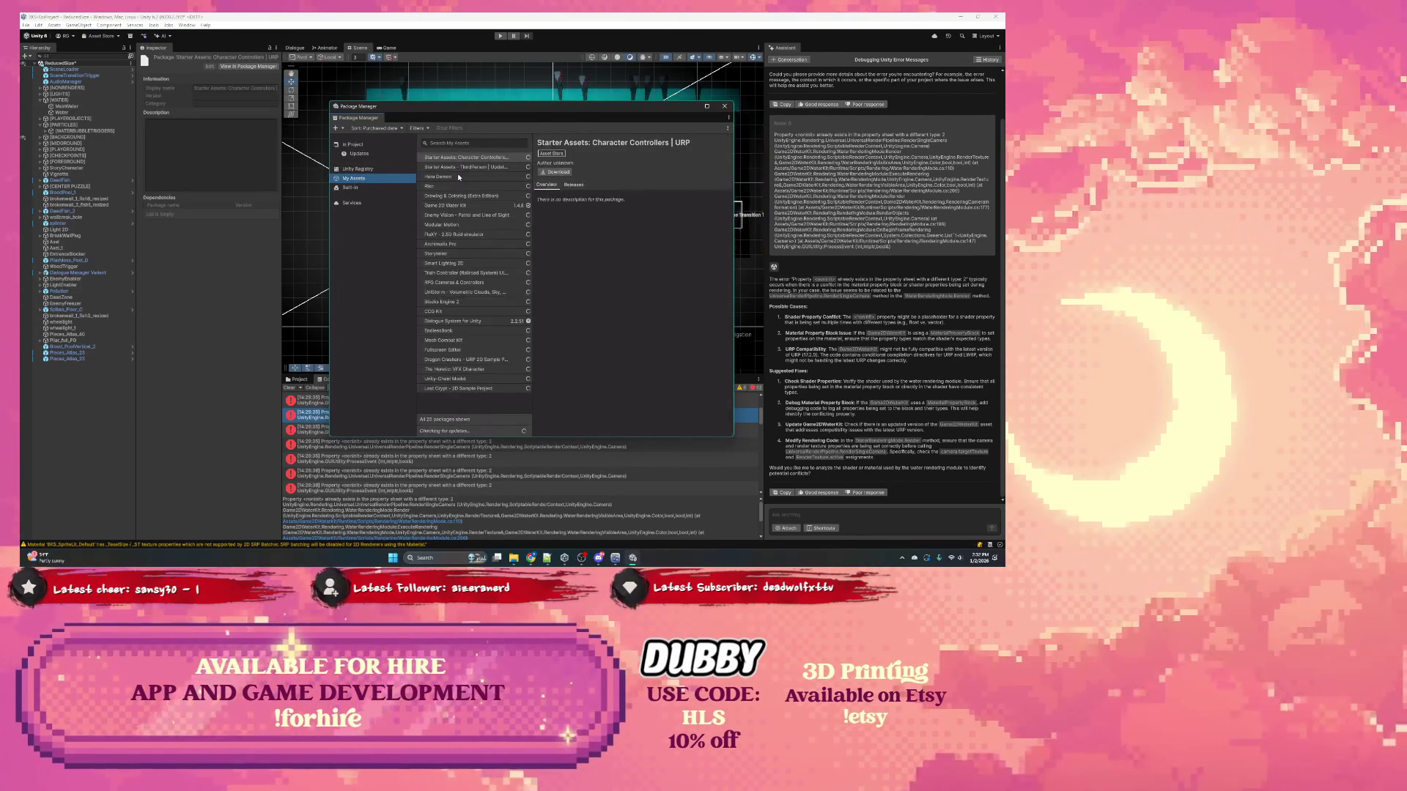
Step: Select Game 2D Water Kit in the My Assets list to view its details
left_click(452, 204)
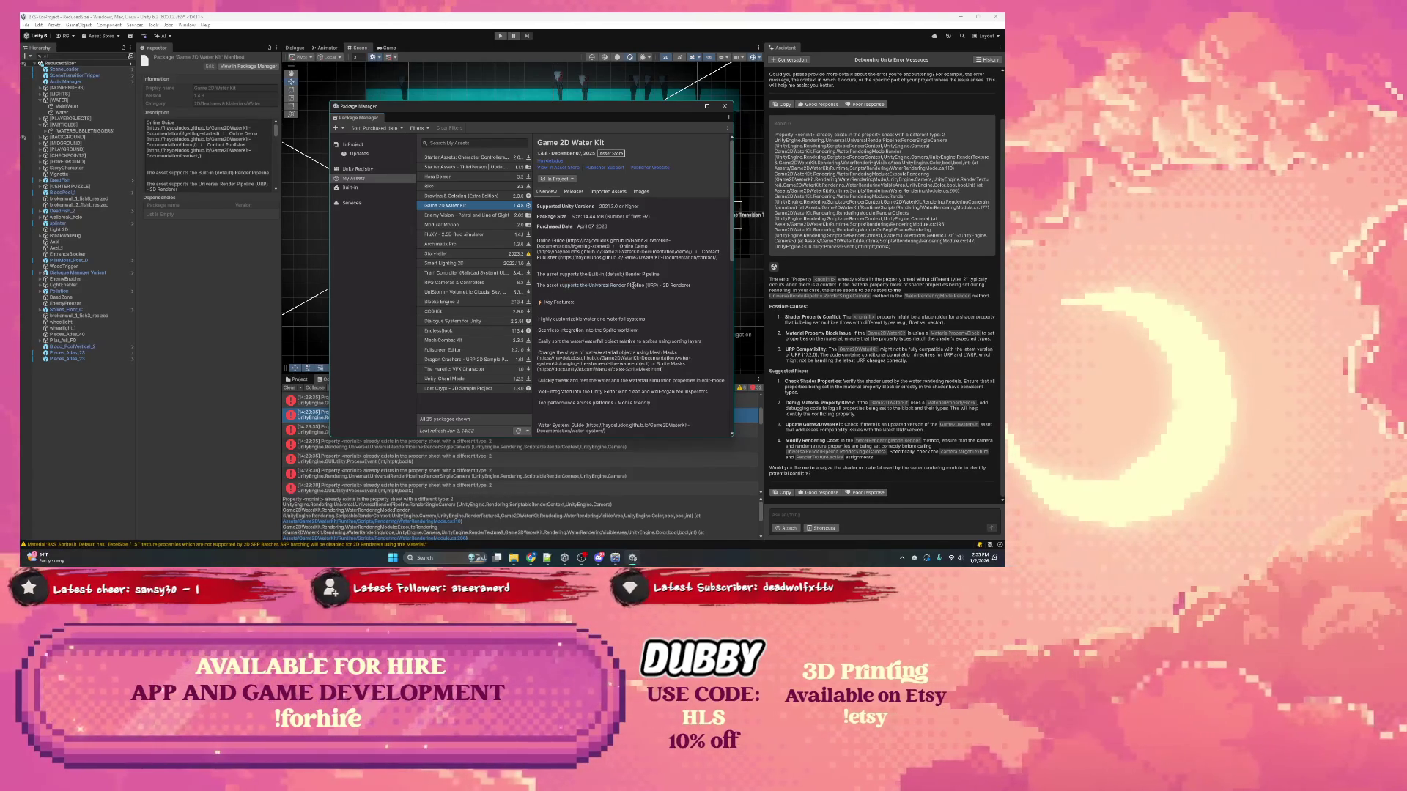
scroll(626, 285, "down", 1)
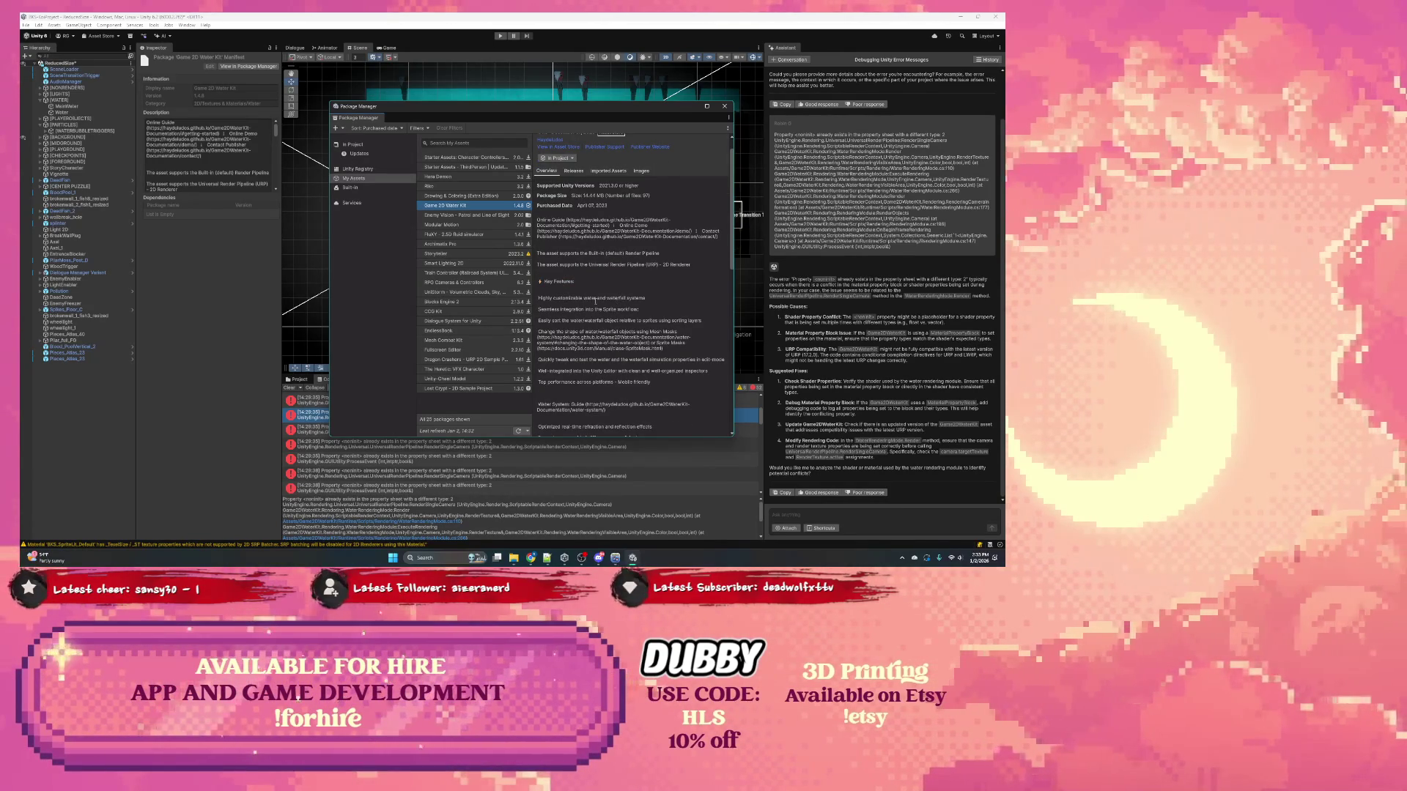
scroll(617, 302, "down", 1)
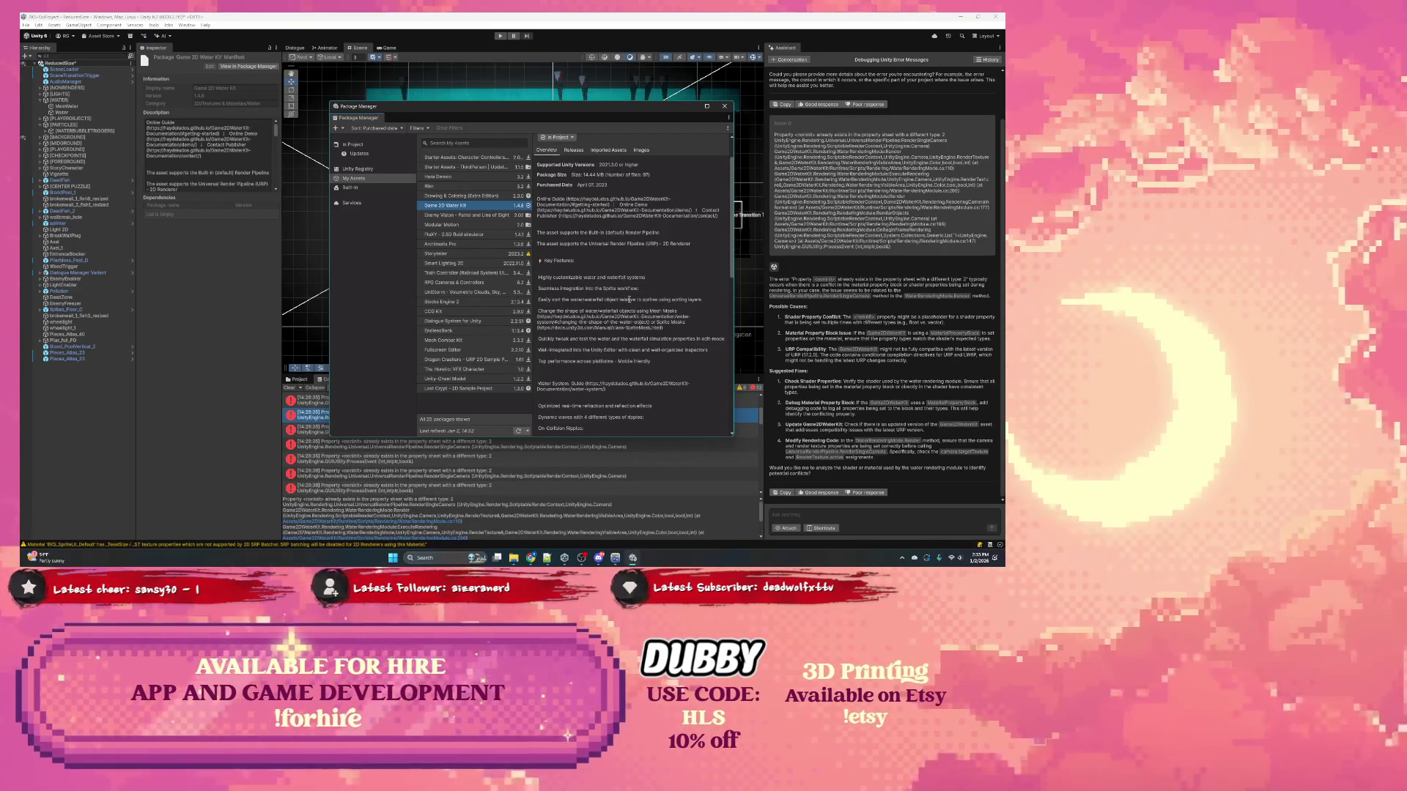
scroll(626, 299, "down", 2)
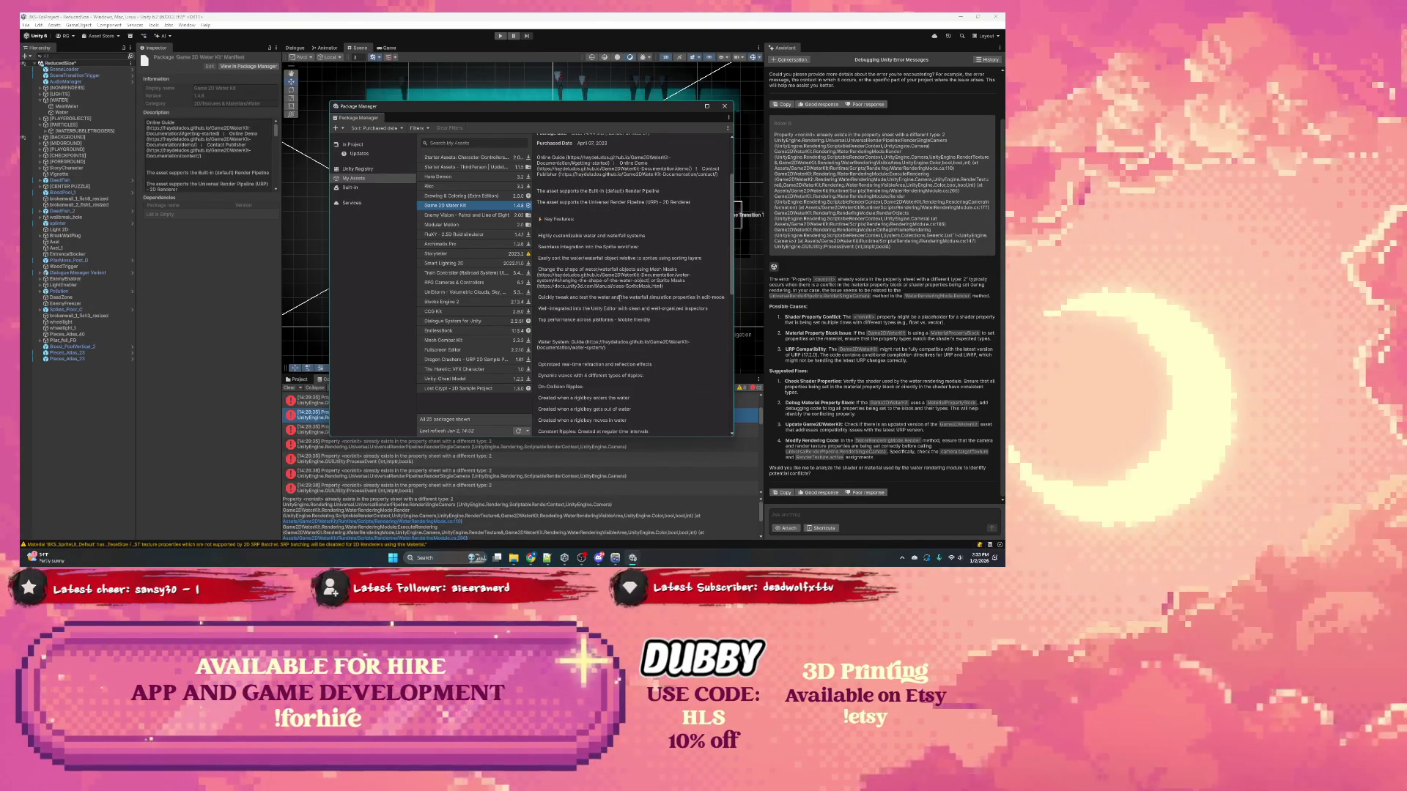
scroll(620, 299, "down", 2)
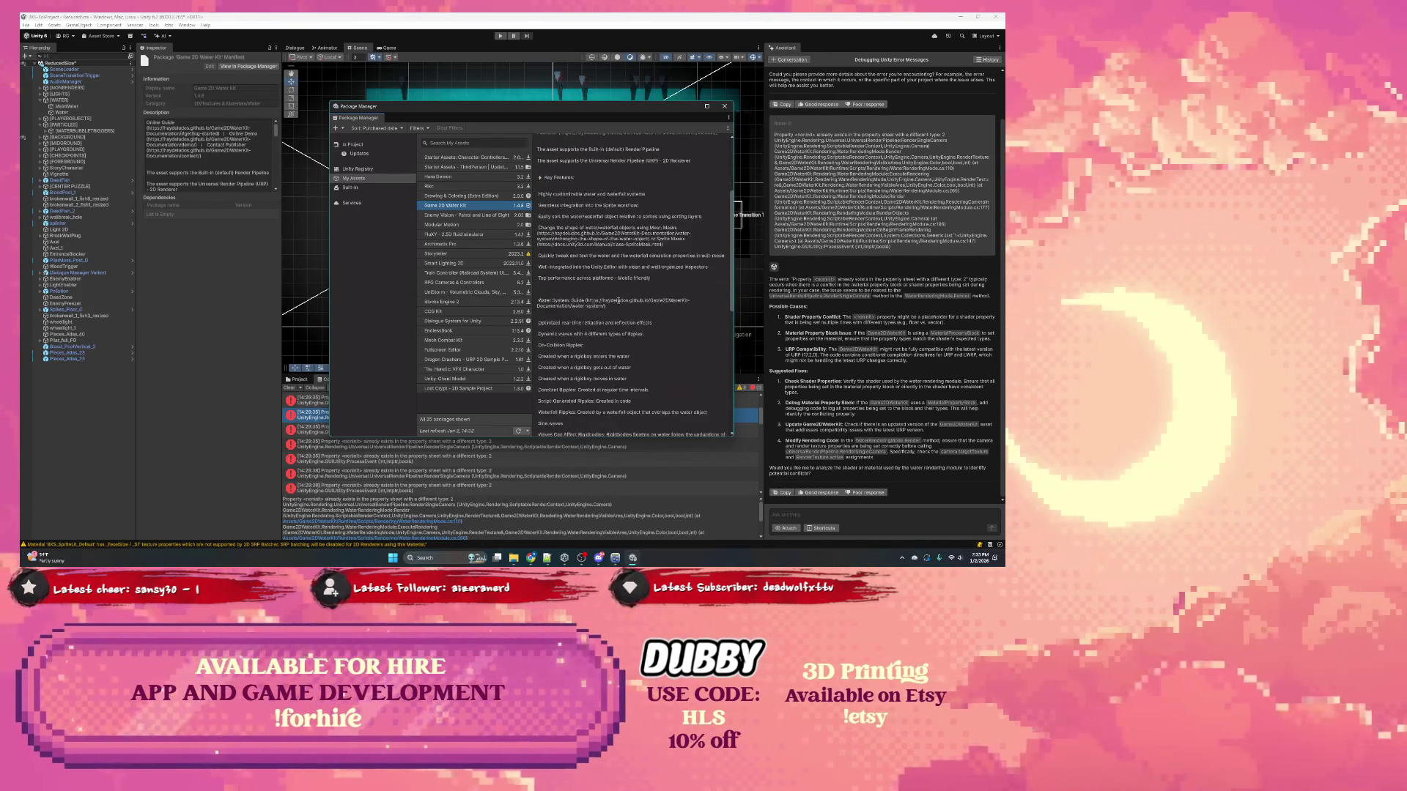
scroll(618, 300, "down", 1)
scroll(618, 299, "down", 3)
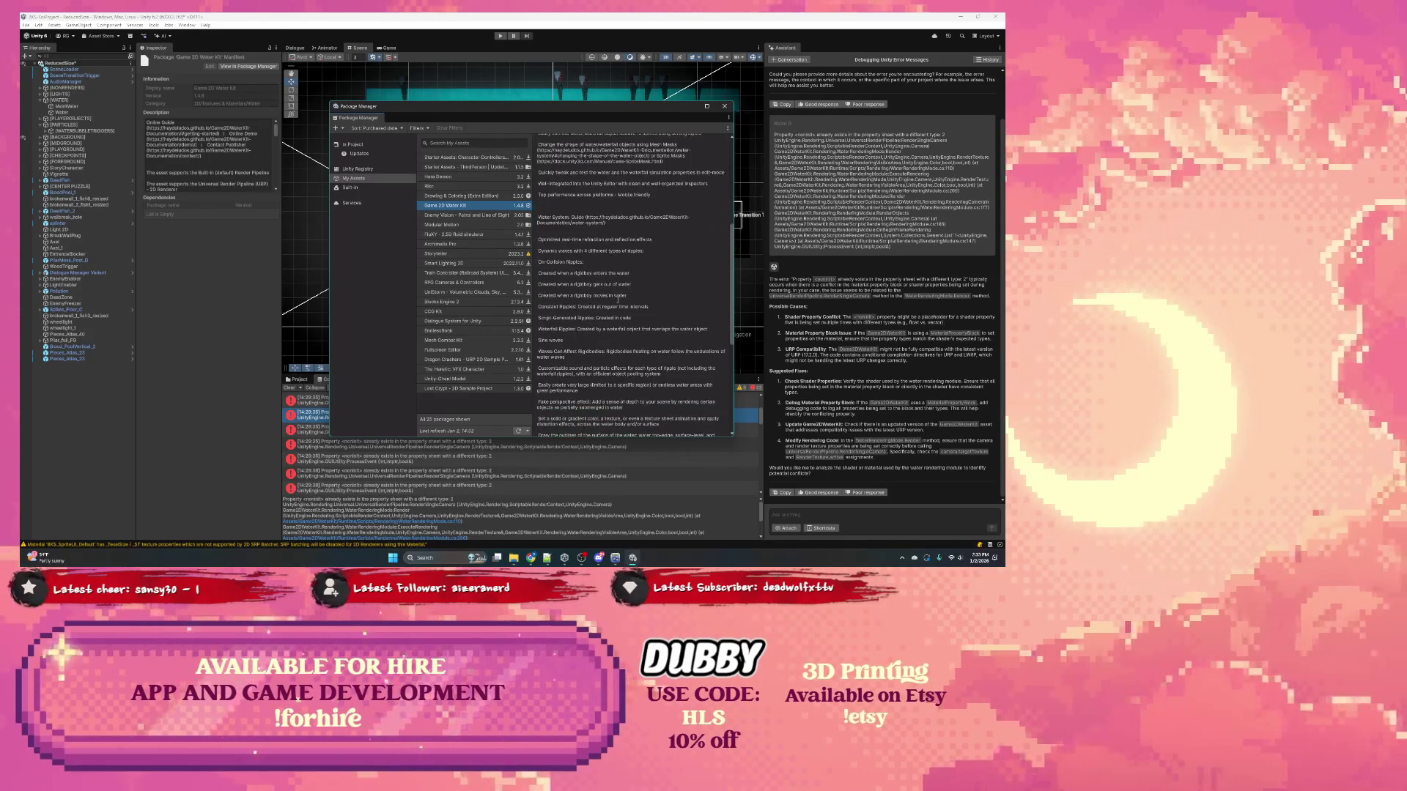
scroll(618, 300, "up", 5)
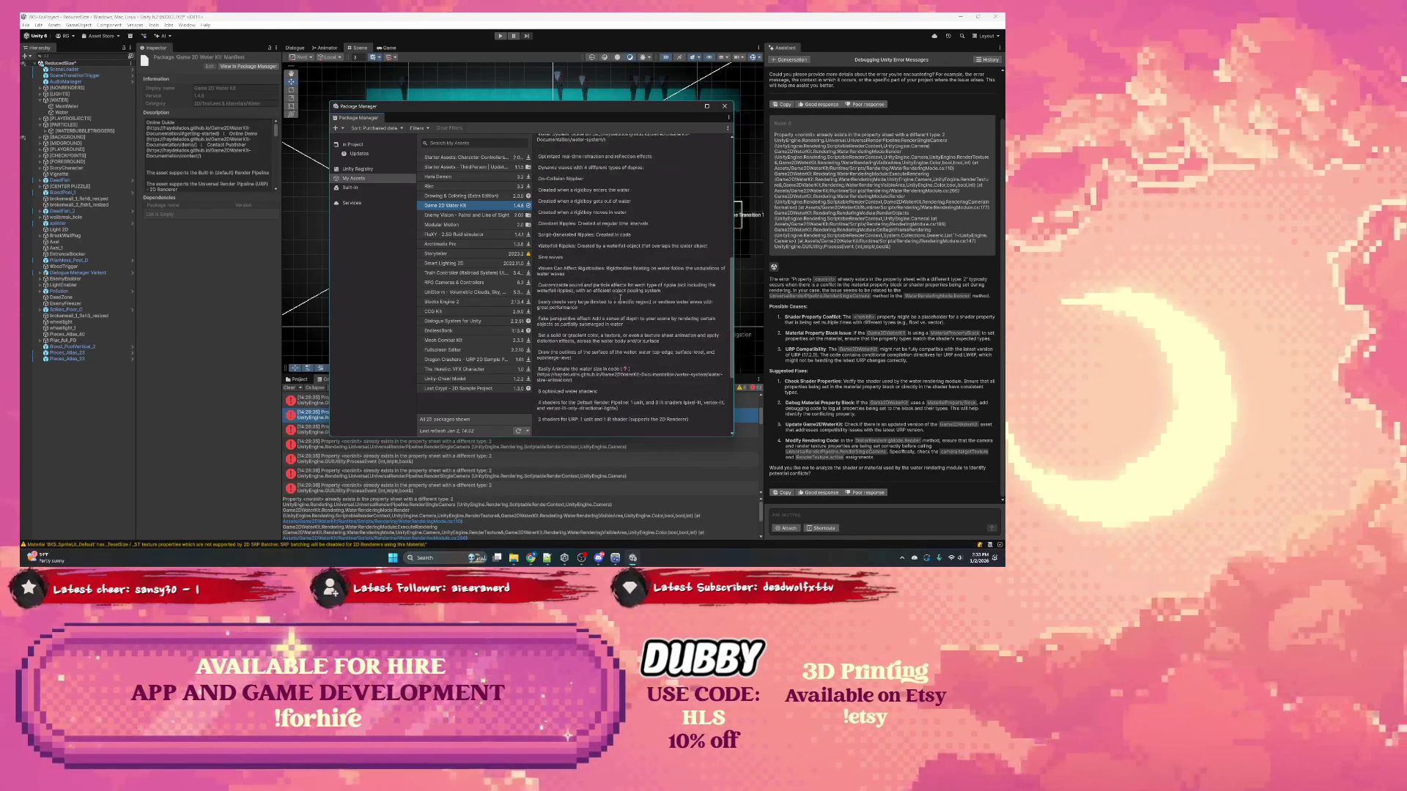
scroll(620, 297, "up", 5)
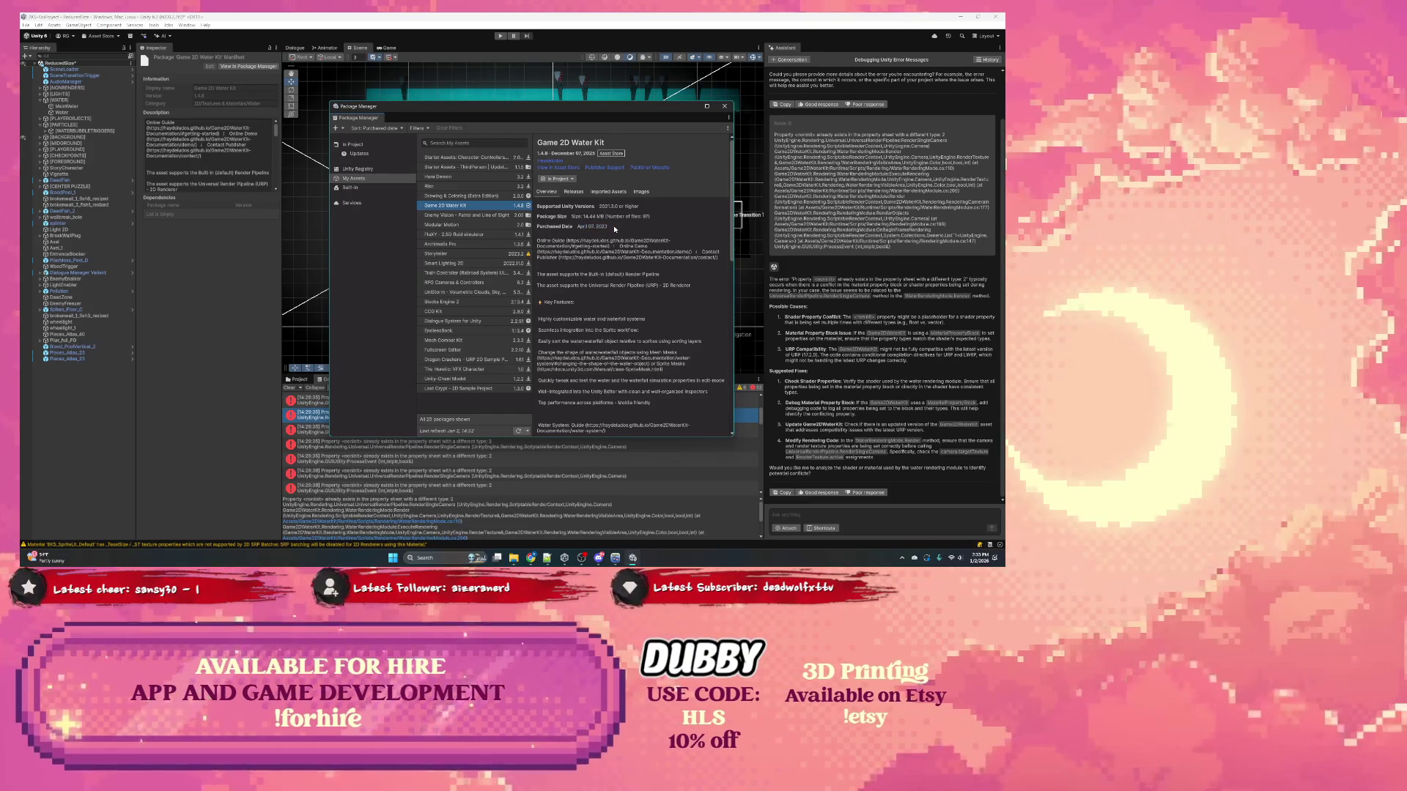
Step: Show the Game 2D Water Kit's Releases tab and scroll through its changelog
left_click(574, 192)
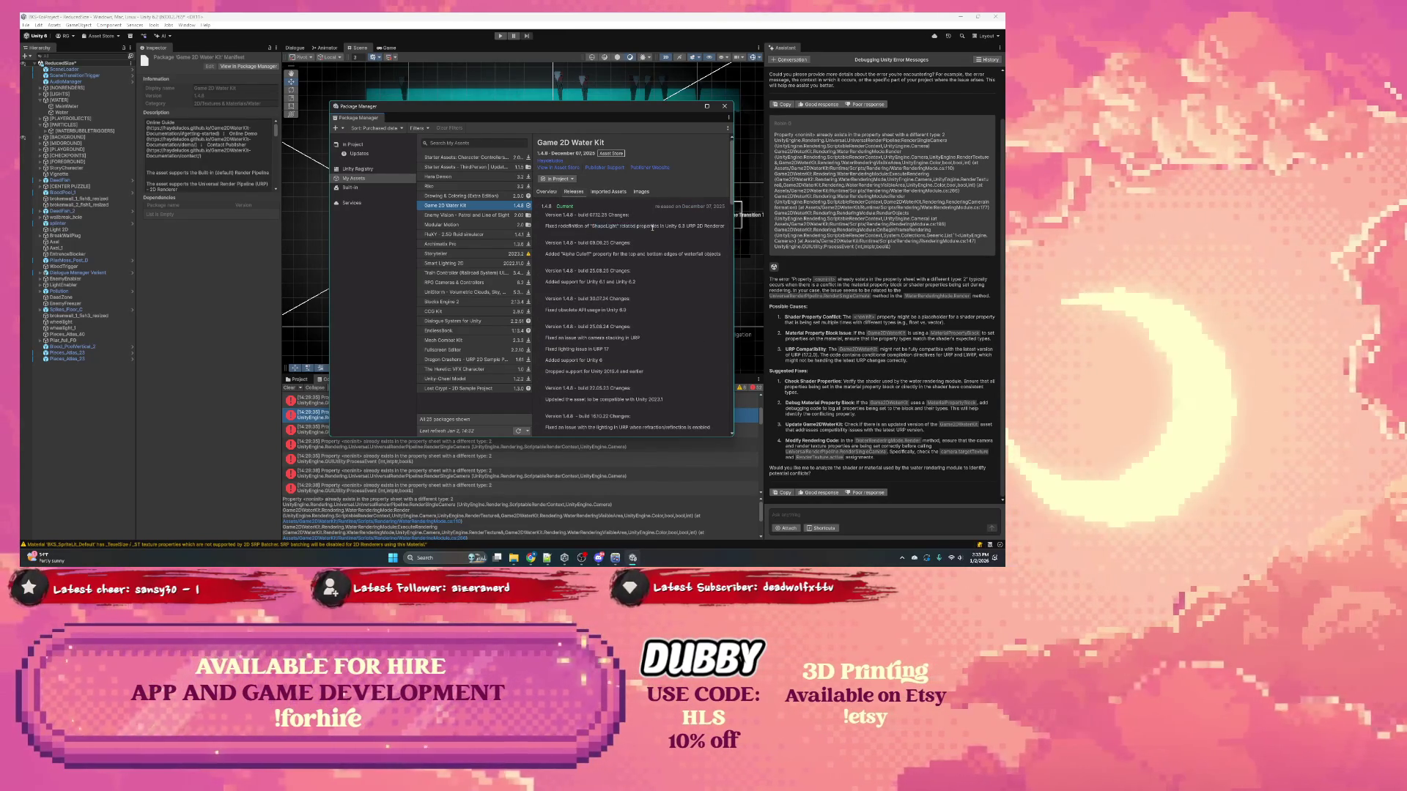
scroll(594, 235, "down", 5)
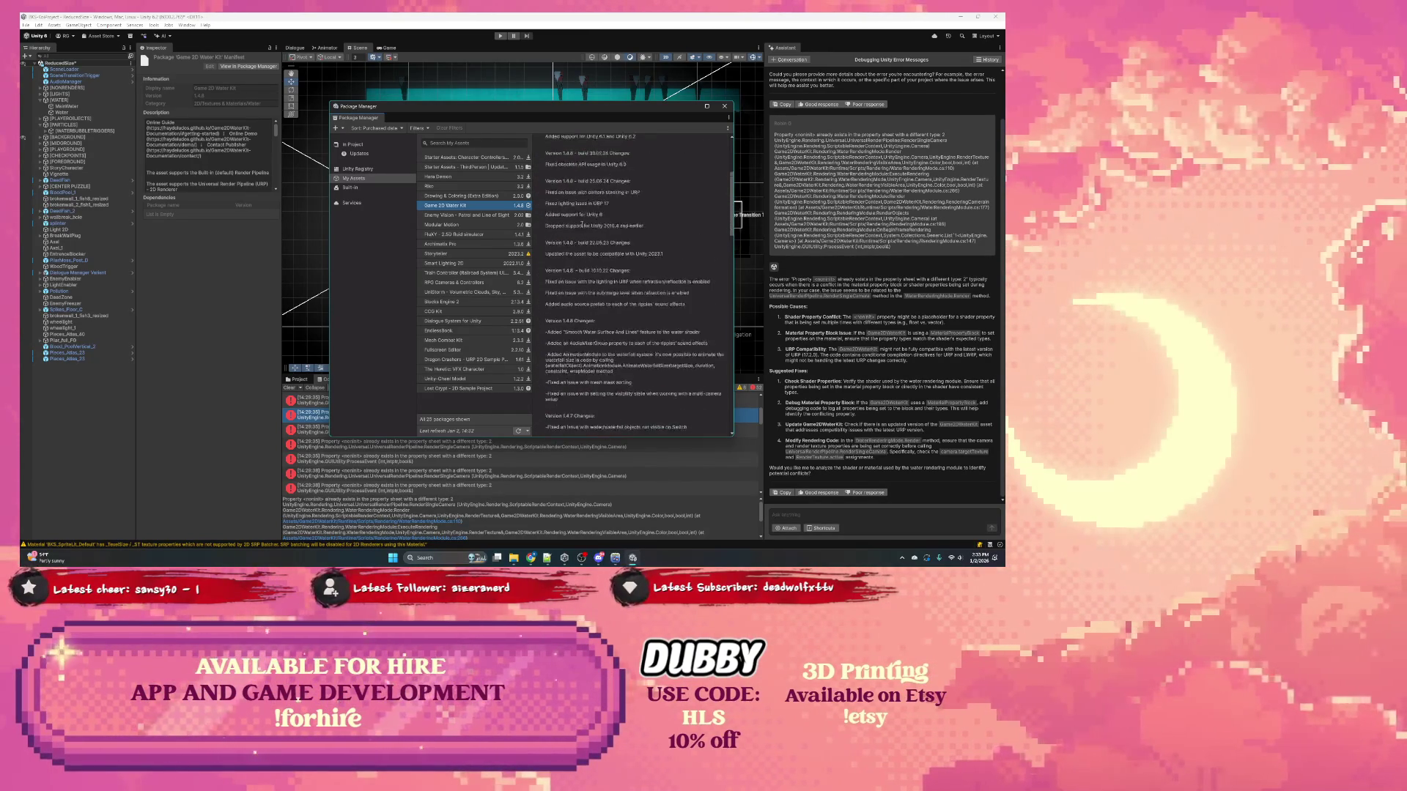
scroll(580, 228, "down", 2)
scroll(580, 226, "up", 6)
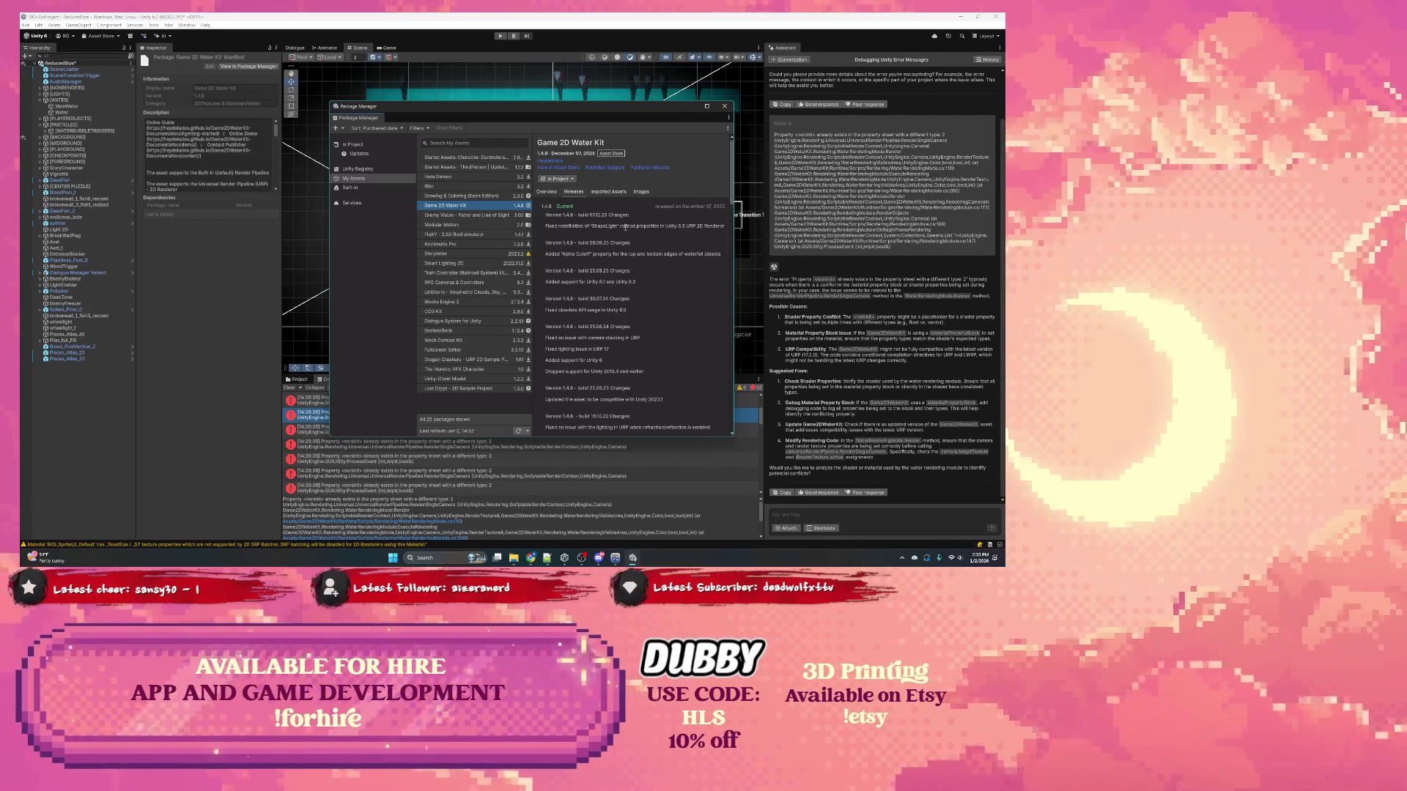
Step: Highlight the Unity 6.3 and Unity 6.1/6.2 support notes, then close the Package Manager
left_click_drag(623, 226, 686, 226)
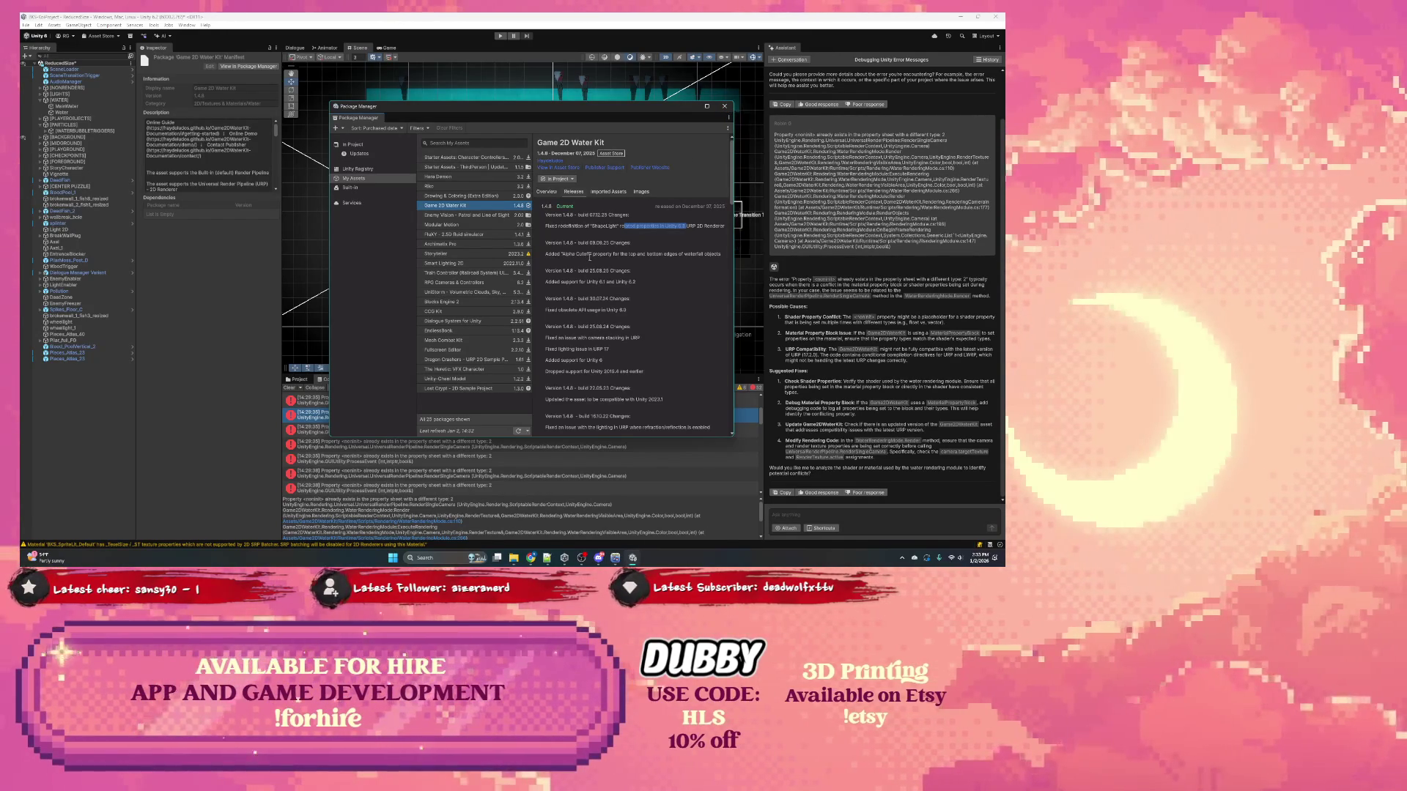
left_click_drag(589, 282, 632, 283)
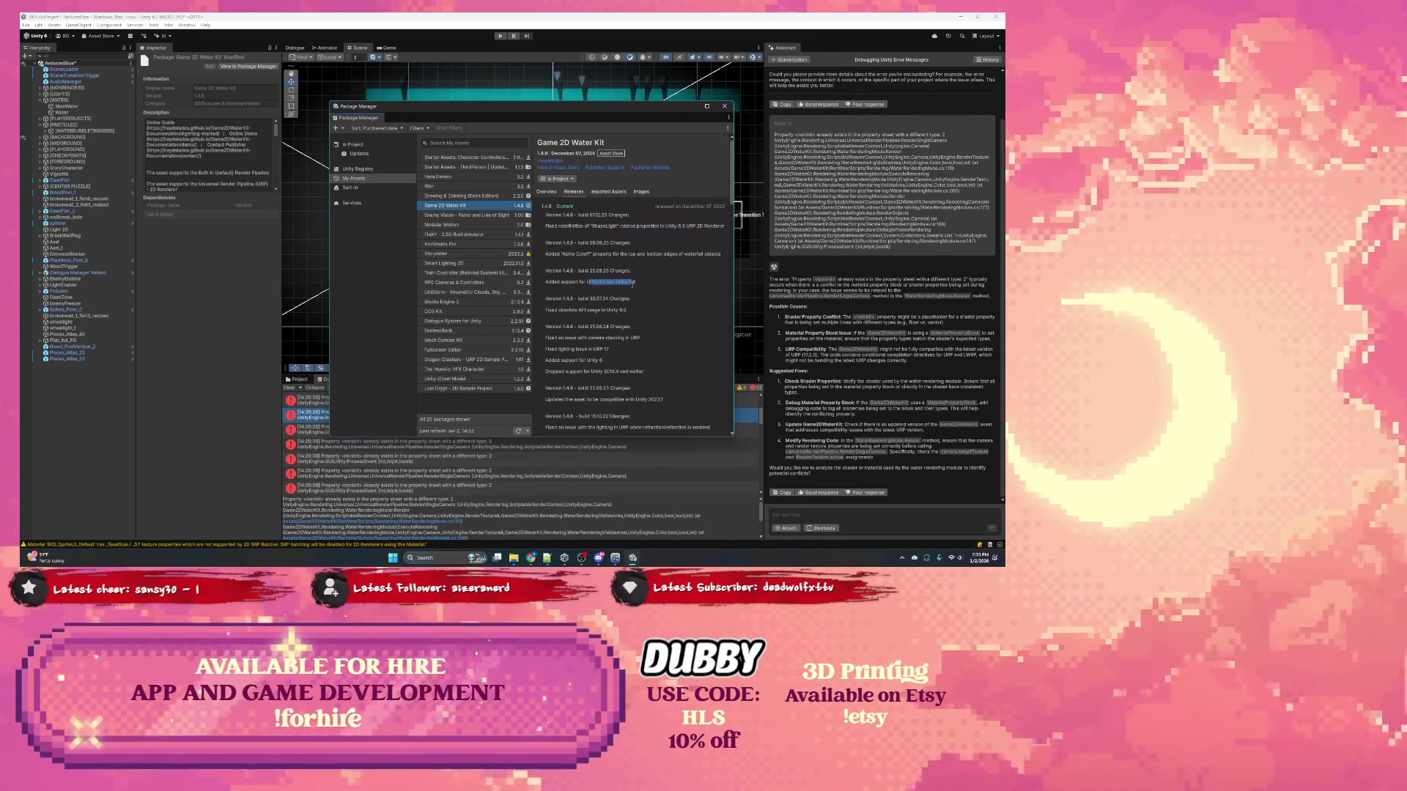
left_click(634, 284)
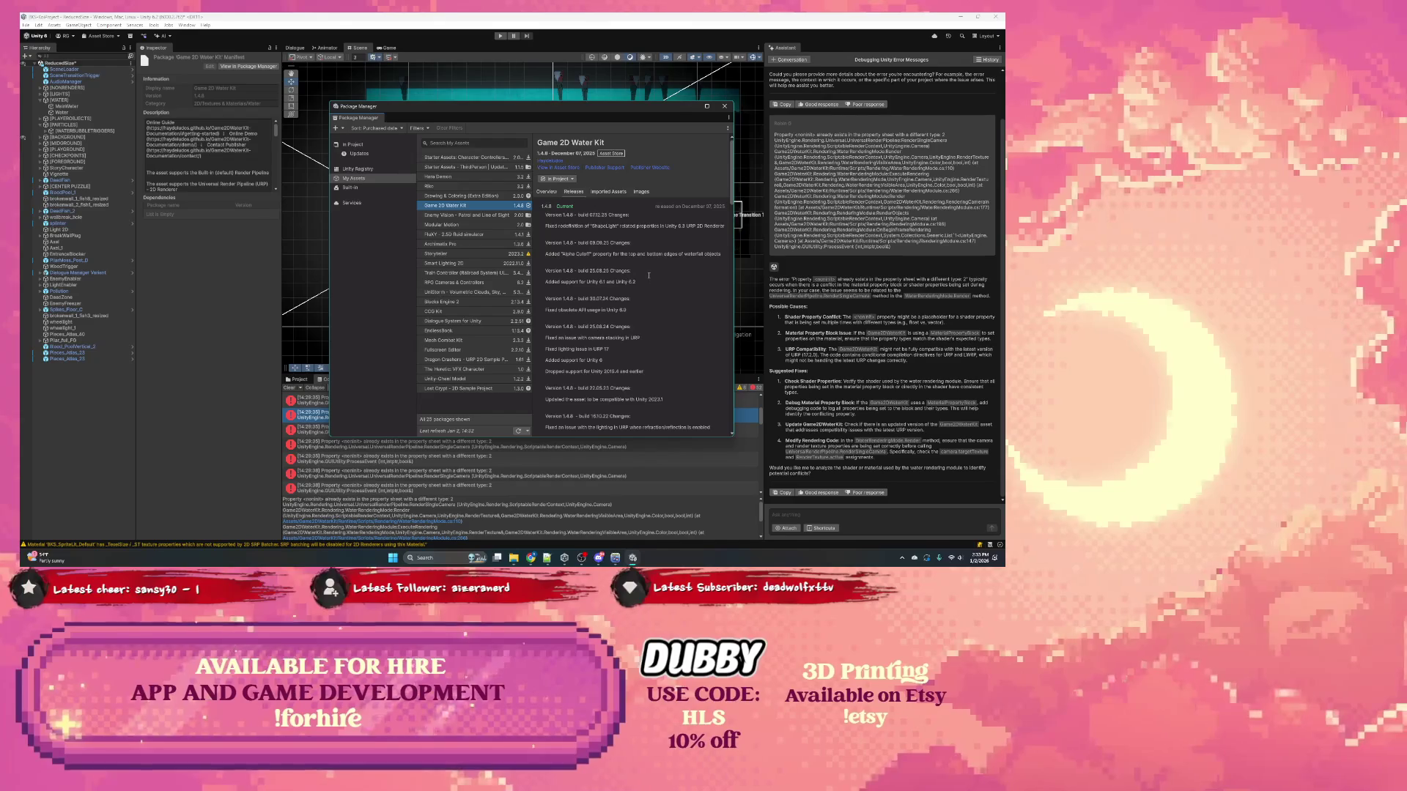
left_click(725, 106)
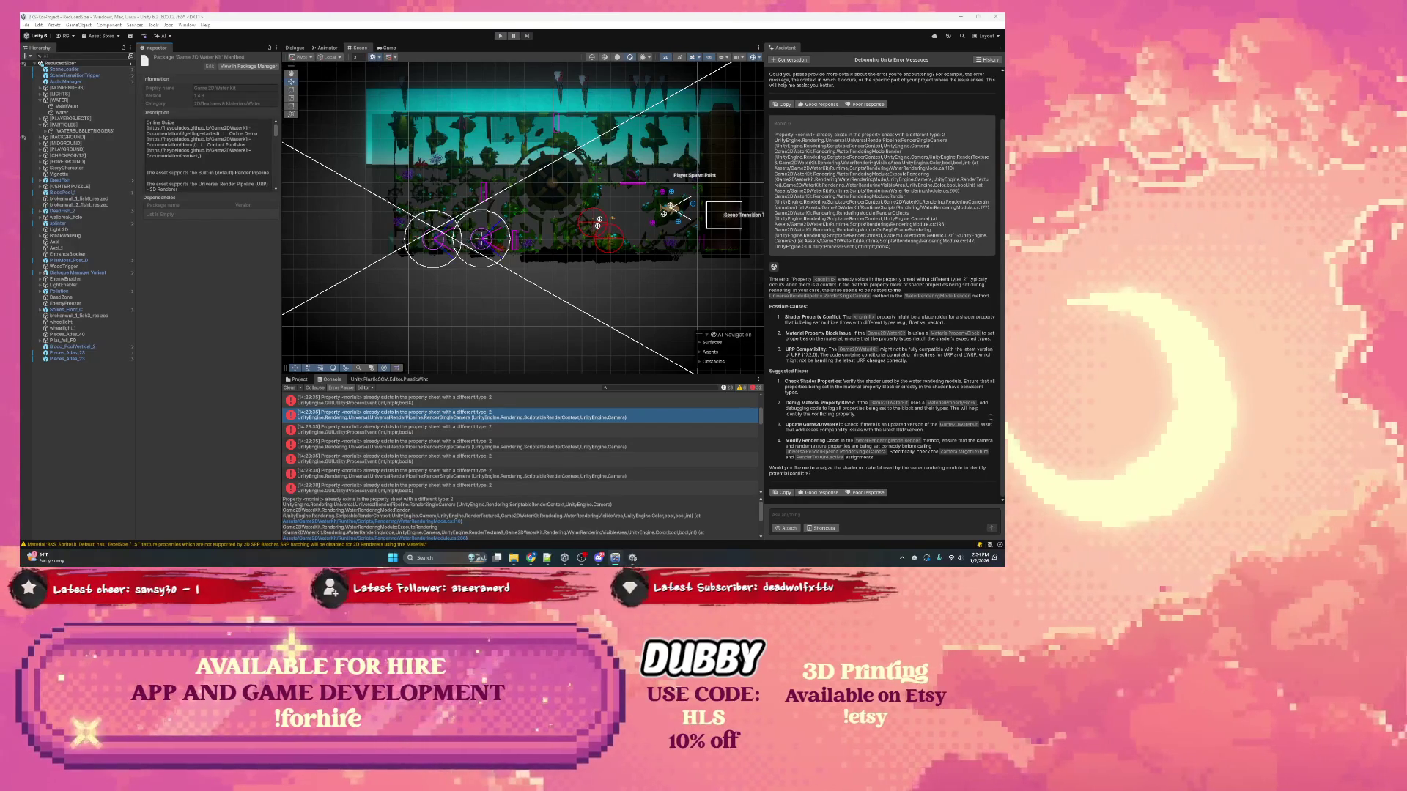
left_click(855, 382)
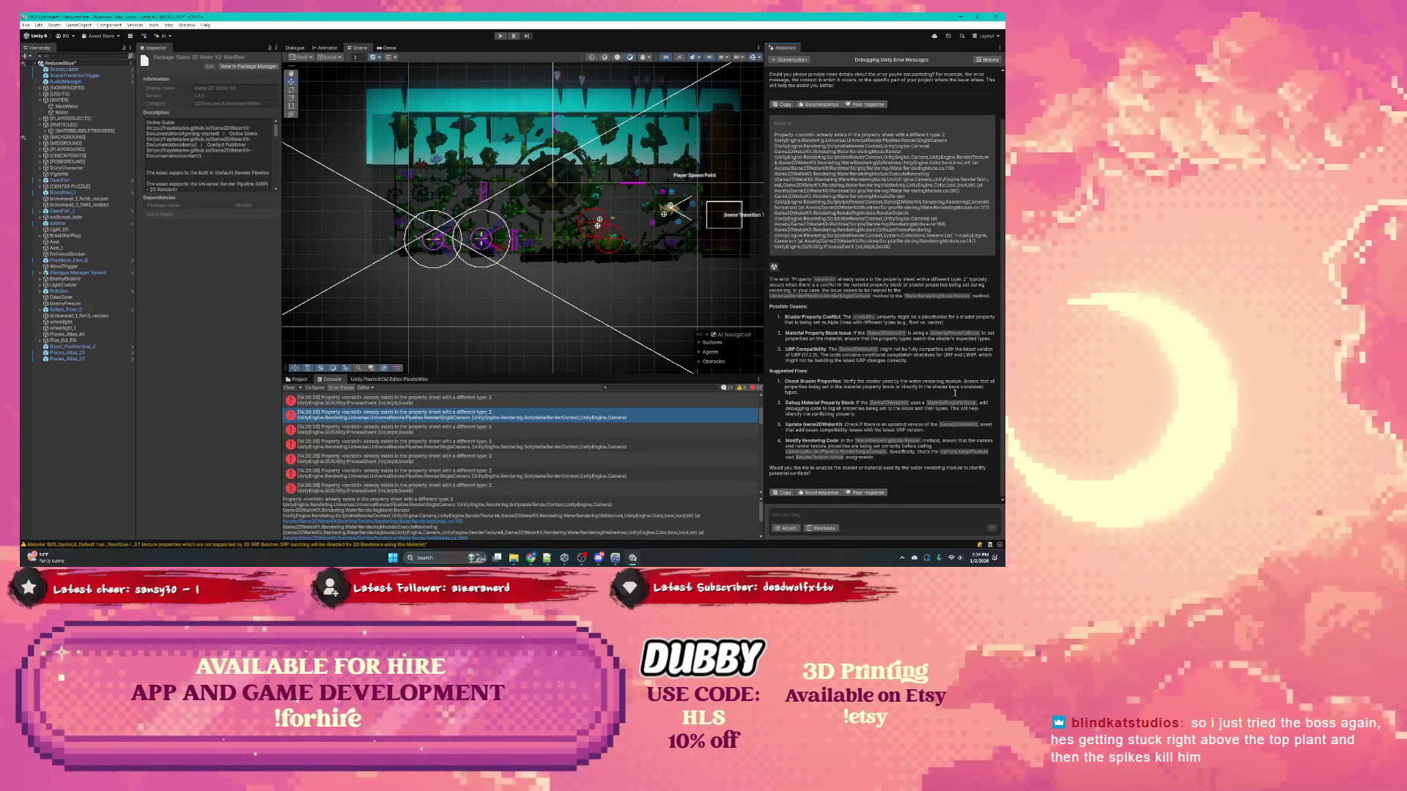
left_click(74, 107)
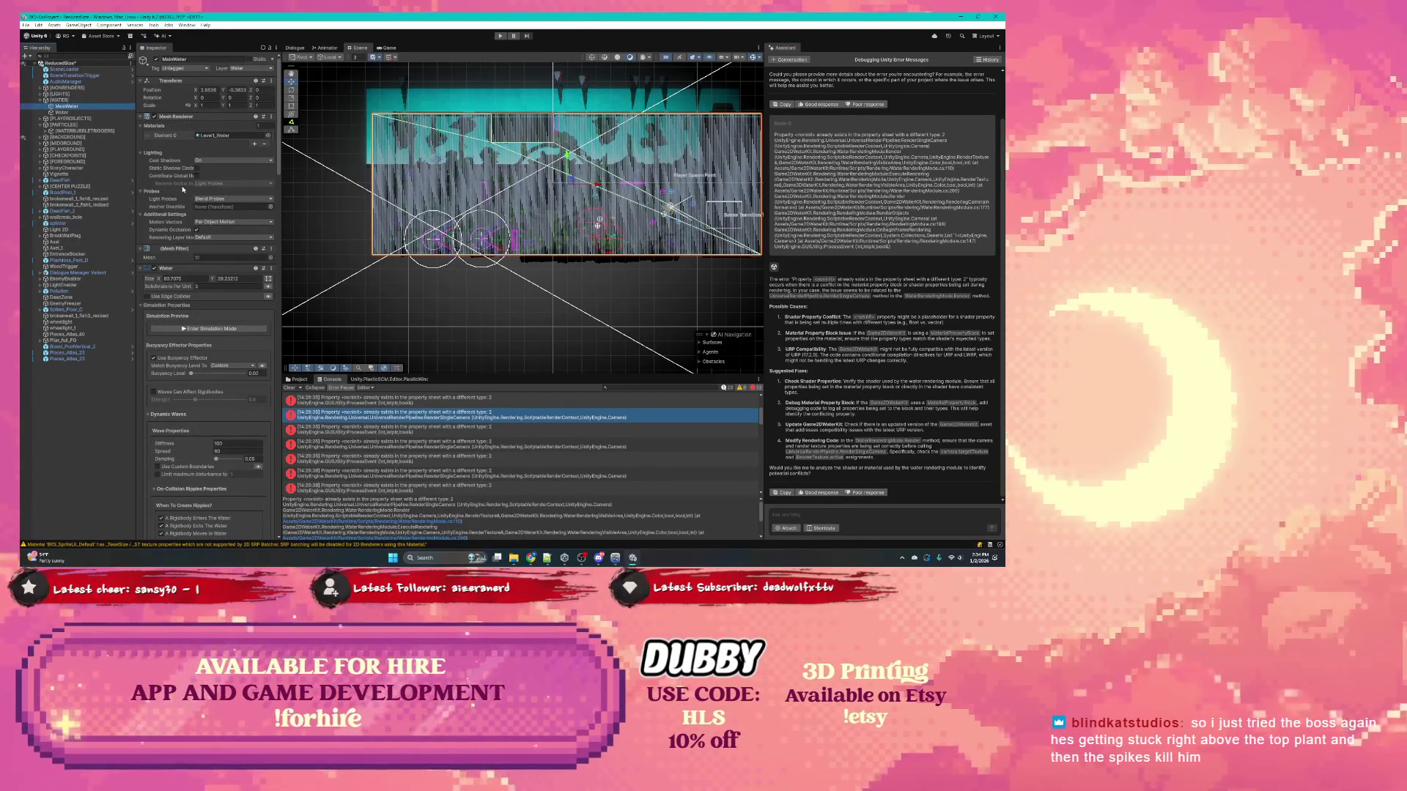
Step: Expand MainWater's water material shader settings in the Inspector and check the material out
scroll(183, 189, "down", 6)
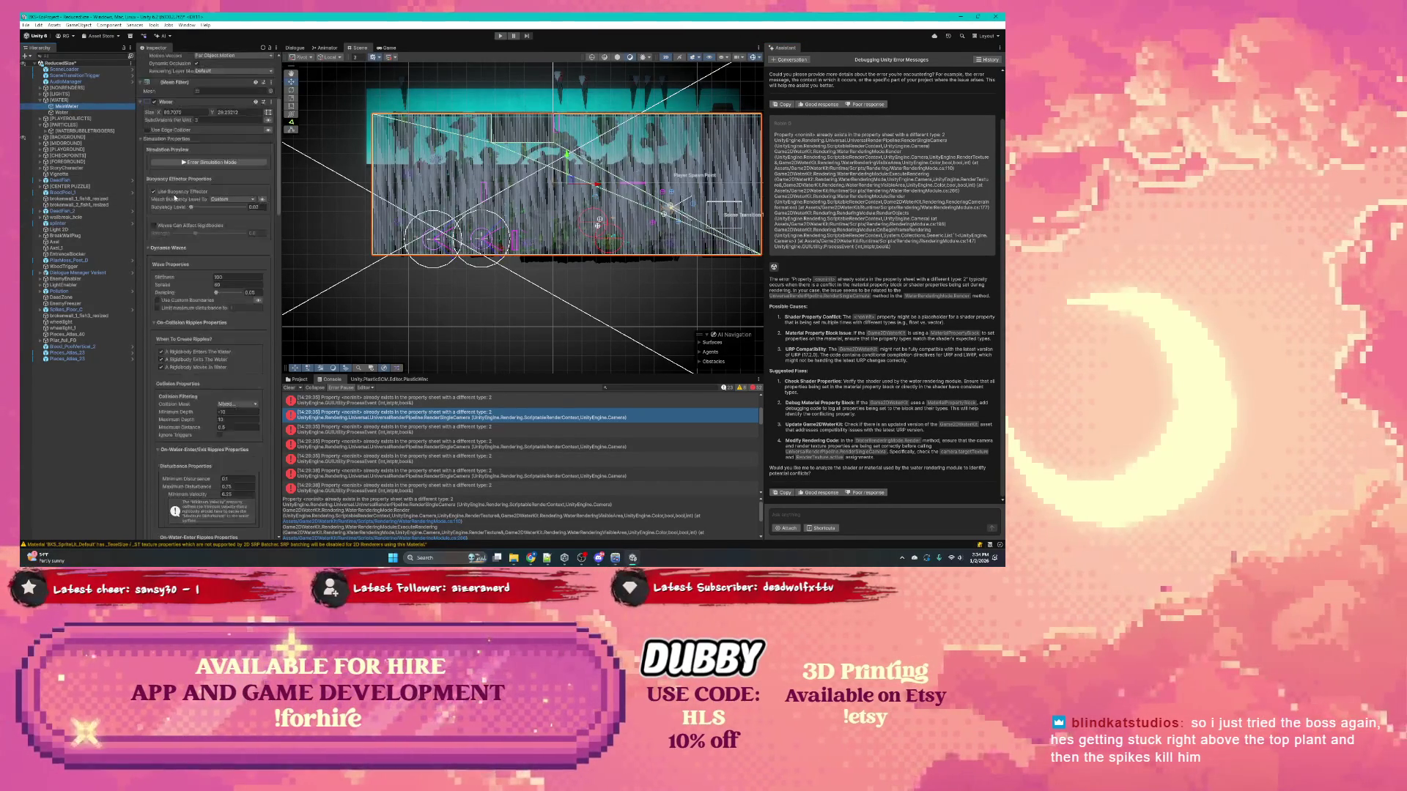
scroll(176, 198, "up", 5)
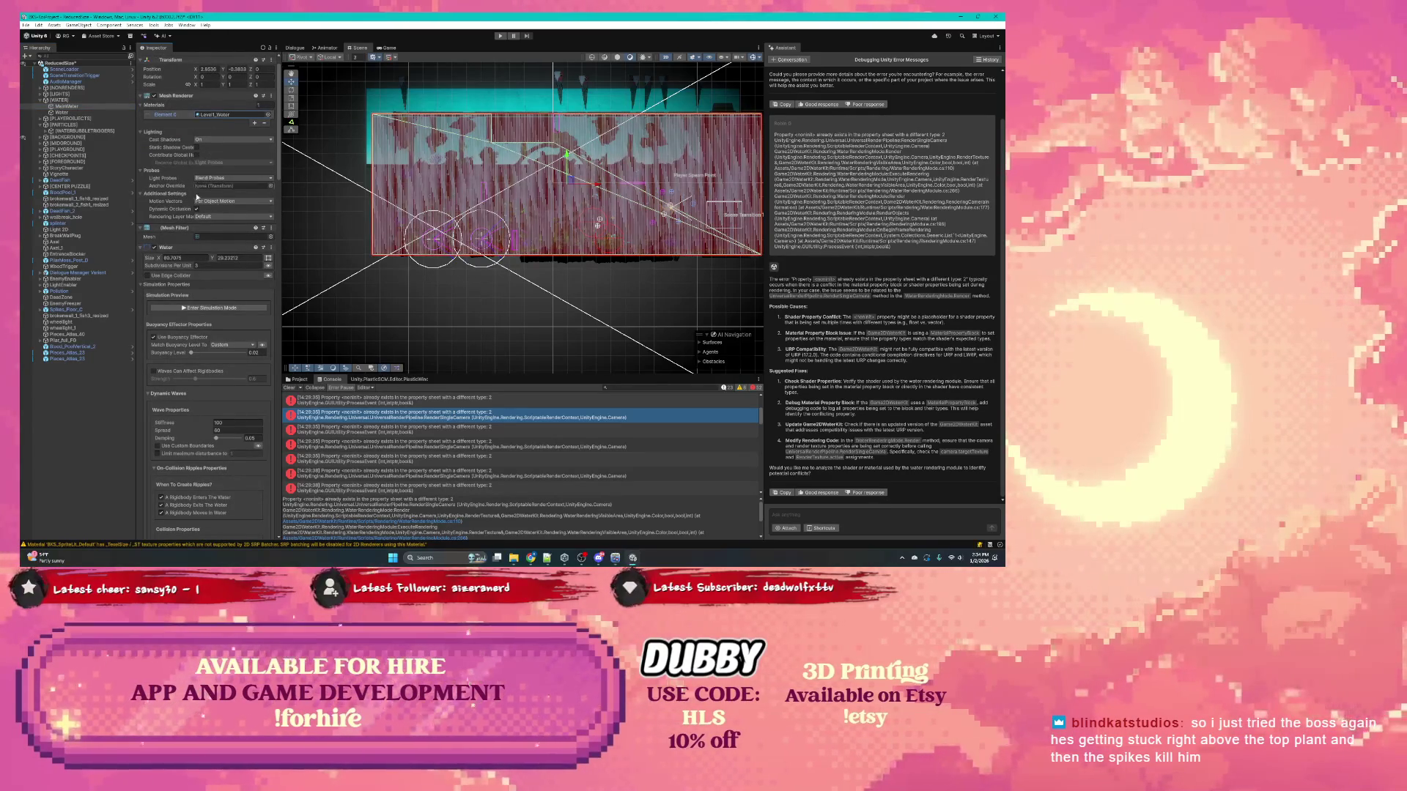
scroll(178, 173, "down", 3)
scroll(180, 184, "down", 15)
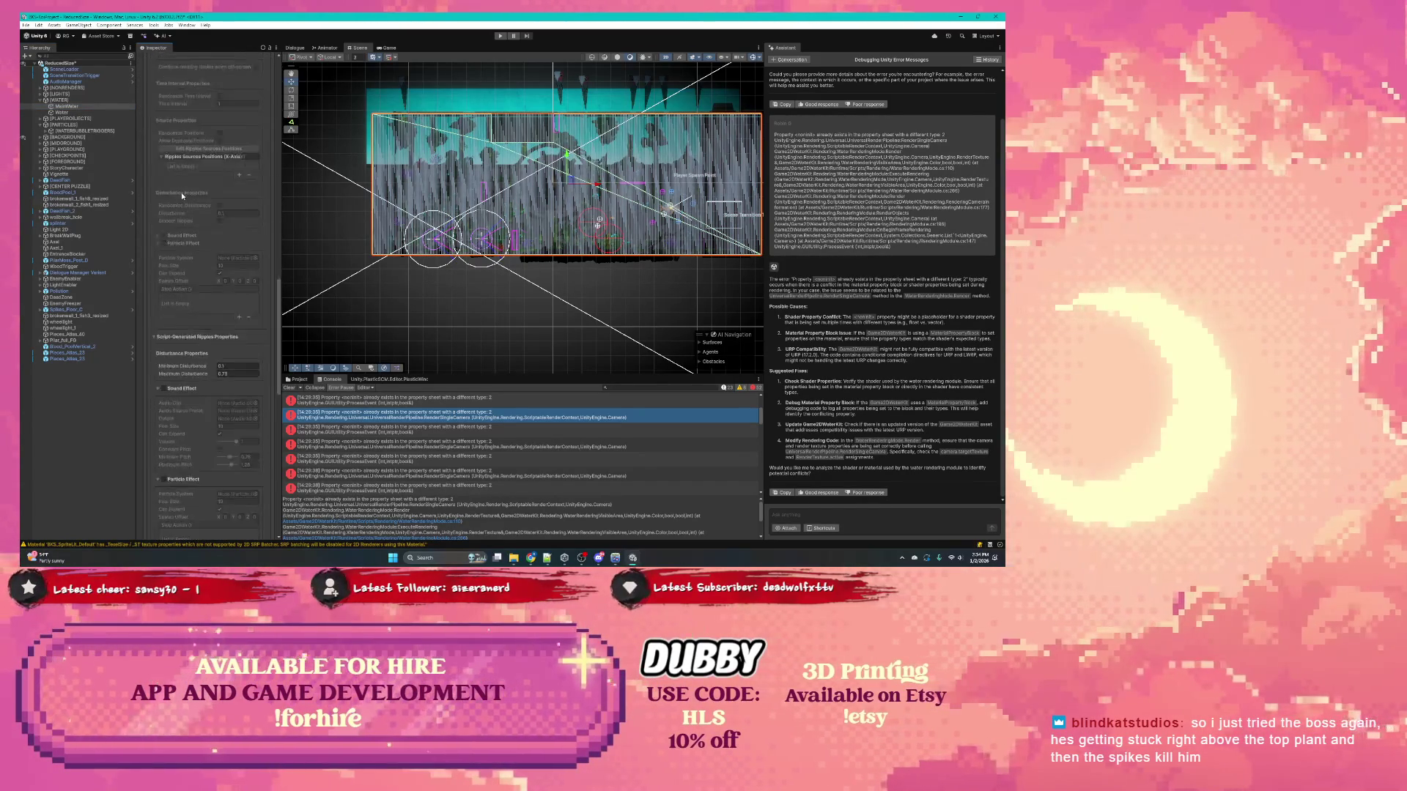
scroll(182, 196, "down", 15)
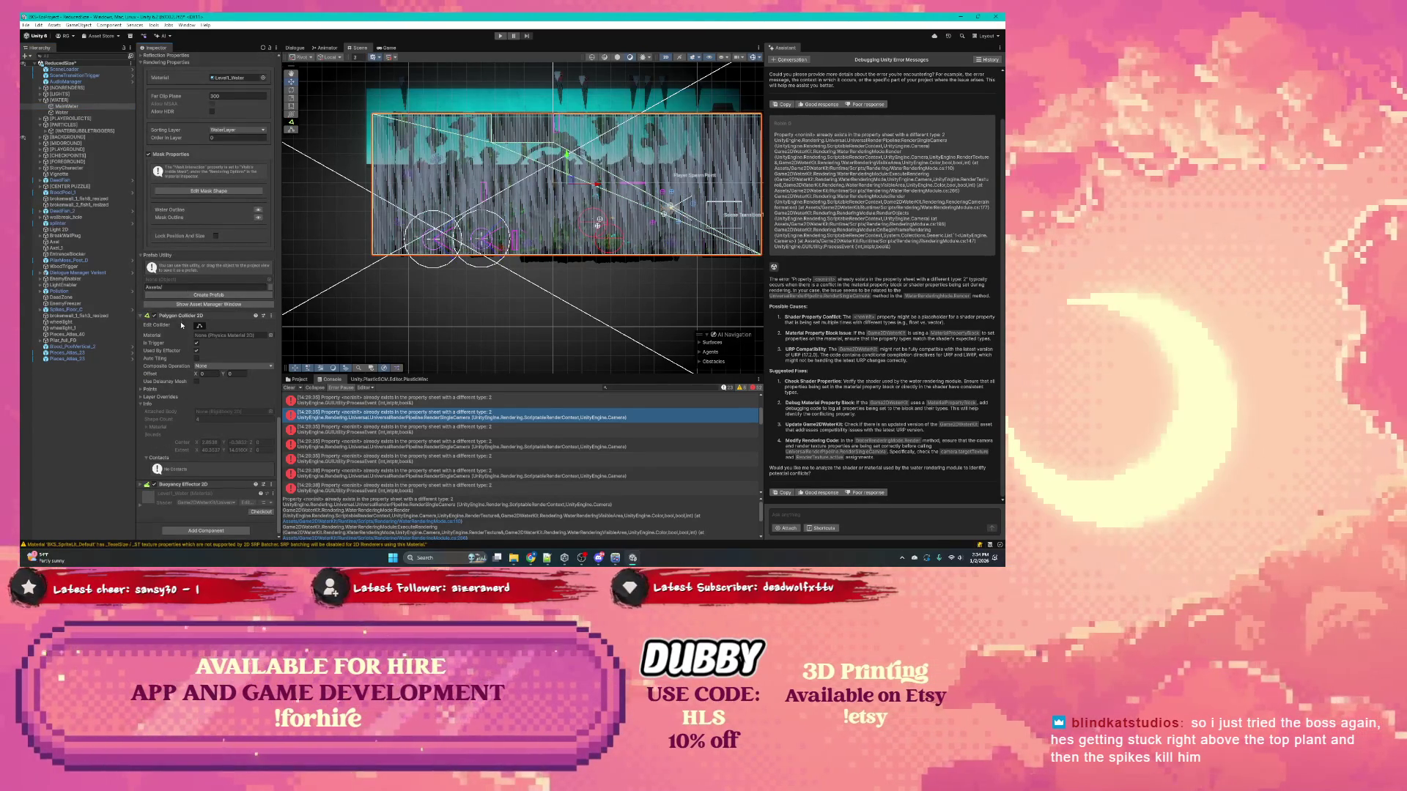
left_click(141, 507)
scroll(195, 433, "down", 3)
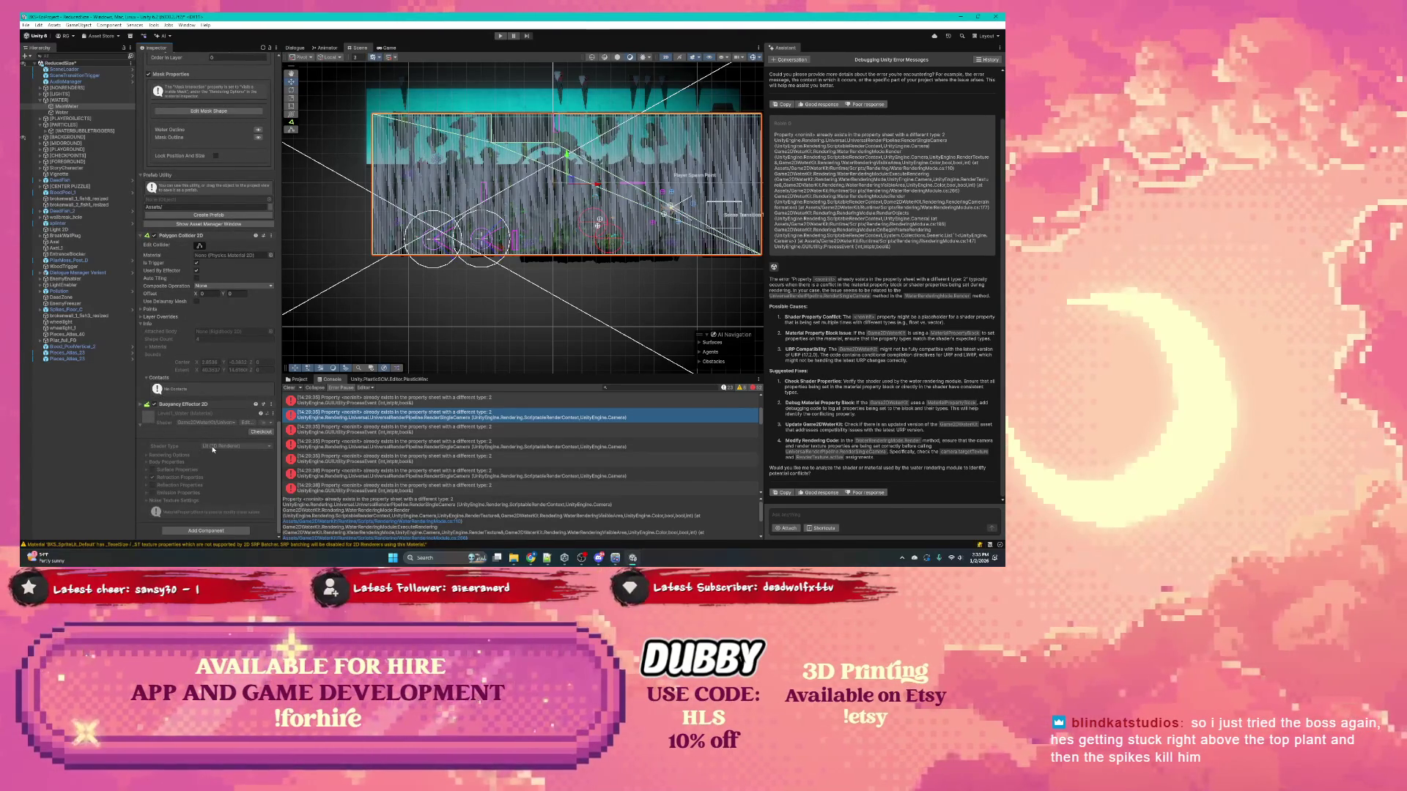
left_click(259, 432)
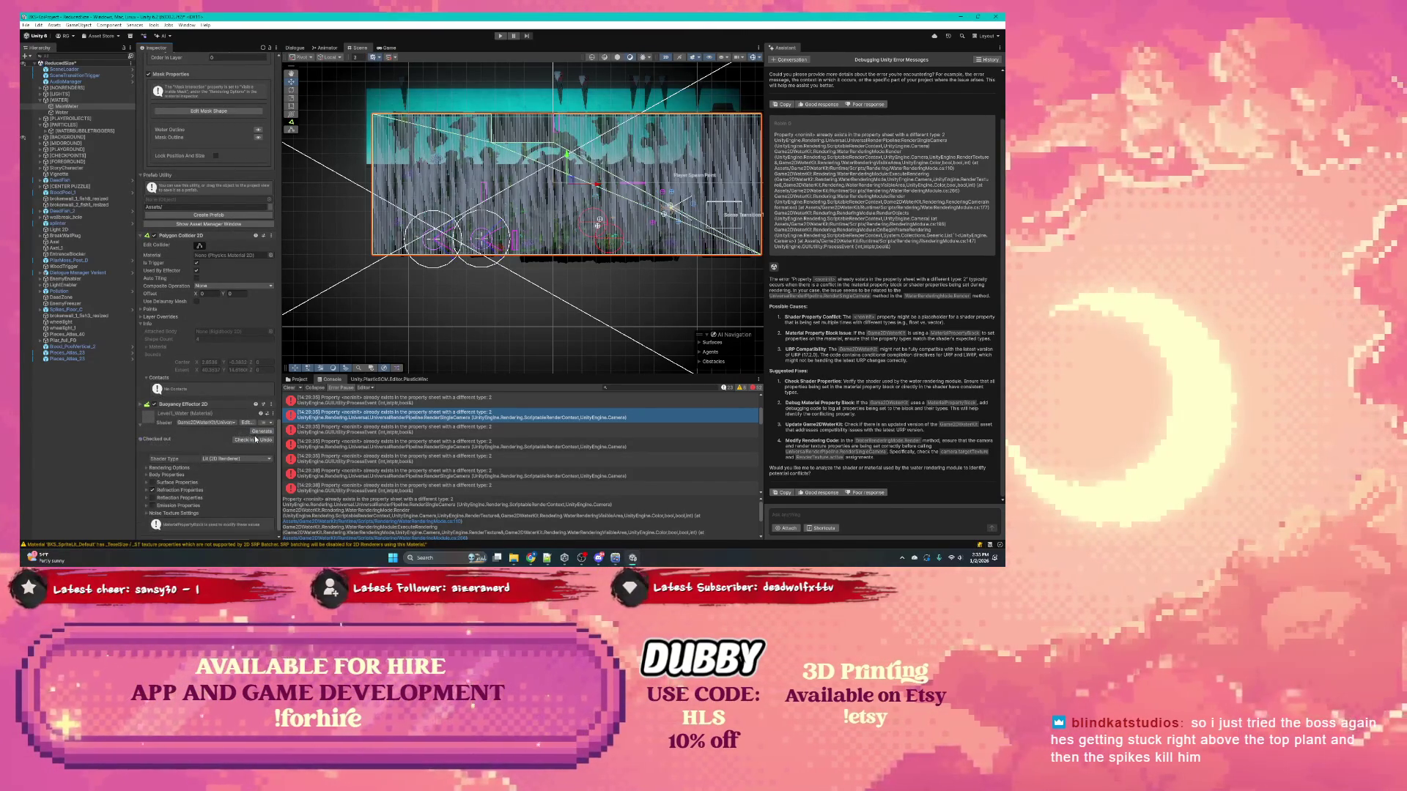
Step: Keep Shader Type at Lit (2D Renderer) and expand Rendering Options and Body Properties
scroll(203, 444, "down", 1)
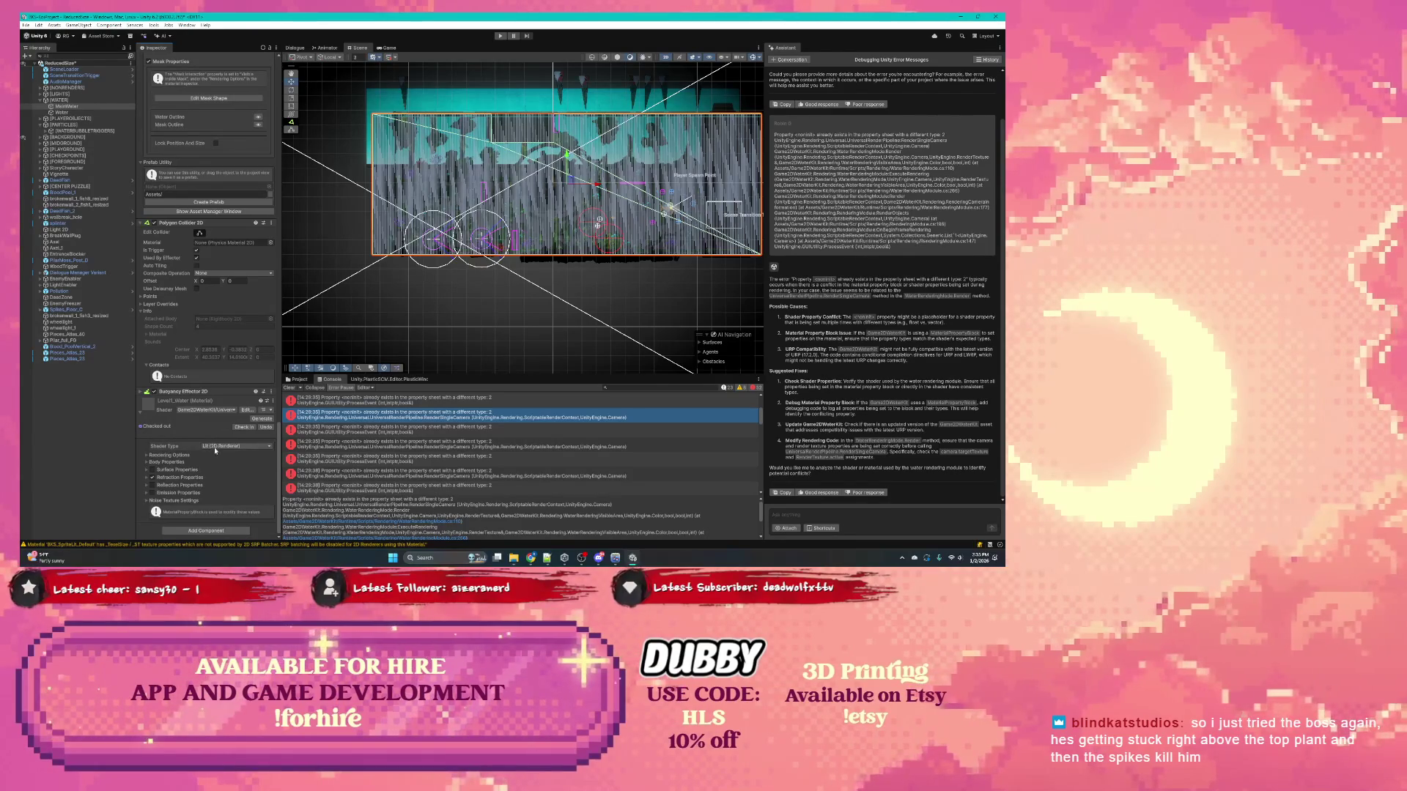
left_click(216, 446)
left_click(145, 455)
left_click(146, 455)
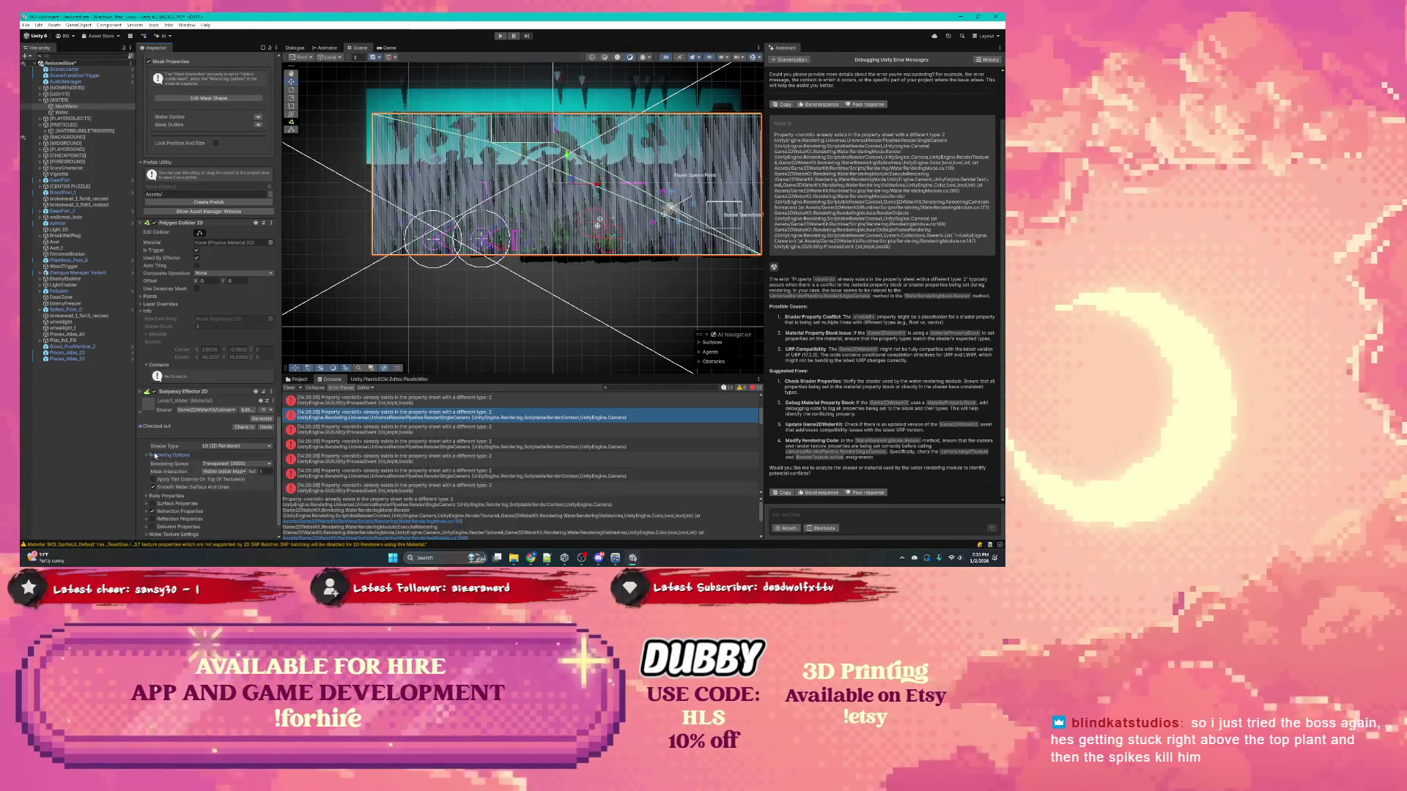
scroll(167, 445, "down", 2)
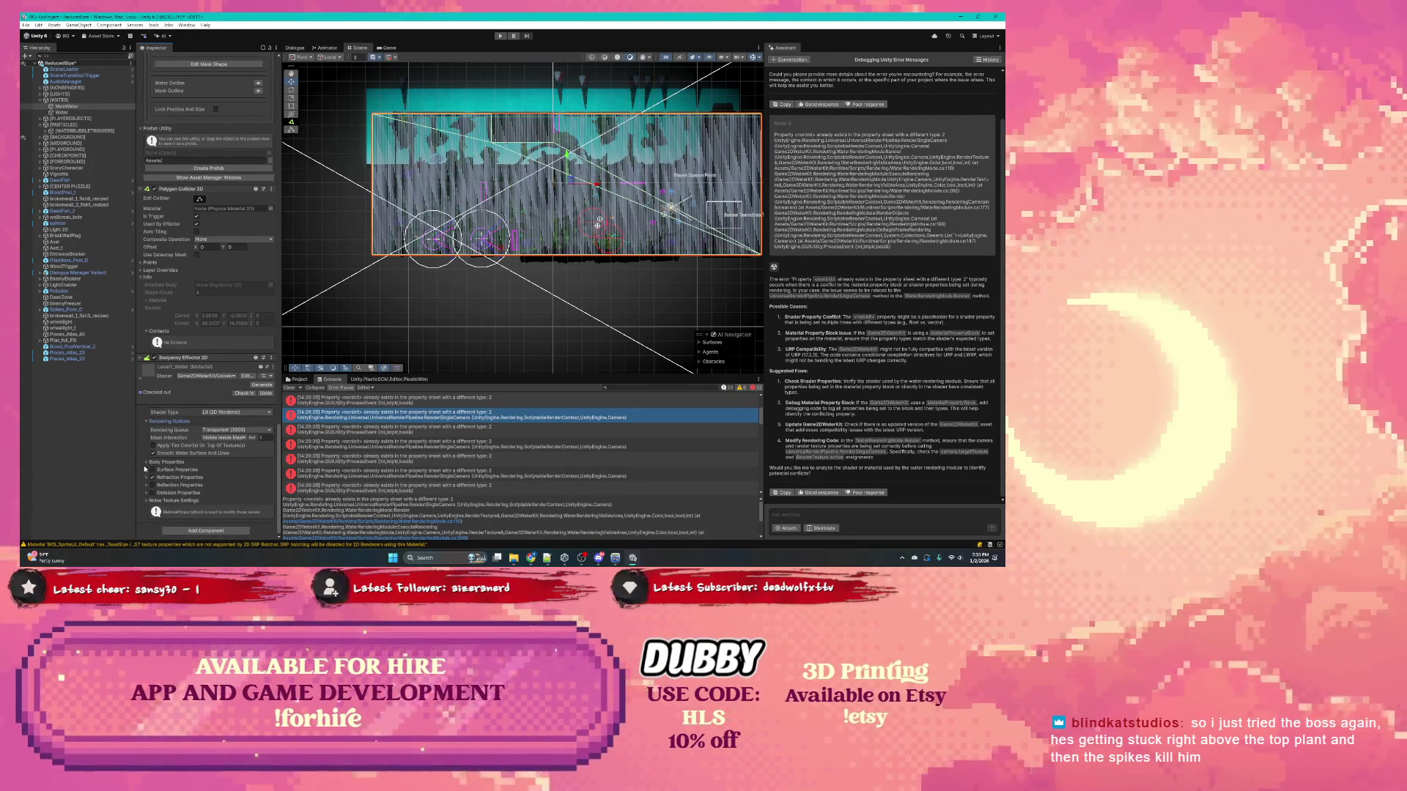
left_click(146, 463)
scroll(168, 447, "down", 6)
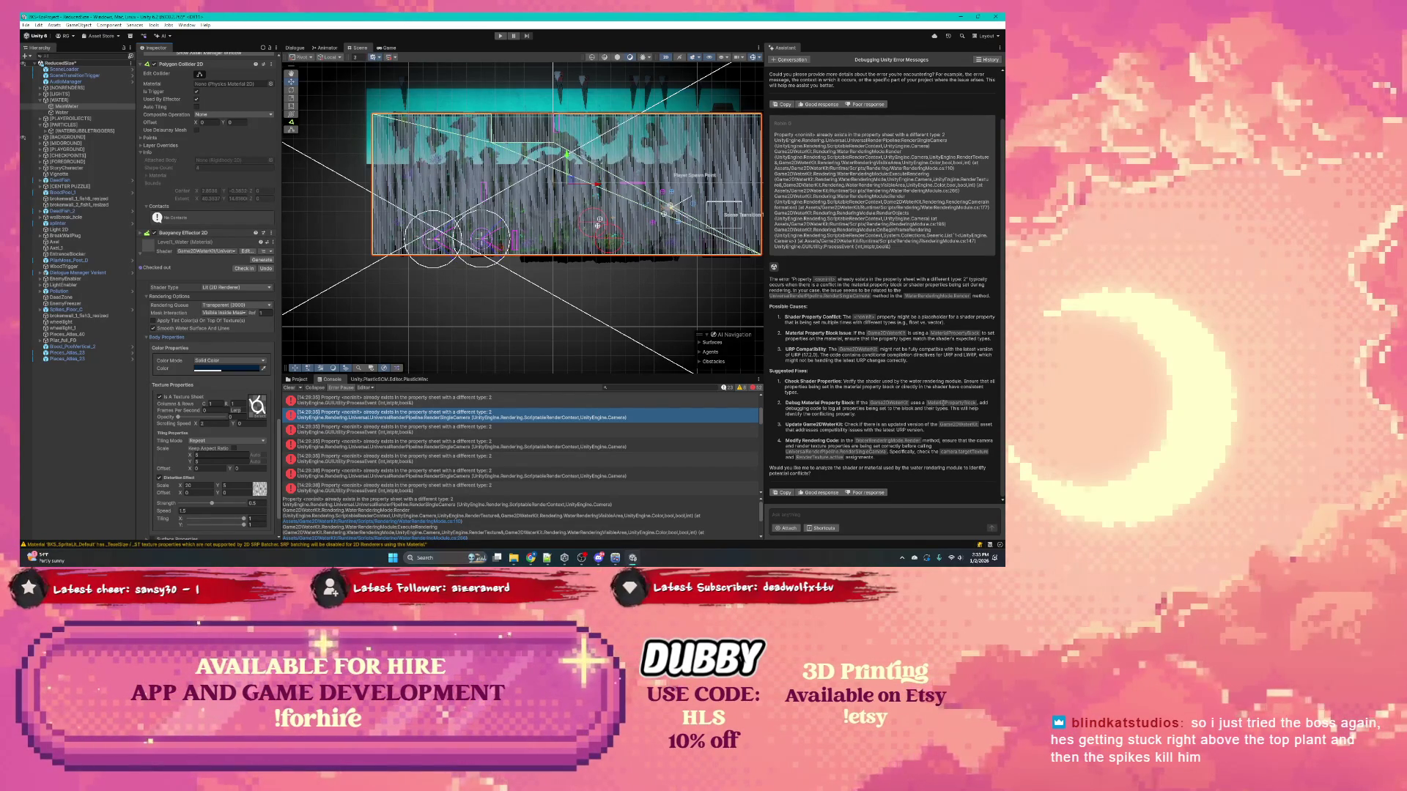
scroll(403, 459, "up", 3)
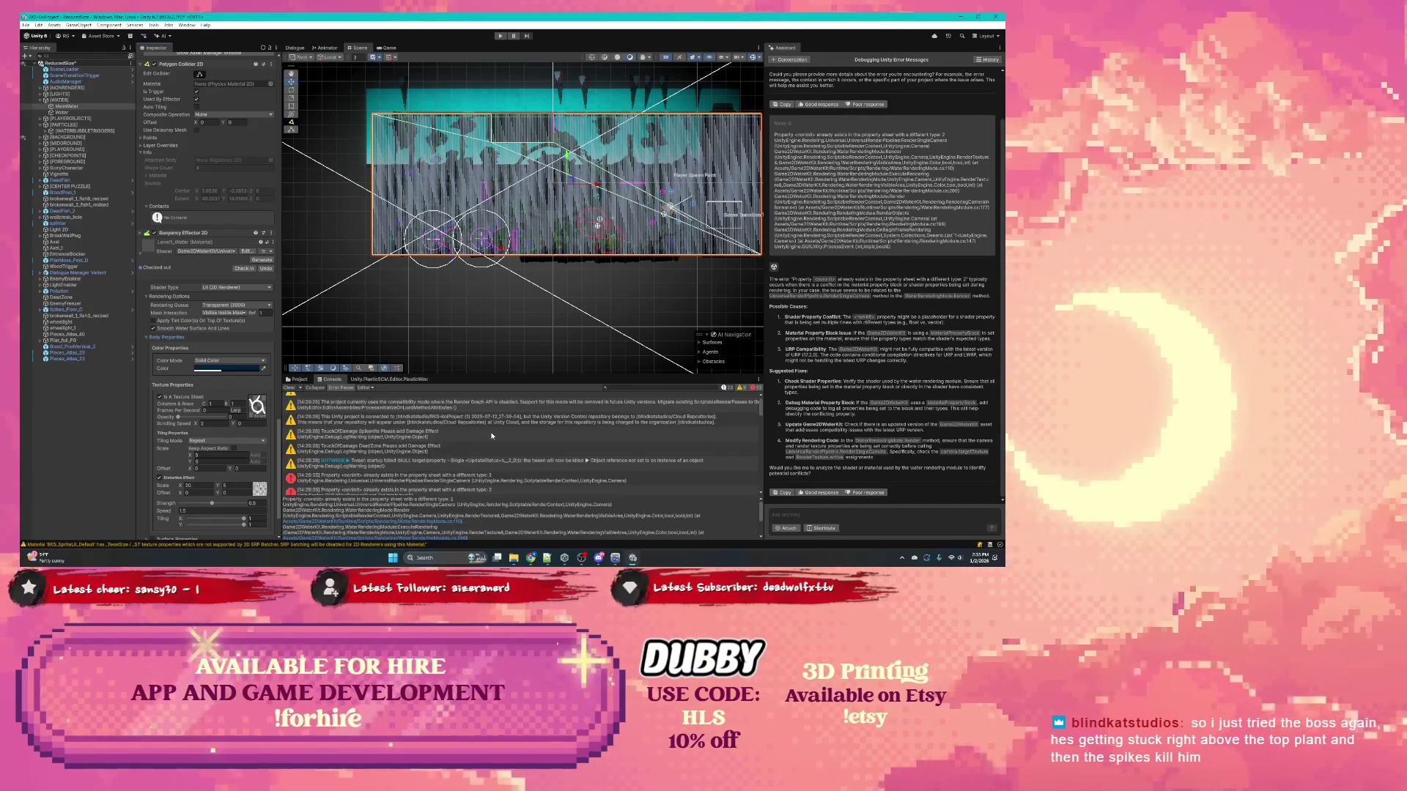
Step: Read the stack traces of the Console's property-type error entries
left_click(427, 466)
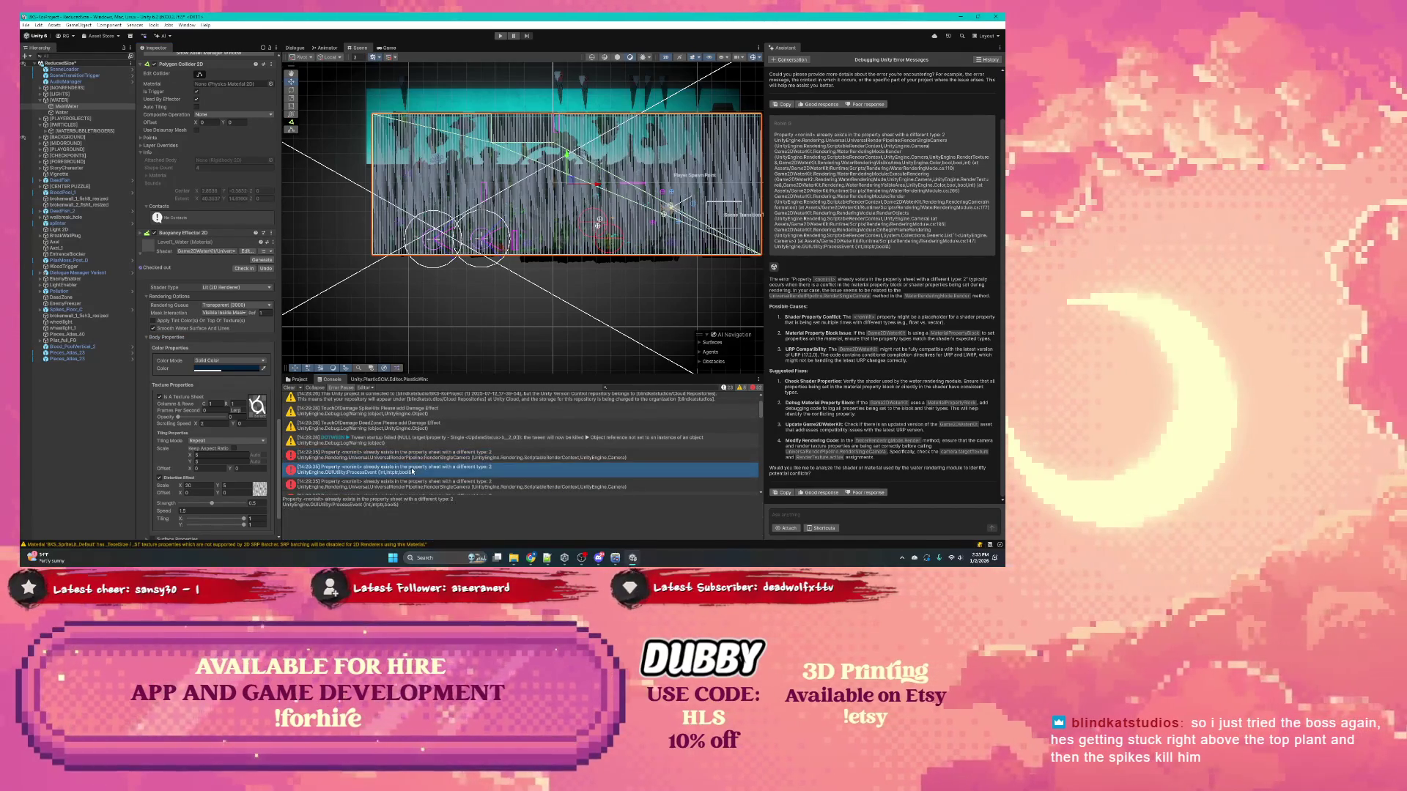
left_click(440, 456)
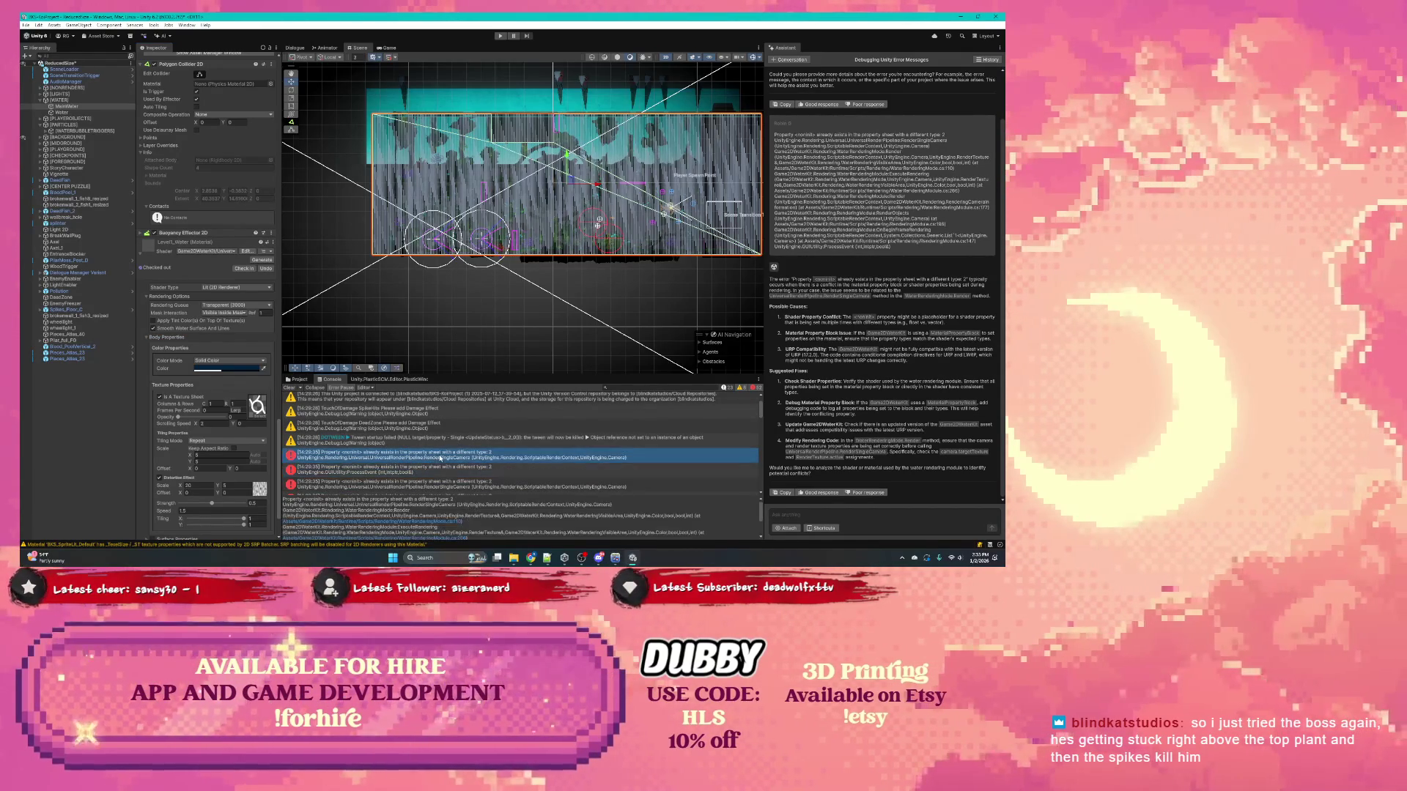
left_click(425, 471)
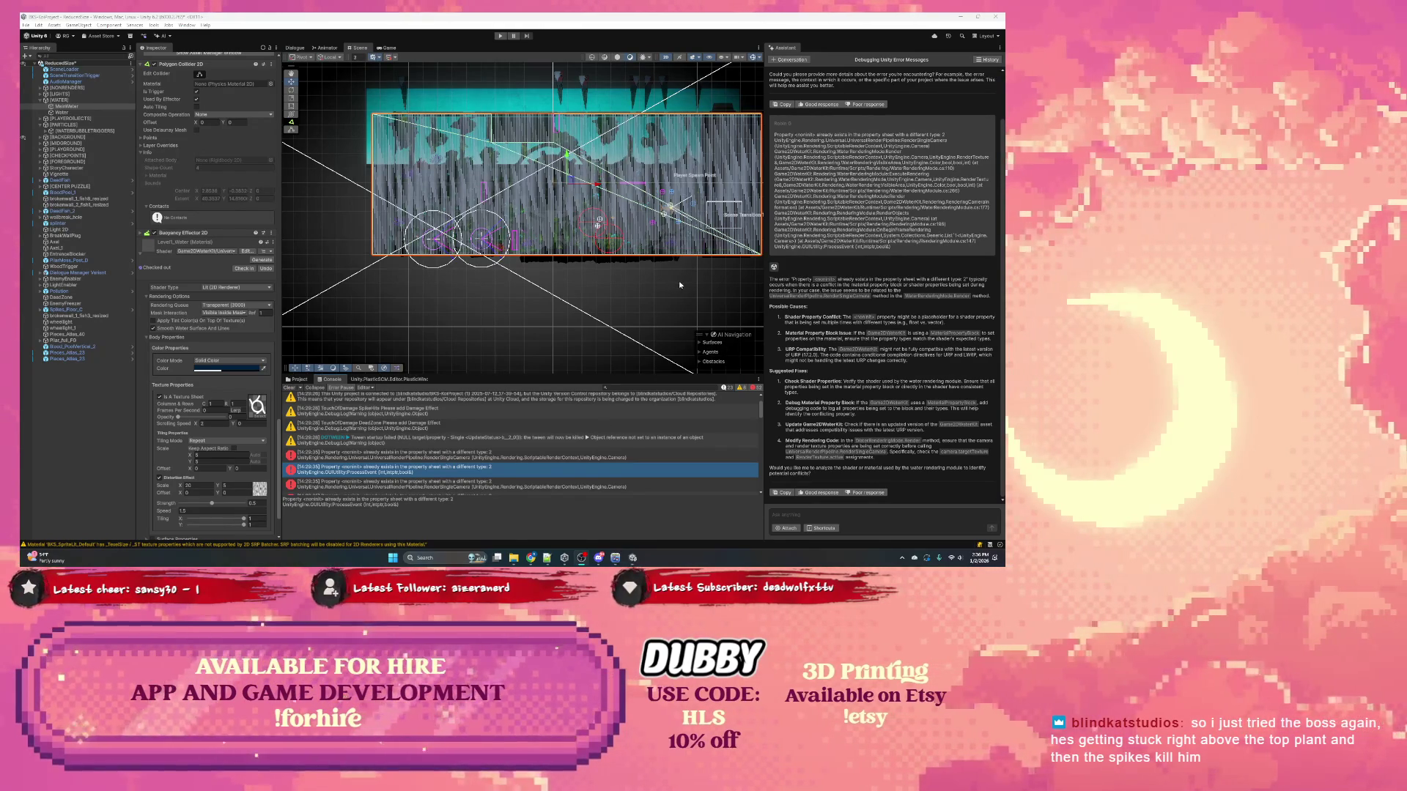
Step: Frame the MainWater object in the Scene view with F
scroll(693, 275, "up", 2)
key("f")
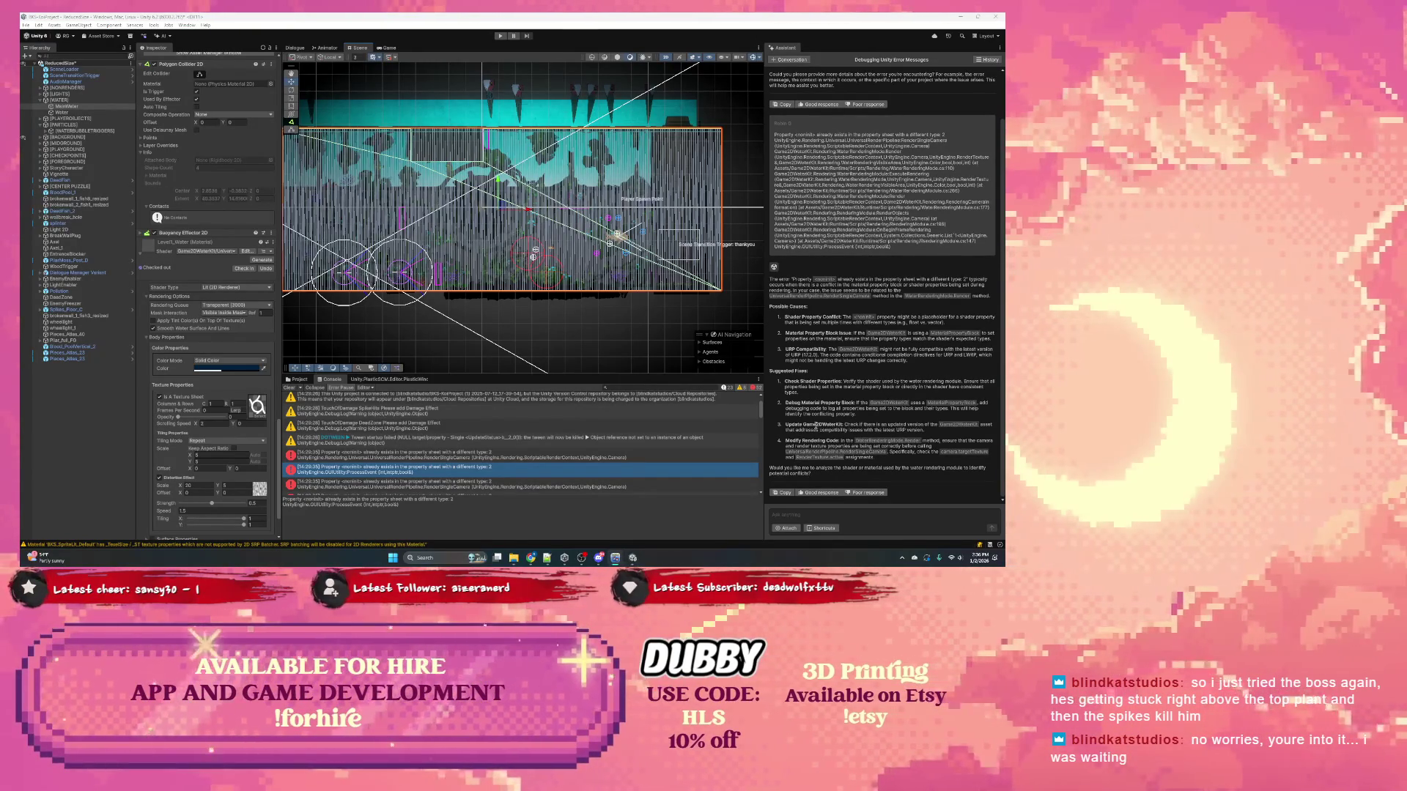
left_click(865, 426)
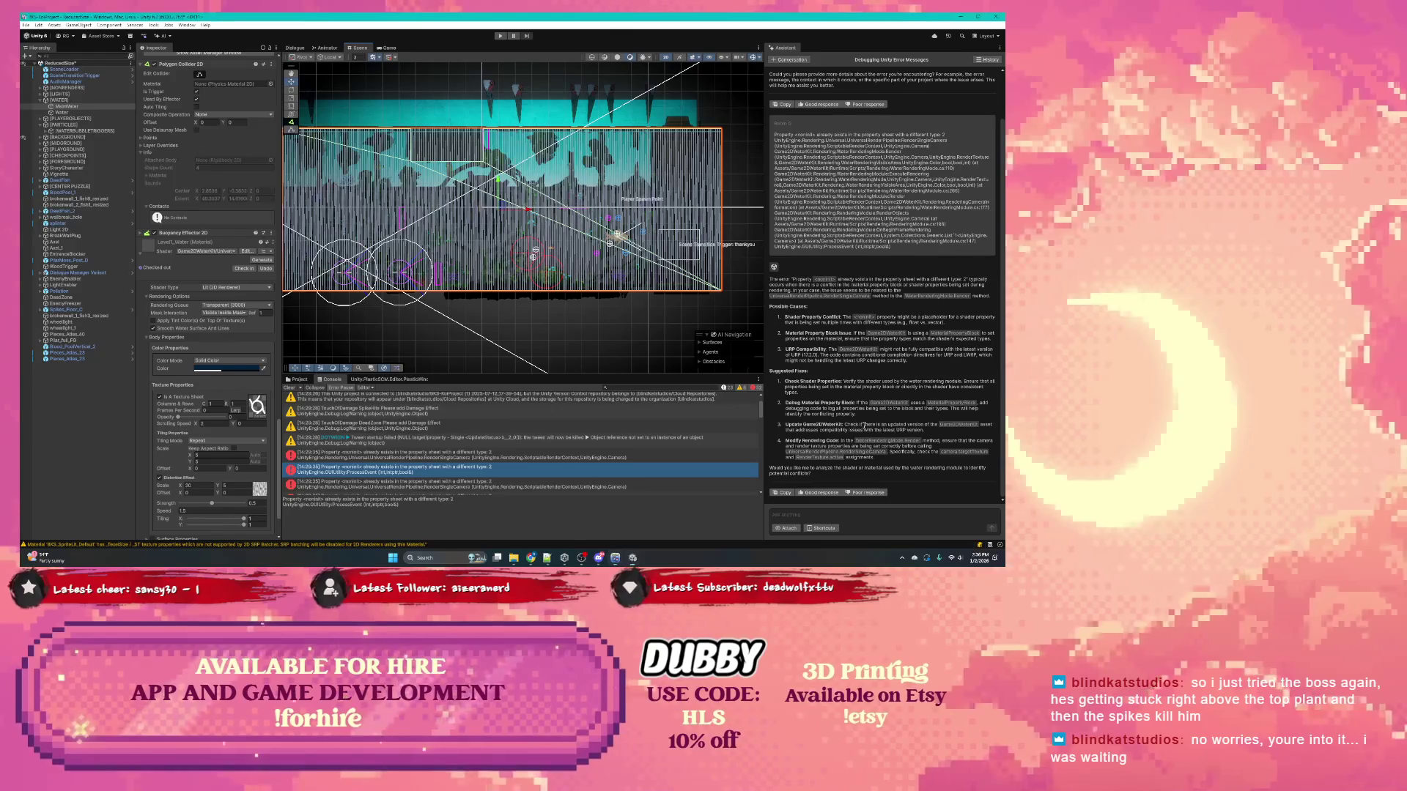